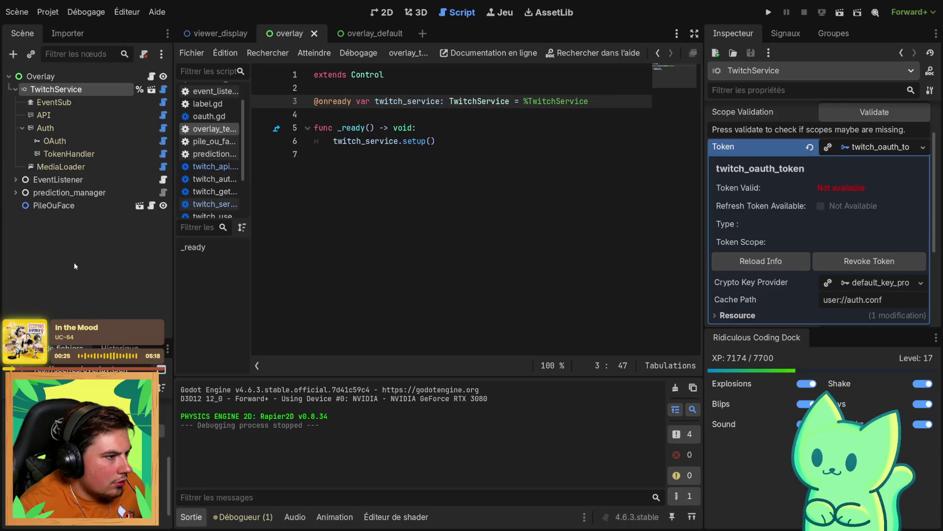
Delete TwitchService, paste it back under Overlay, and move it to be Overlay's first child
left_click(16, 89)
left_click(16, 89)
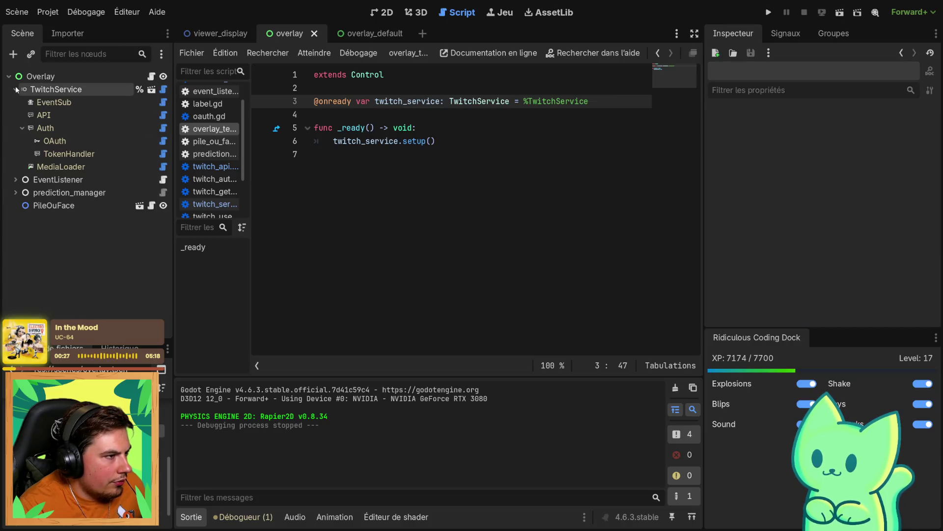
left_click(41, 91)
key("Delete")
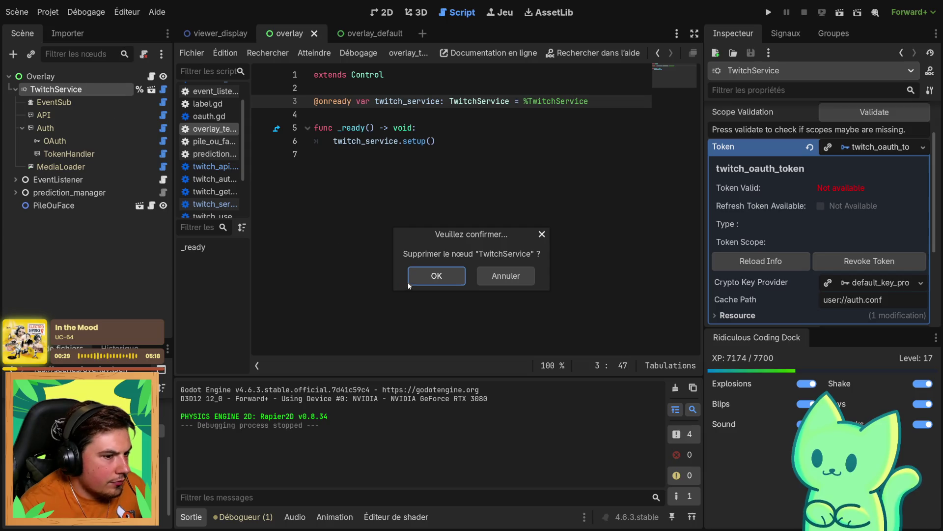
left_click(408, 281)
right_click(36, 79)
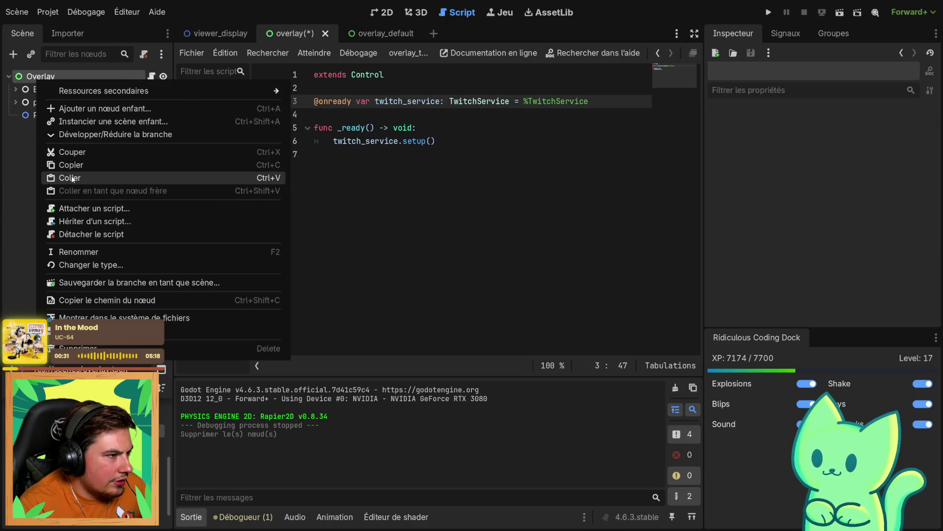
left_click(73, 177)
left_click_drag(35, 127, 40, 87)
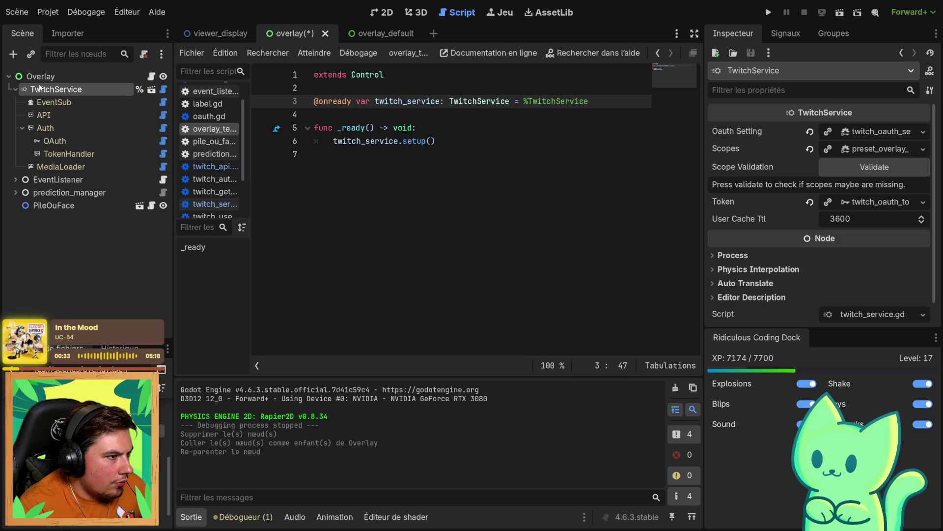
Check the TokenHandler, OAuth, MediaLoader, API and EventSub settings, then save and run the scene
left_click(64, 154)
left_click(57, 143)
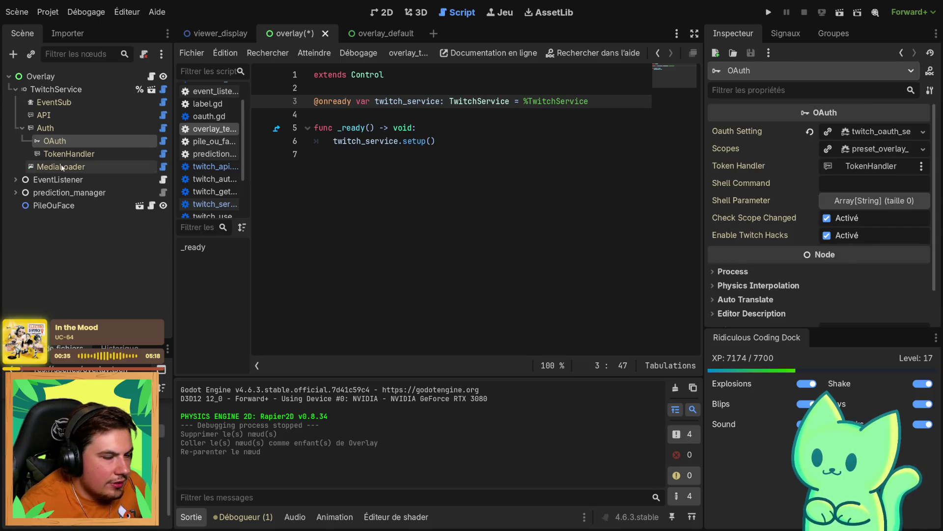
left_click(61, 164)
left_click(57, 143)
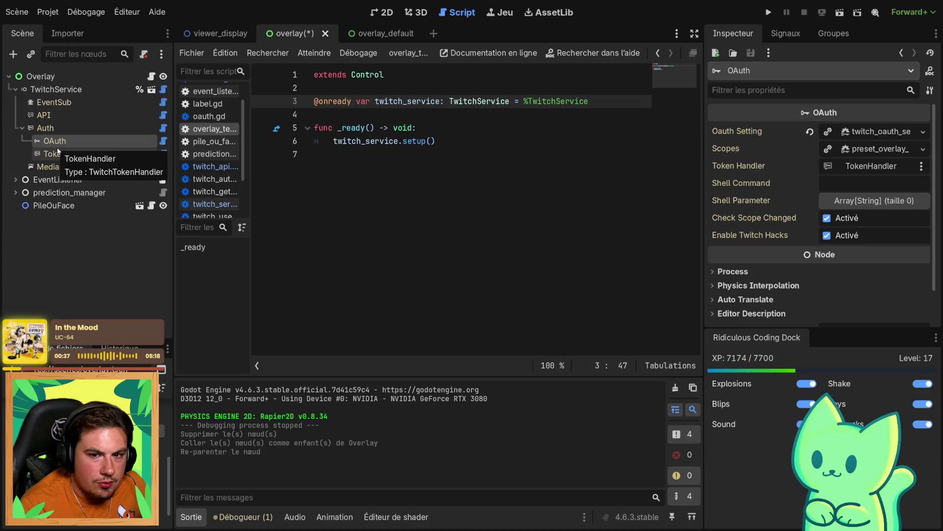
left_click(59, 152)
left_click(54, 116)
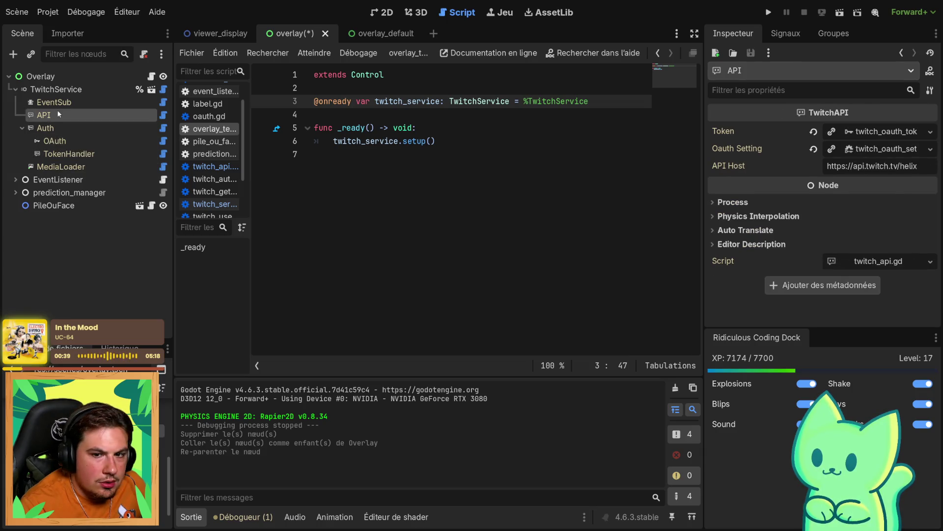
left_click(63, 105)
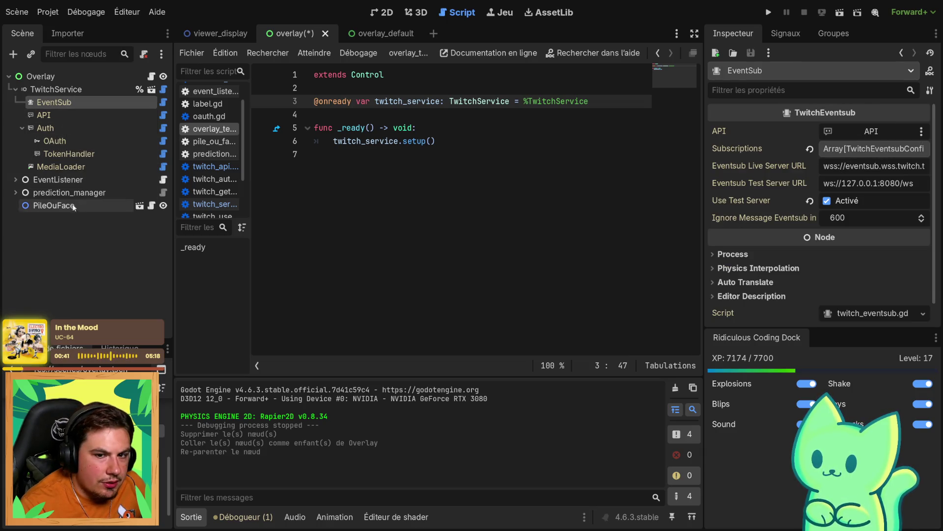
left_click(65, 266)
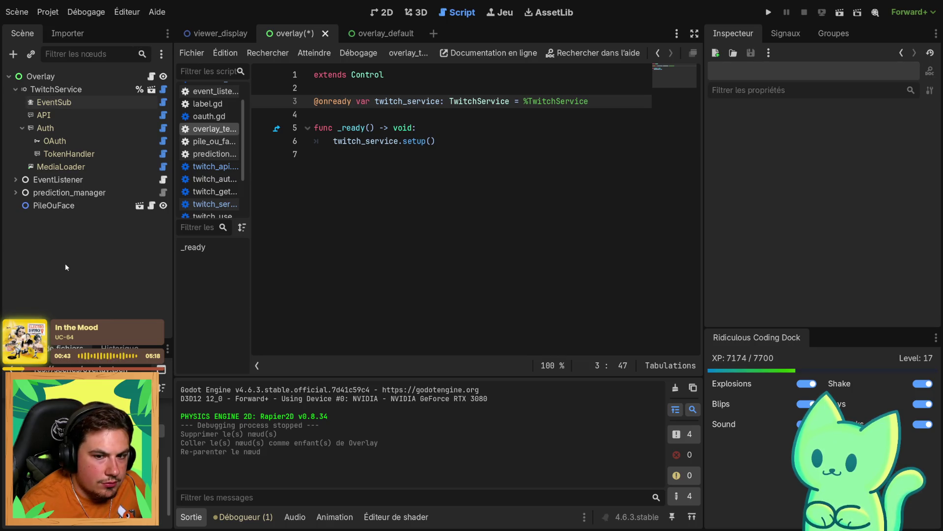
left_click(840, 13)
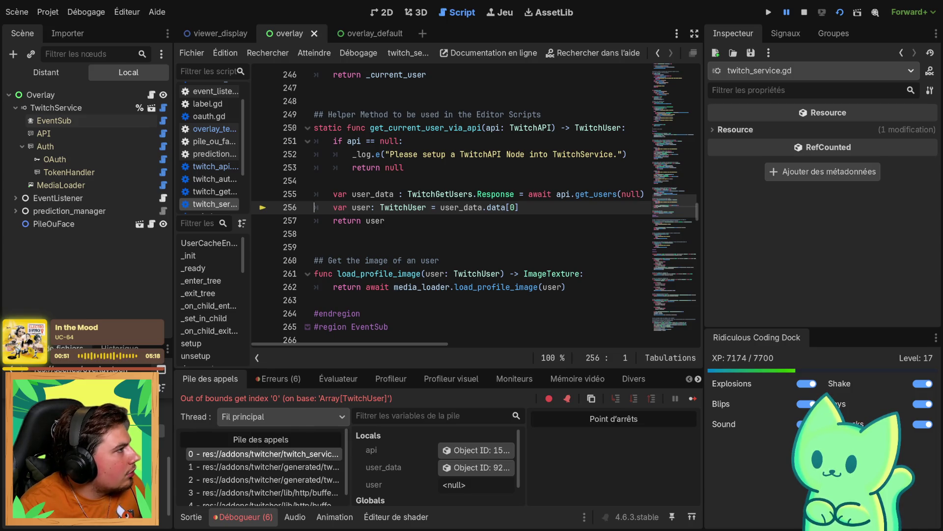
Continue past two debugger errors, review the OAuth-token errors in the Errors list, then clear it
left_click(693, 398)
left_click(693, 398)
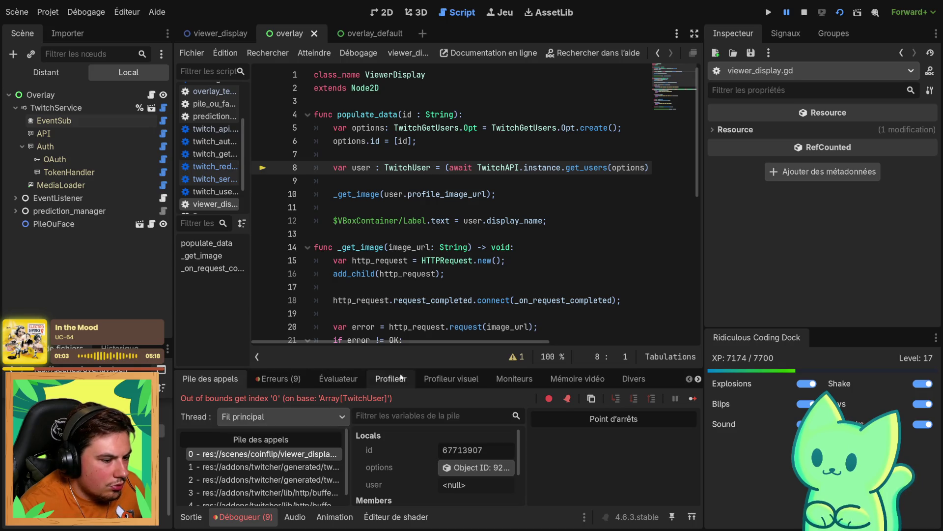
left_click_drag(389, 344, 496, 344)
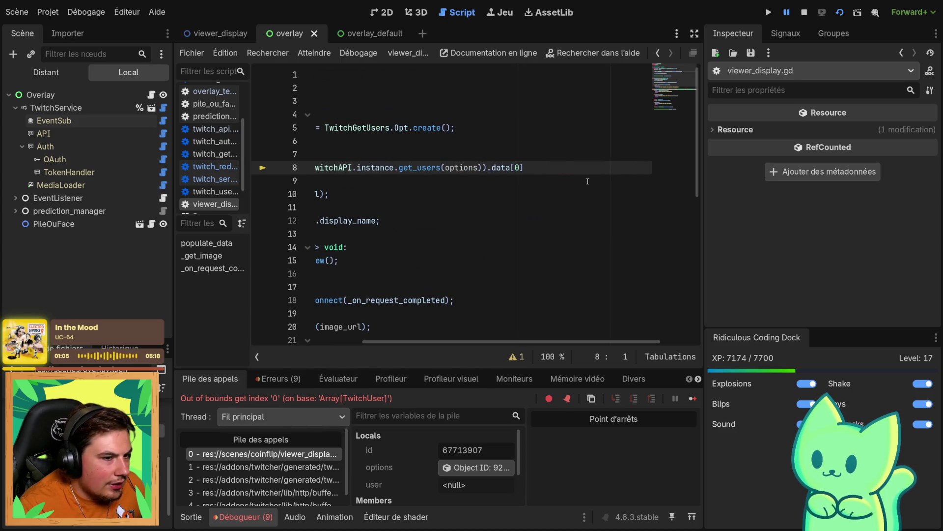
left_click(278, 378)
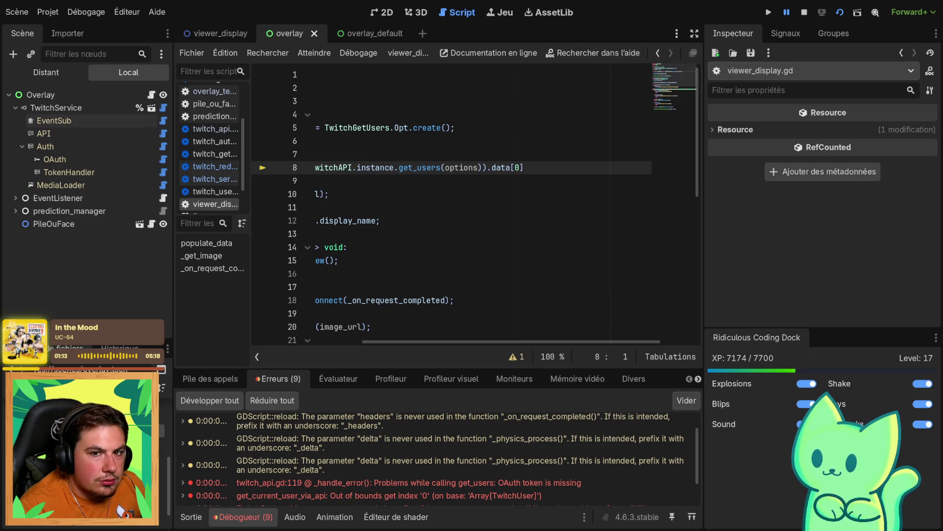
scroll(444, 473, "down", 2)
scroll(393, 471, "up", 1)
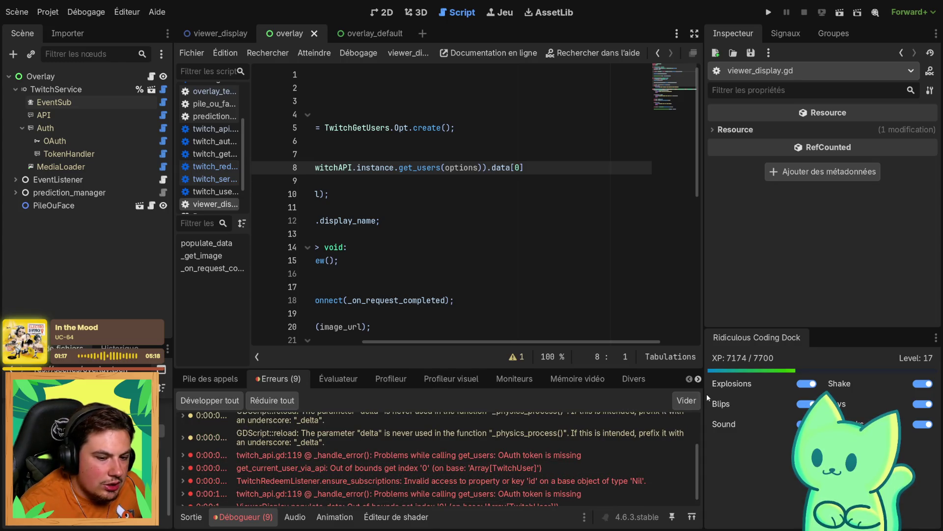
left_click(682, 401)
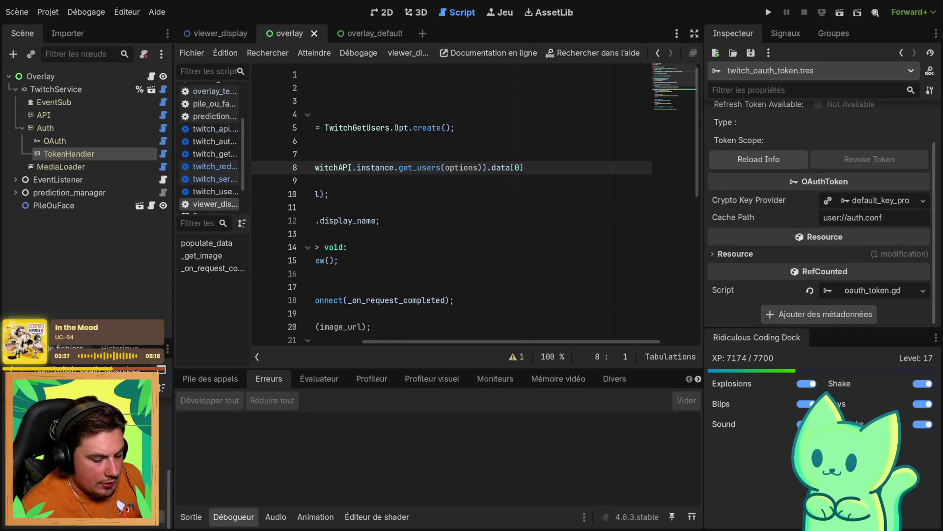
Run the project again with F5
key("F5")
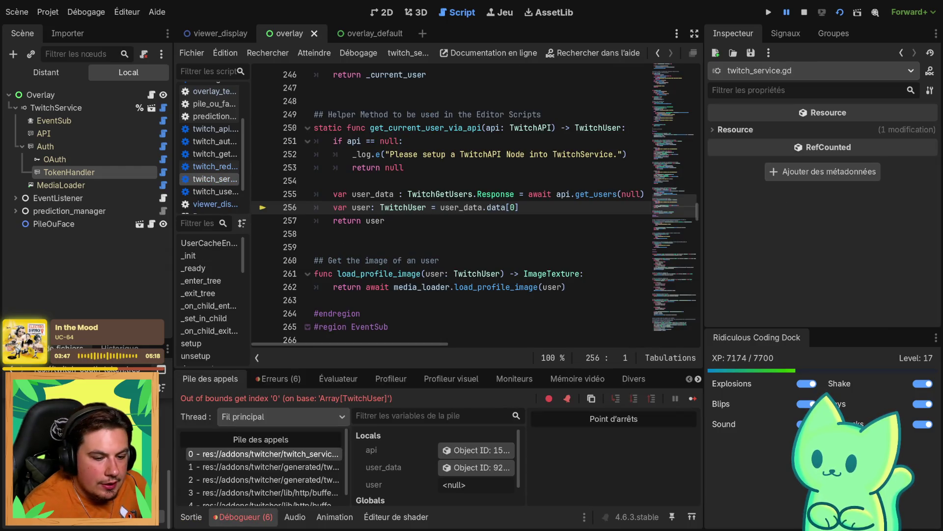
Continue past the out-of-bounds and Nil errors, then switch to the running seesaw game window
left_click(698, 402)
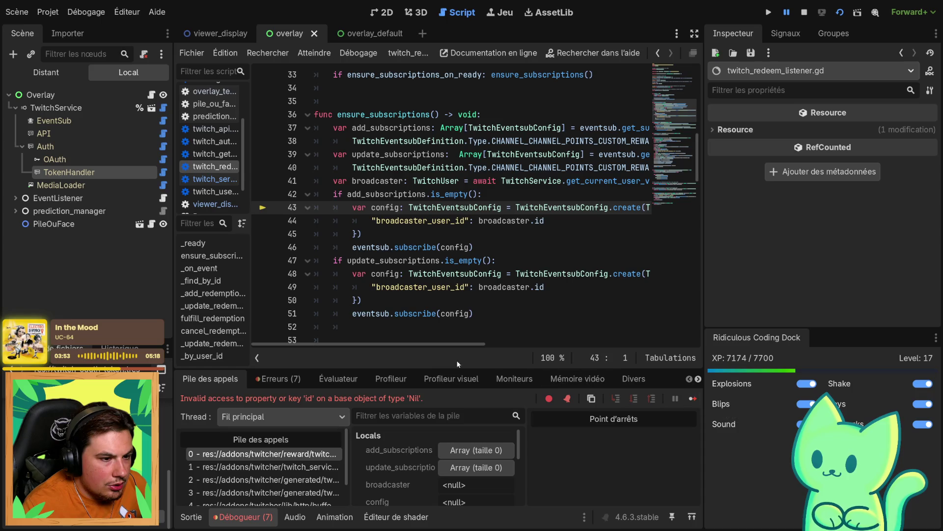
mouse_move(425, 344)
left_mouse_down()
mouse_move(555, 345)
mouse_move(638, 371)
left_mouse_up()
scroll(442, 246, "left", 5)
left_click(694, 399)
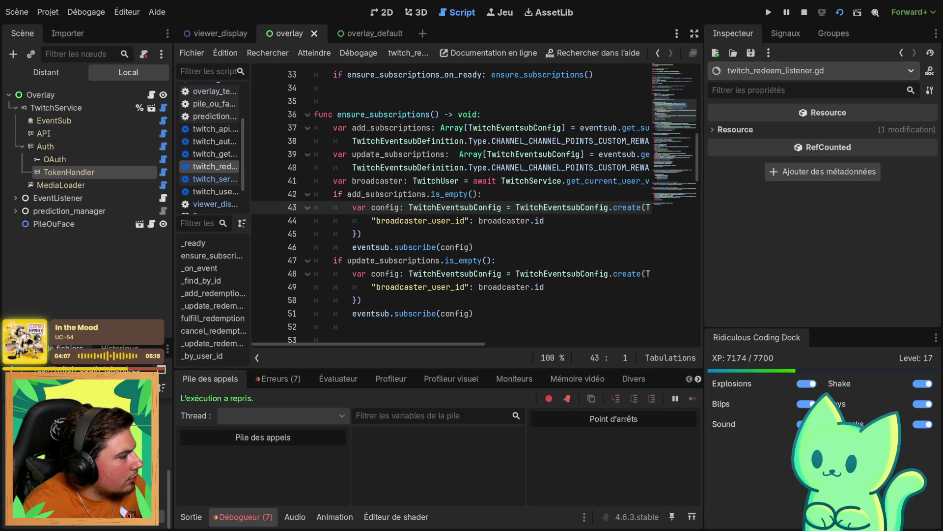
key("alt+Tab")
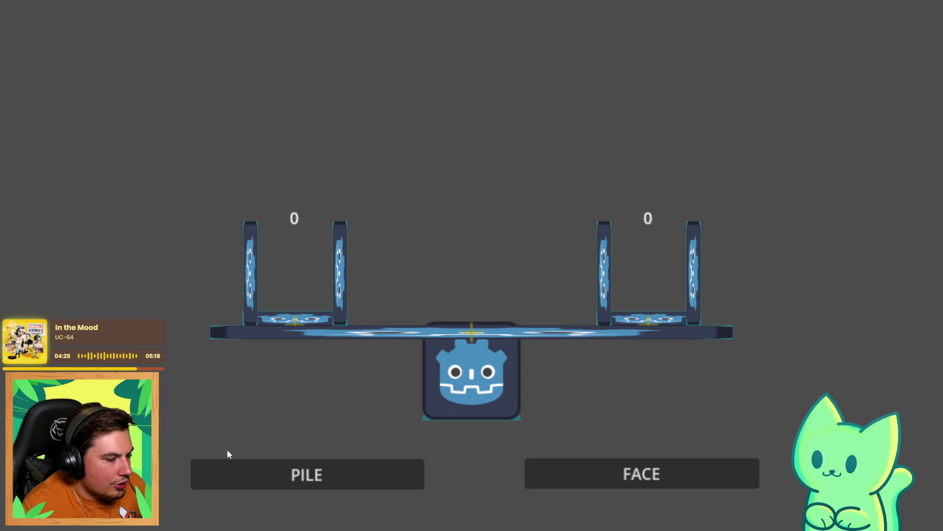
Vote PILE and FACE several times to drop avatars into both cups, then close the game with F8
left_click(243, 473)
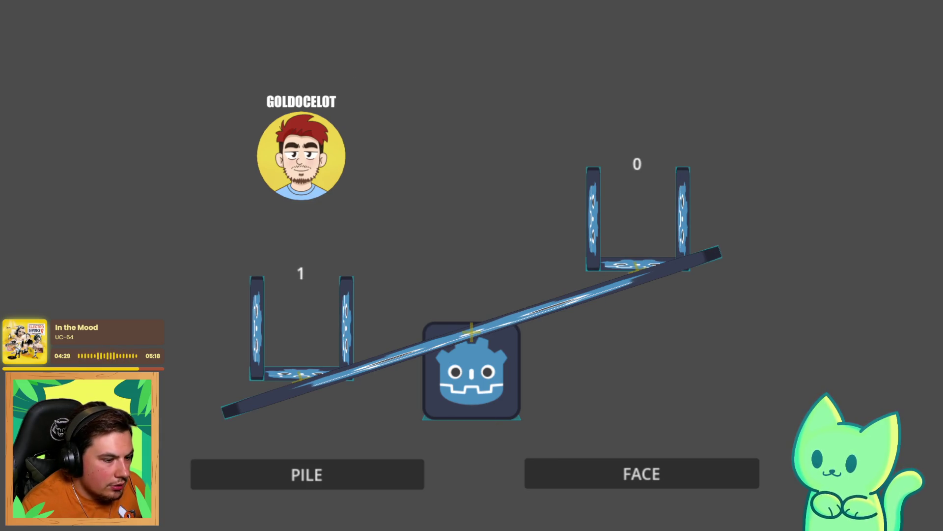
left_click(592, 466)
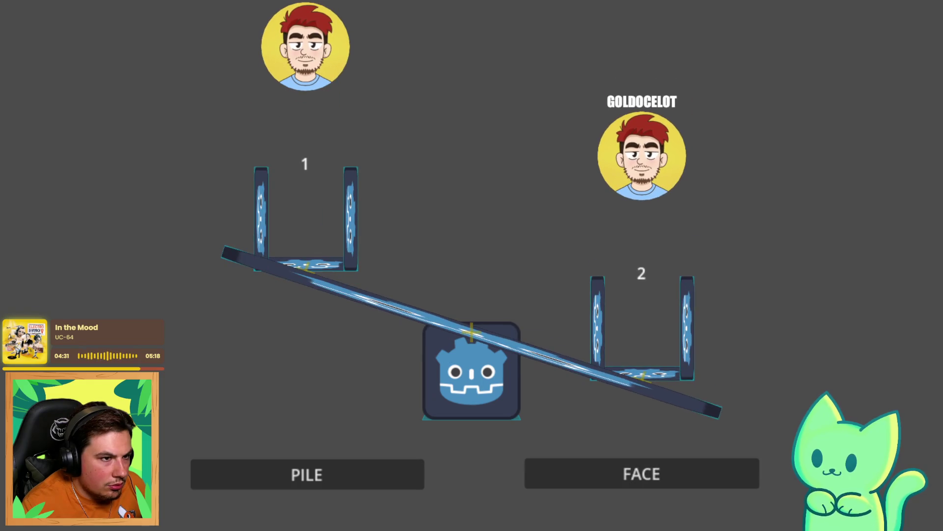
double_click(258, 476)
left_click(286, 479)
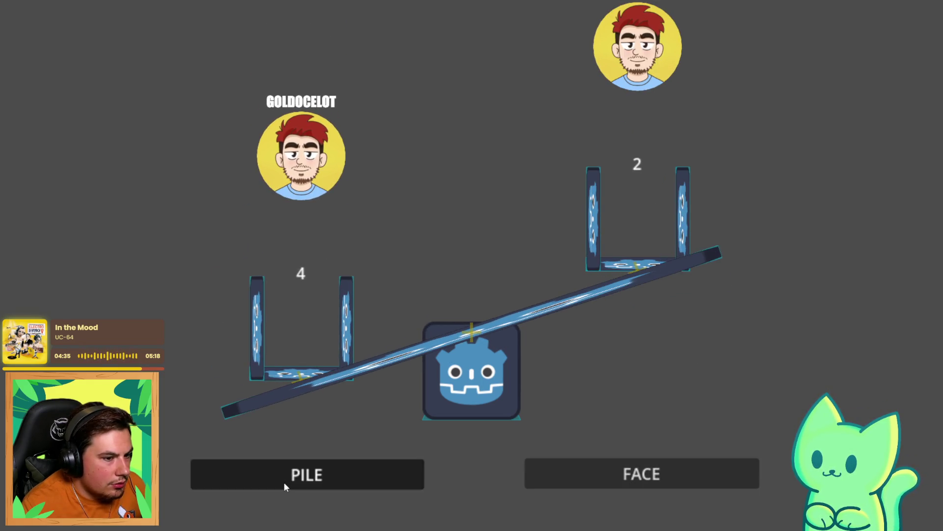
double_click(580, 477)
left_click(612, 471)
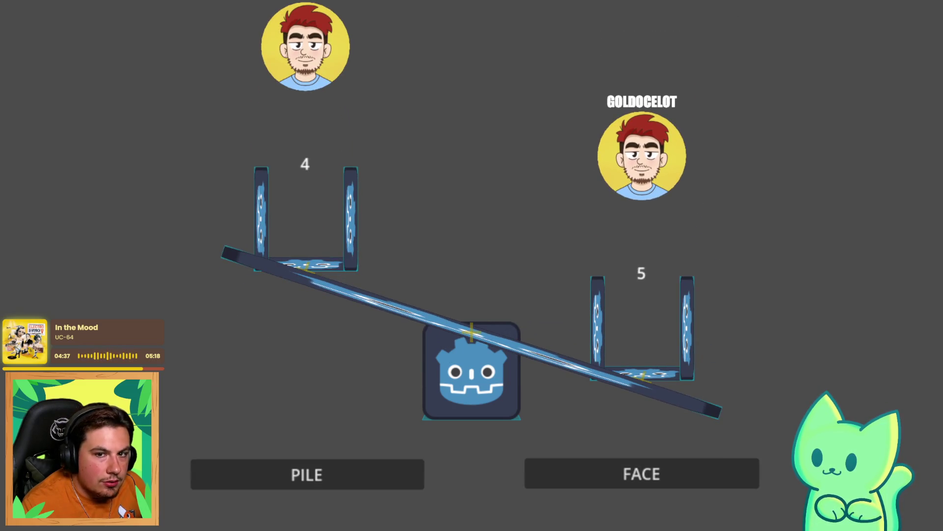
key("F8")
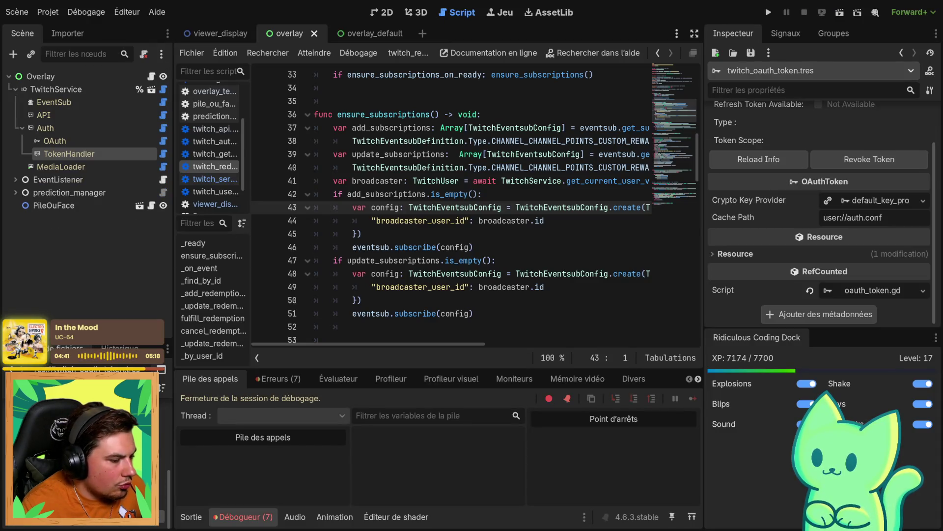
Reload the twitch_oauth_token info, then run the overlay scene again and close it with Alt+F4
scroll(783, 265, "up", 2)
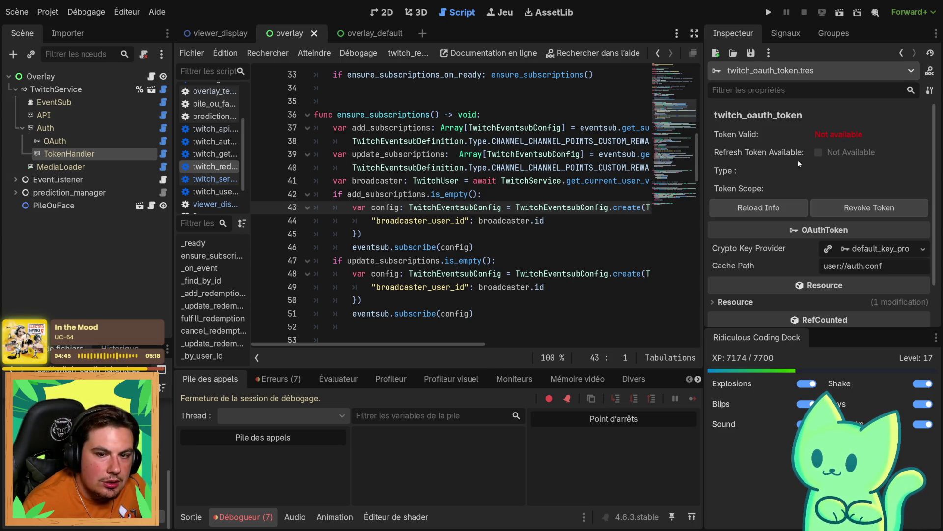
left_click(778, 209)
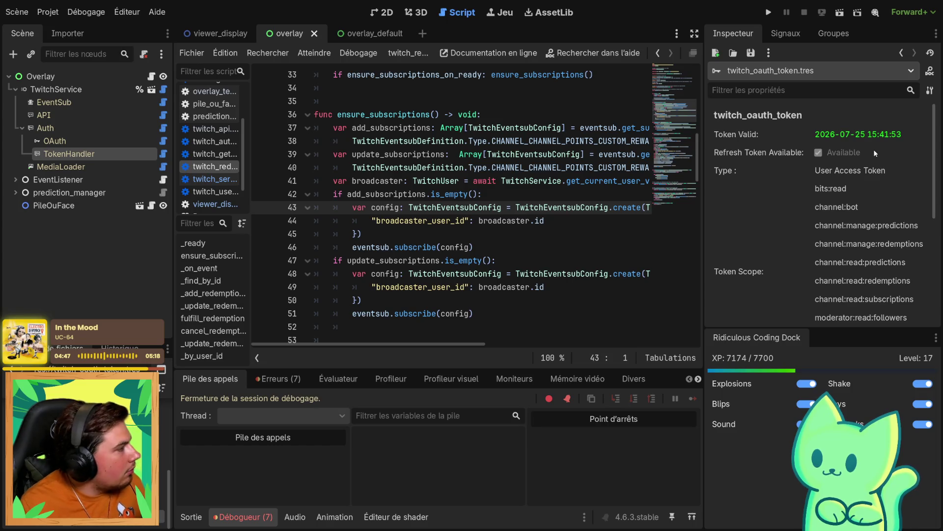
scroll(874, 153, "down", 5)
scroll(872, 155, "up", 5)
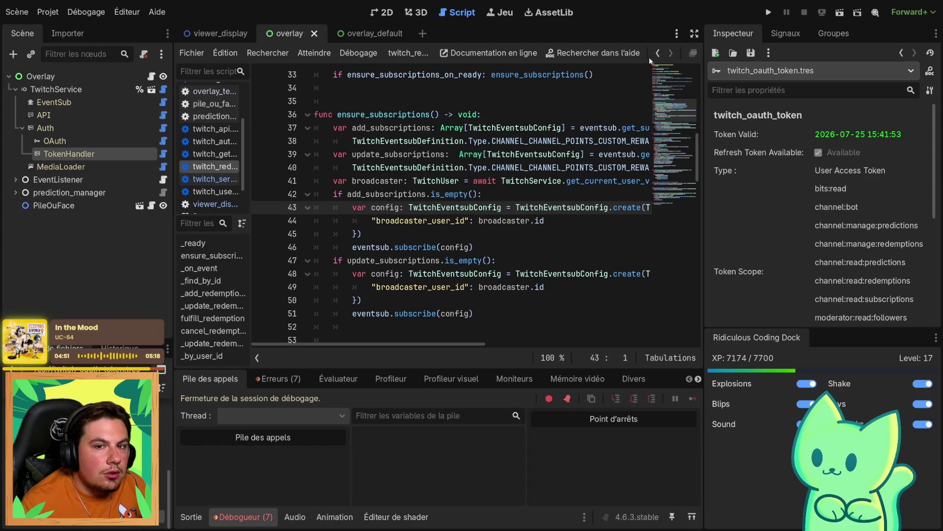
left_click(839, 12)
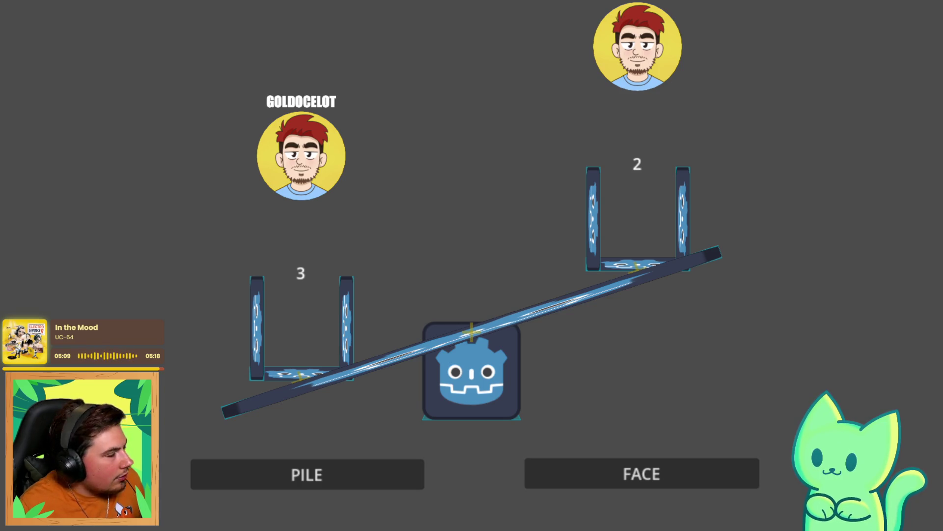
key("alt+F4")
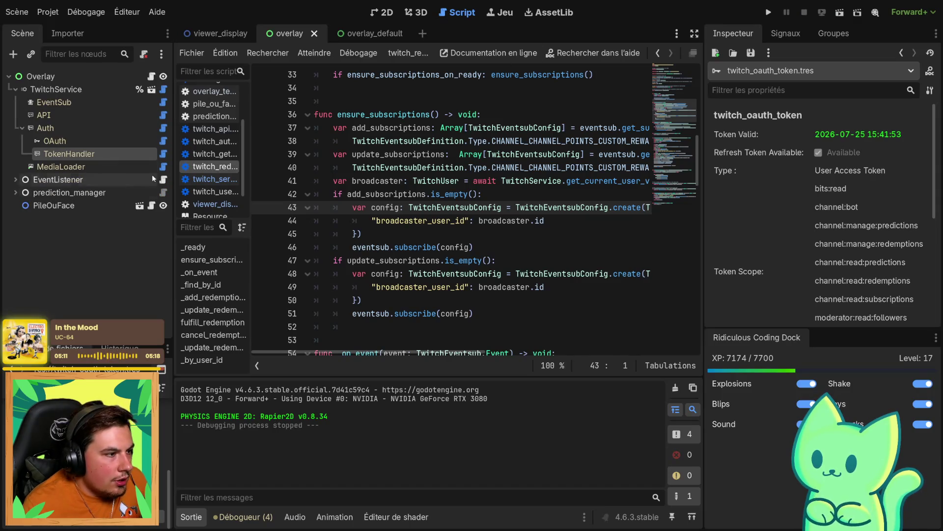
Inspect viewer_display's VieweurDisplay root and VBoxContainer in 2D, then go back to the overlay scene
left_click(366, 33)
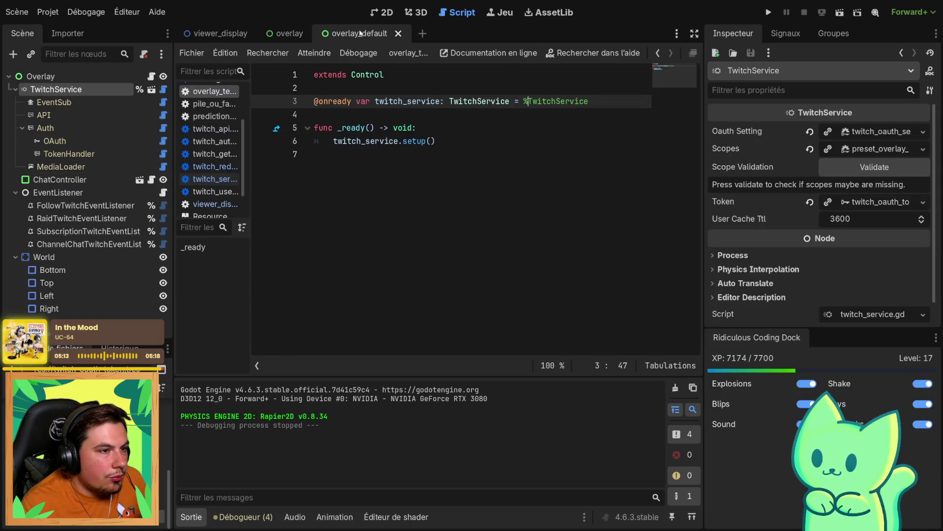
left_click(213, 35)
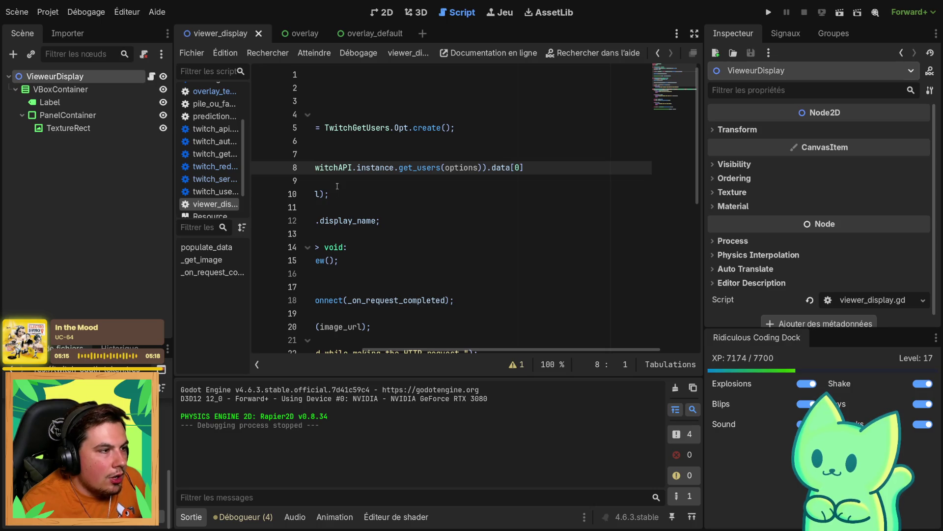
left_click(381, 12)
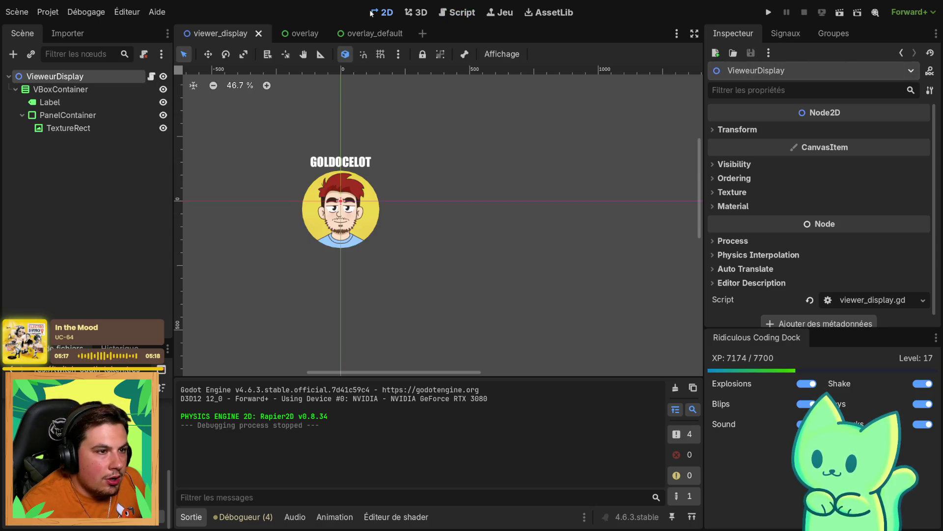
scroll(258, 156, "up", 5)
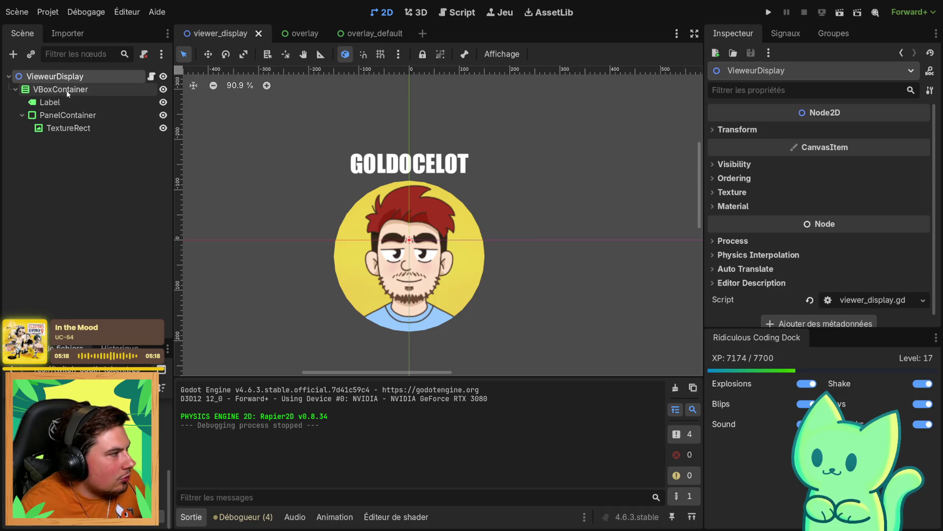
left_click(44, 89)
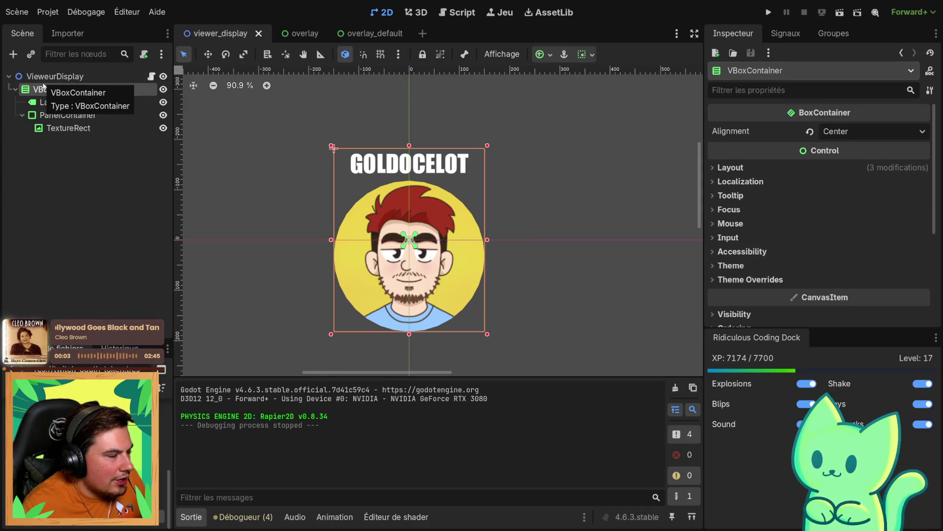
left_click(39, 80)
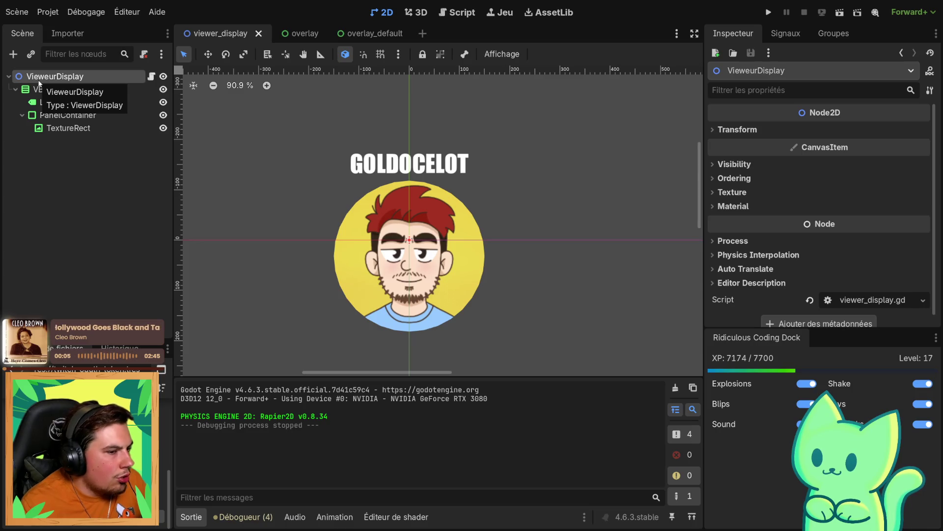
left_click(39, 94)
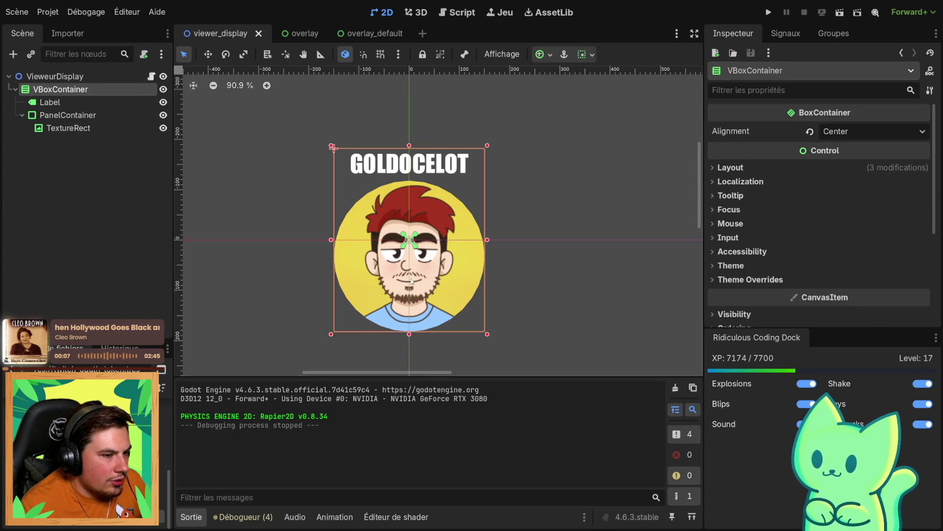
key("Up")
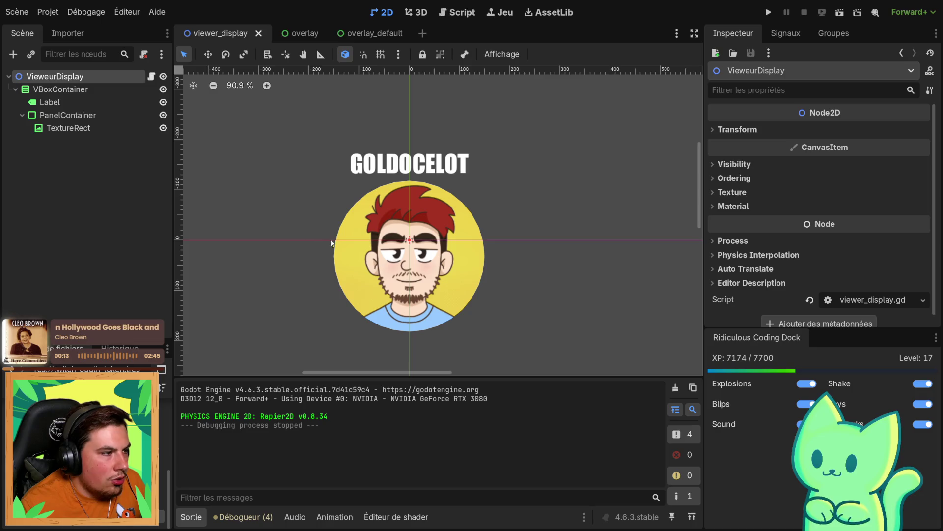
left_click(300, 34)
scroll(342, 217, "up", 8)
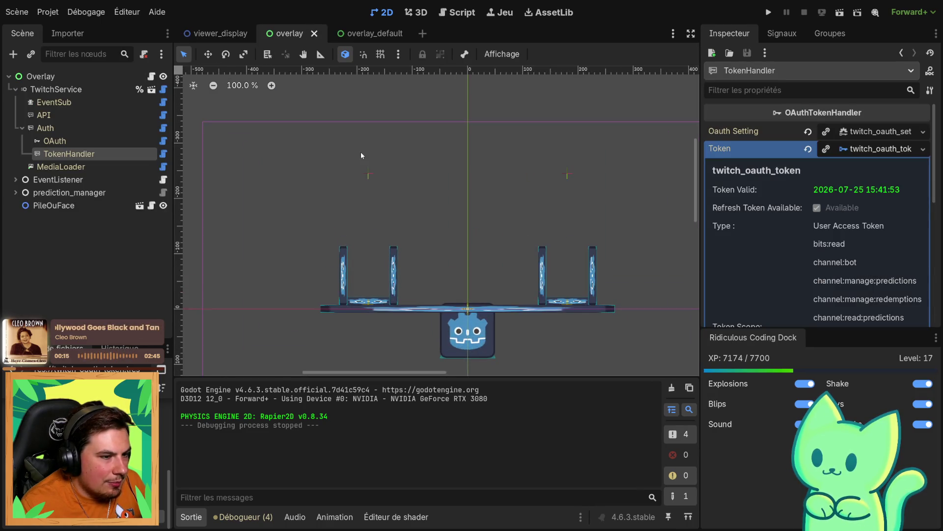
Open the PileOuFace scene and browse its Control, Pile and Face branches
scroll(265, 244, "down", 1)
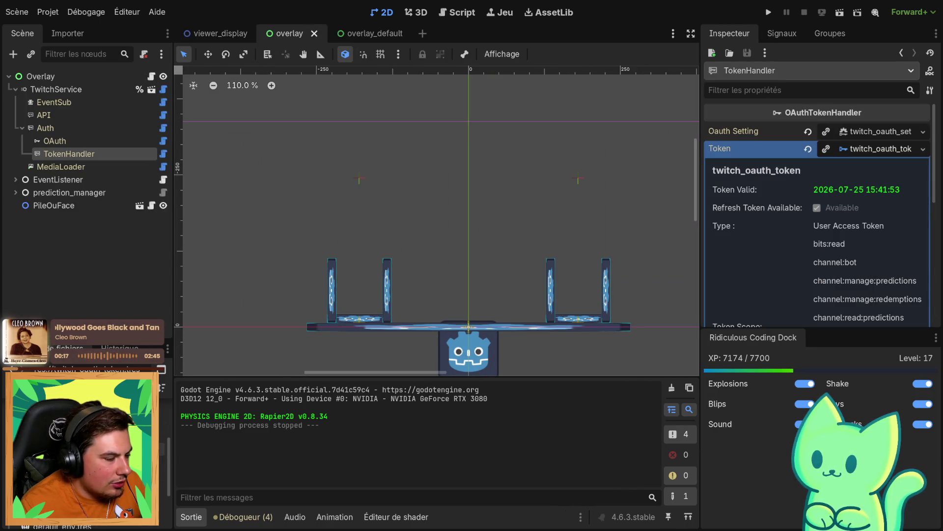
left_click(140, 206)
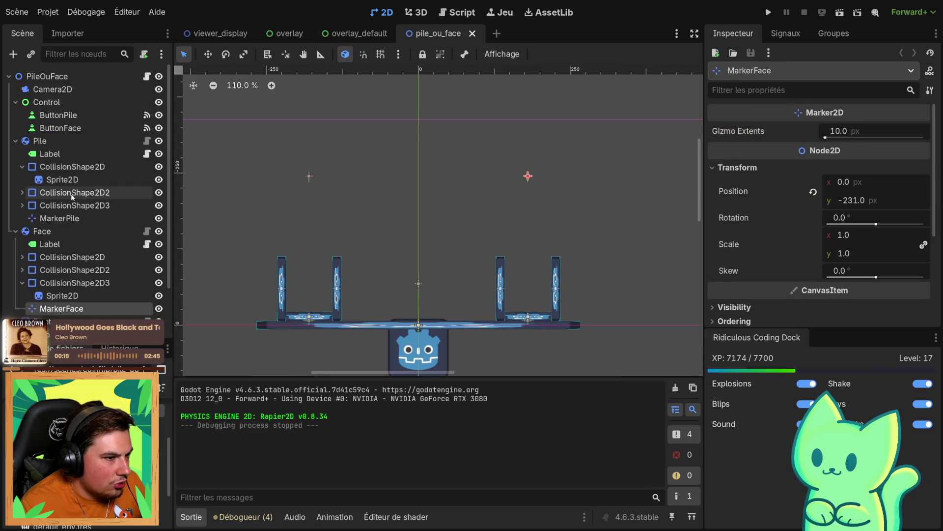
left_click(19, 101)
left_click(16, 102)
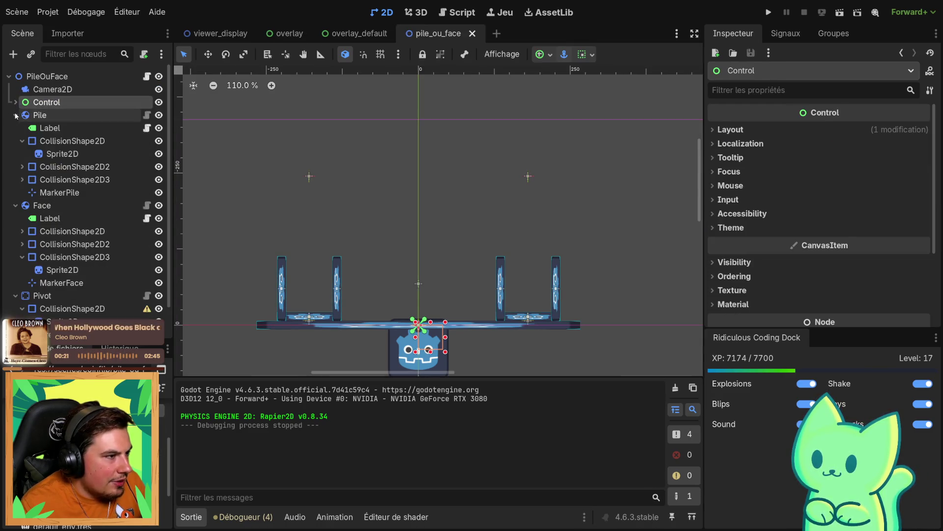
left_click(15, 115)
left_click(15, 128)
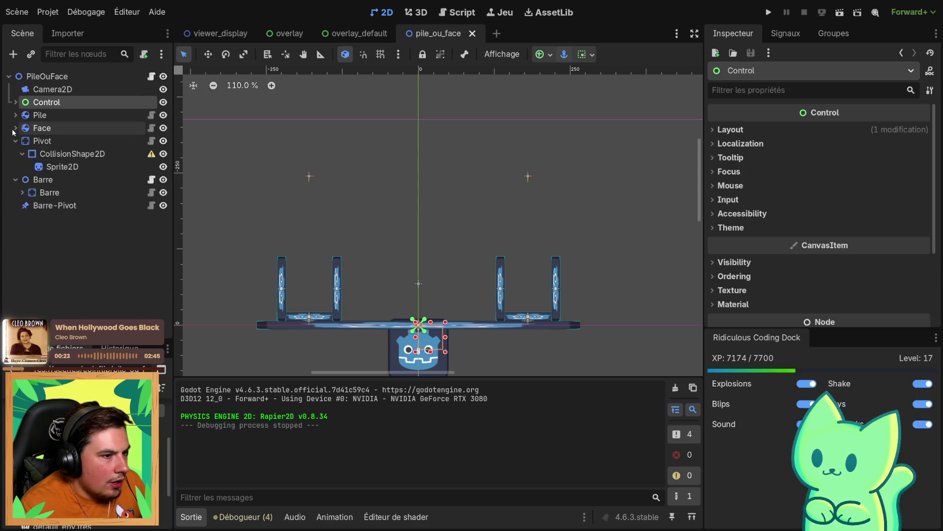
left_click(15, 128)
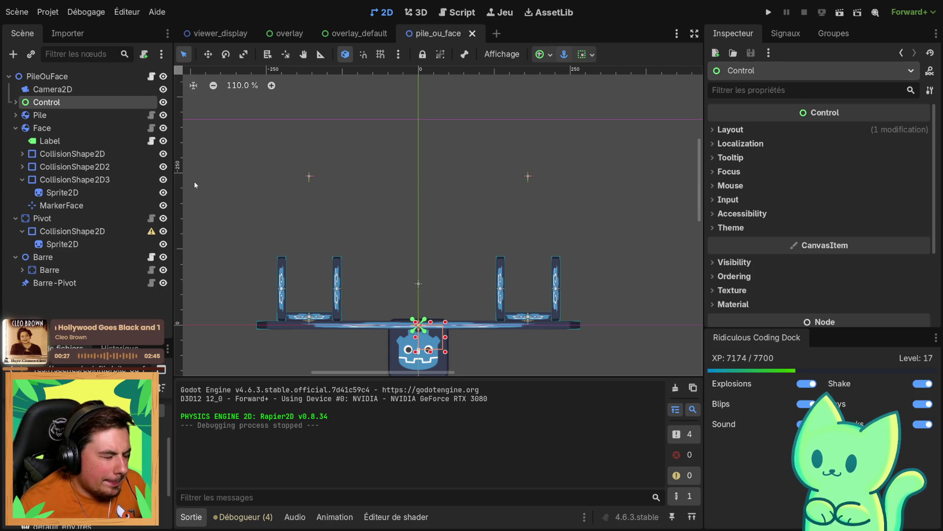
scroll(352, 160, "up", 7)
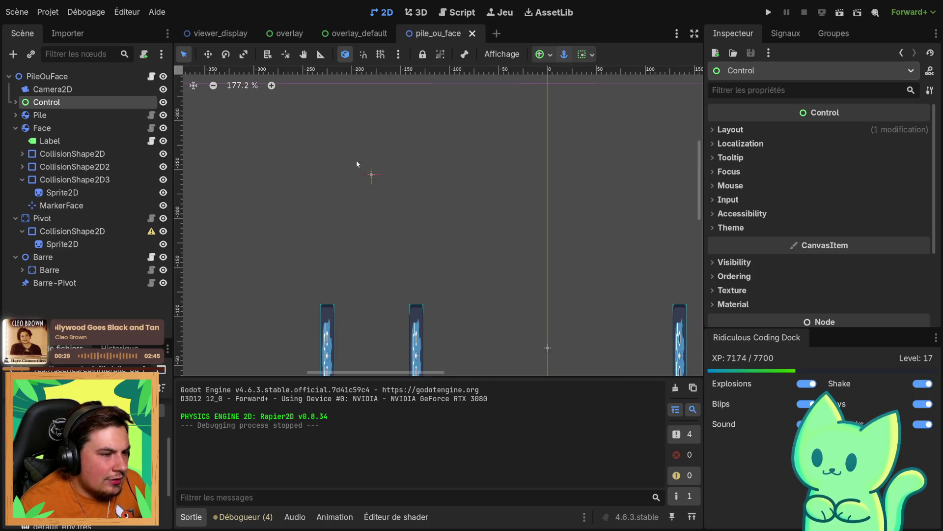
scroll(367, 178, "down", 3)
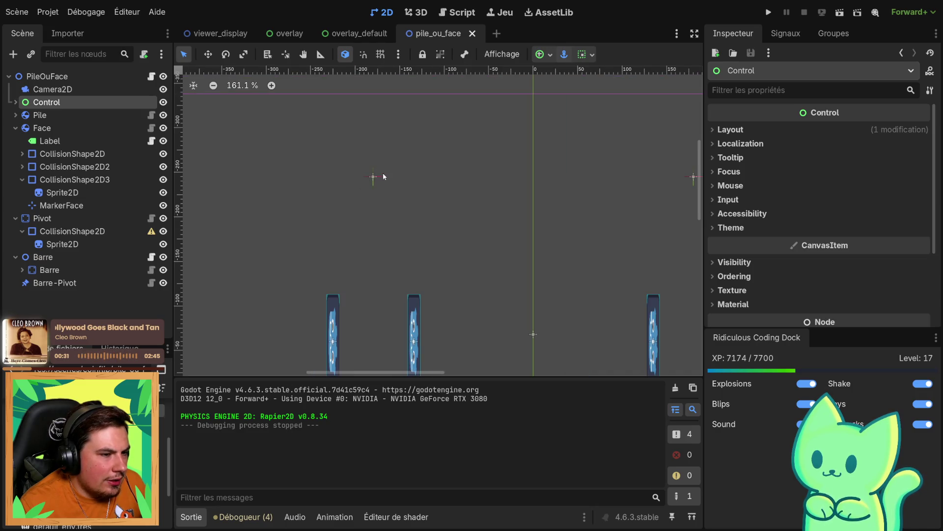
scroll(368, 177, "up", 3)
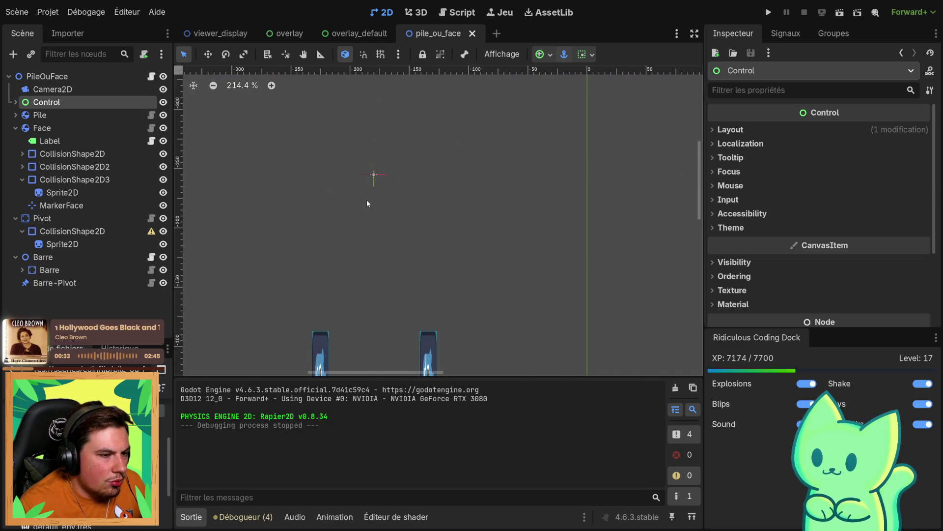
scroll(383, 211, "down", 5)
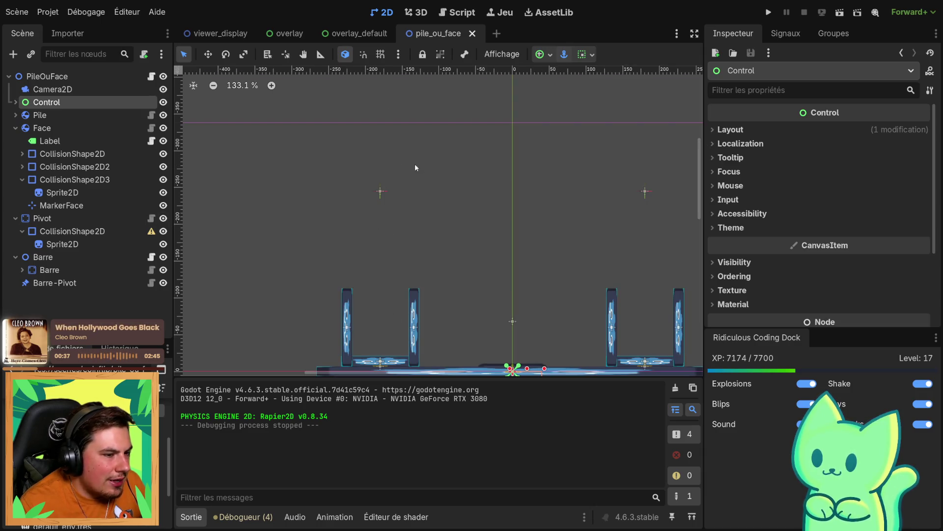
scroll(536, 184, "down", 5)
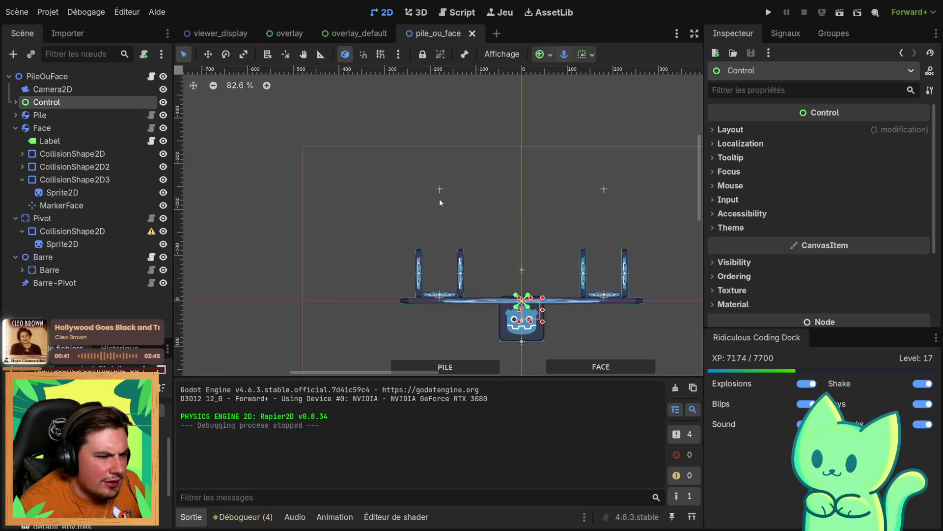
left_click(15, 128)
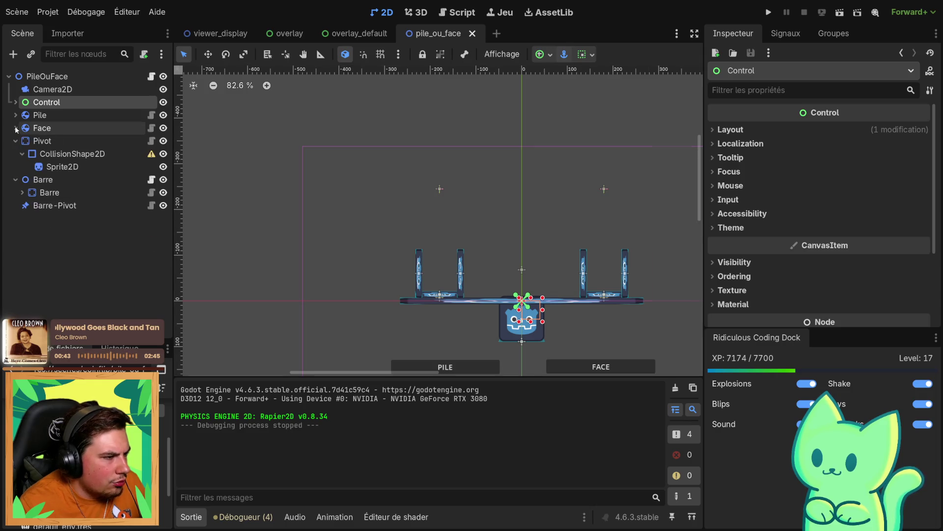
left_click(16, 128)
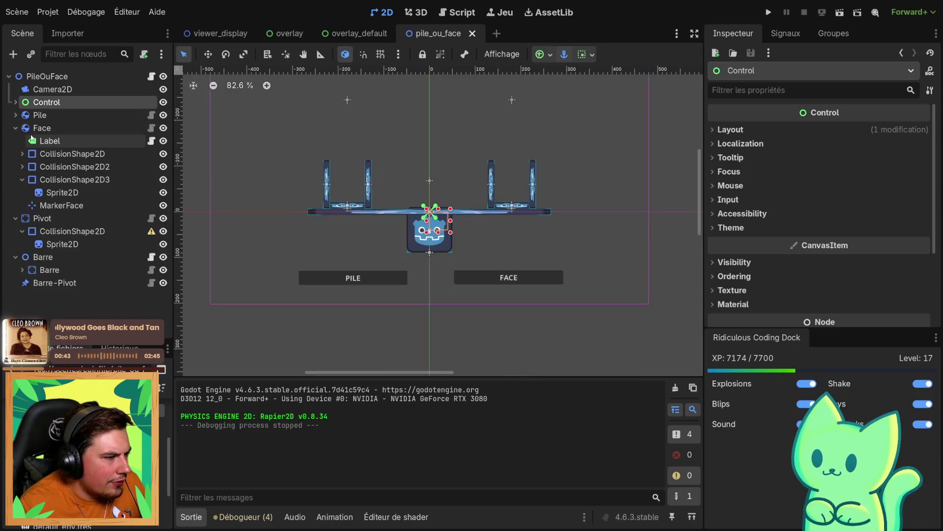
Expand Pile and drag MarkerPile and MarkerFace up to the scene root
left_click(15, 114)
left_click_drag(59, 192, 45, 109)
left_click_drag(61, 282, 47, 127)
left_click_drag(53, 206, 45, 122)
Run the overlay, then remove 'Pile/' and 'Face/' from the marker paths in pile_ou_face.gd and save
left_click(279, 32)
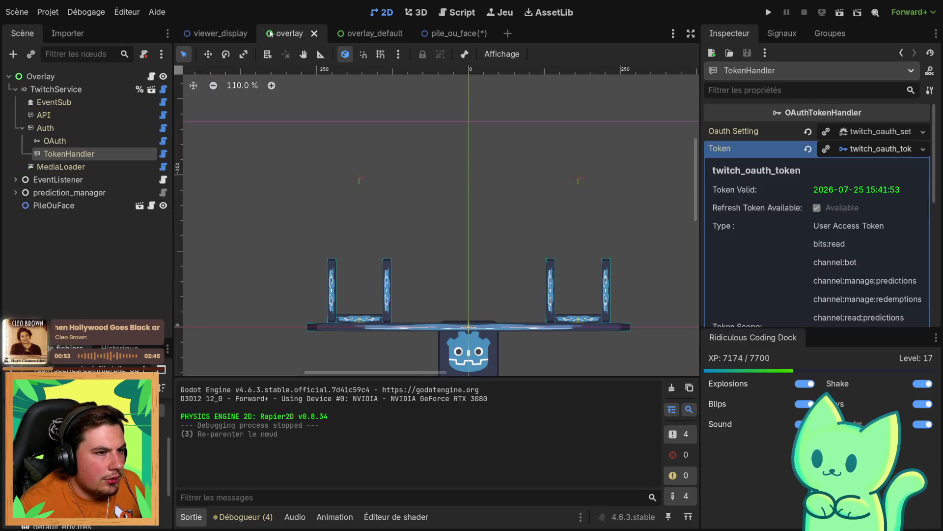
left_click(840, 12)
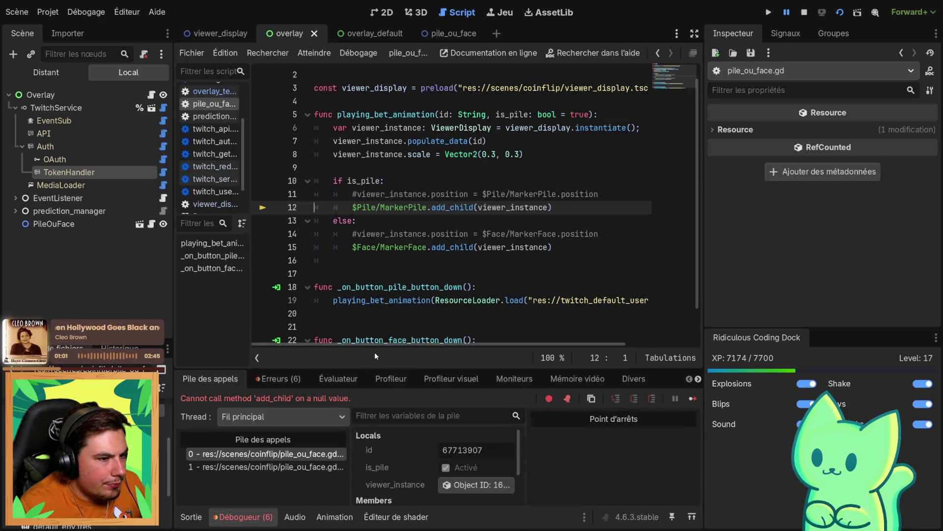
left_click_drag(383, 207, 353, 207)
key("BackSpace")
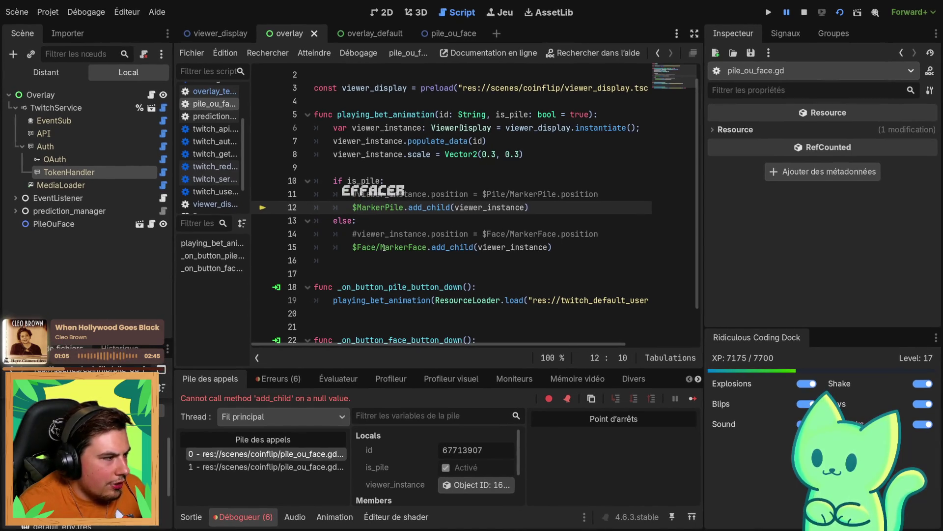
left_click(384, 247)
left_click_drag(384, 247, 357, 247)
key("BackSpace")
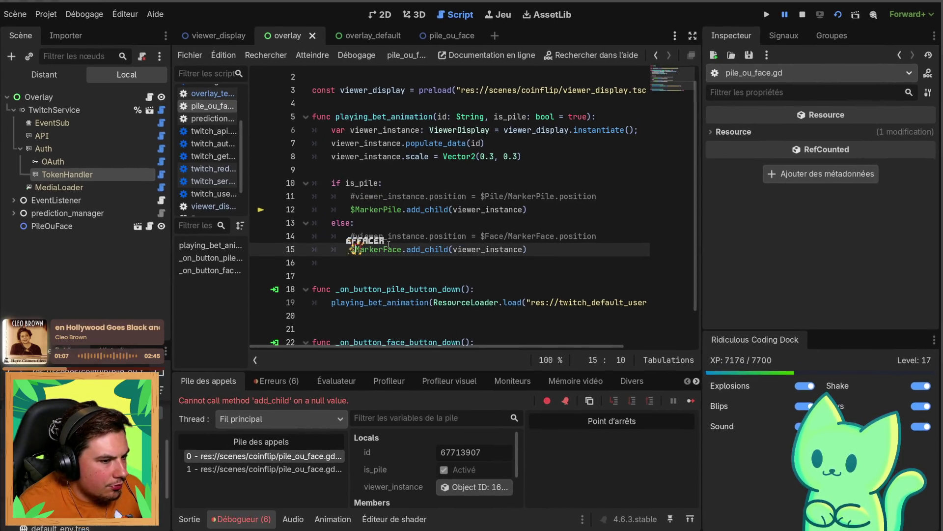
key("ctrl+s")
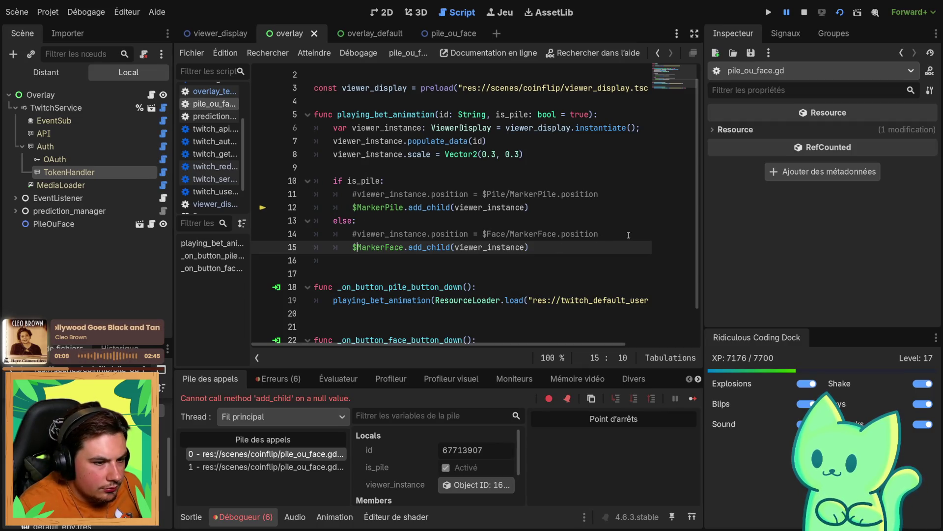
Delete the commented MarkerFace and MarkerPile position lines, save, and stop the running scene
left_click_drag(628, 235, 311, 234)
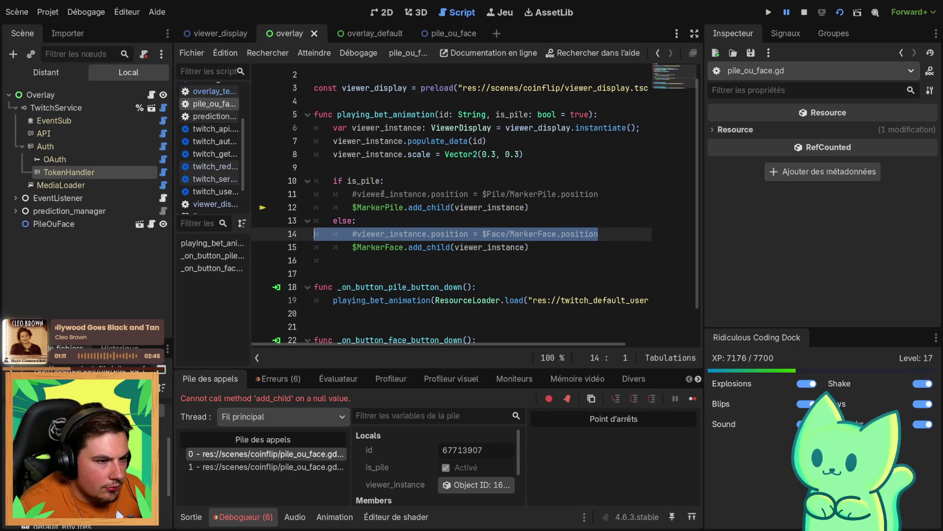
mouse_move(383, 194)
key("BackSpace")
key("BackSpace")
left_click_drag(599, 194, 272, 193)
key("BackSpace")
key("BackSpace")
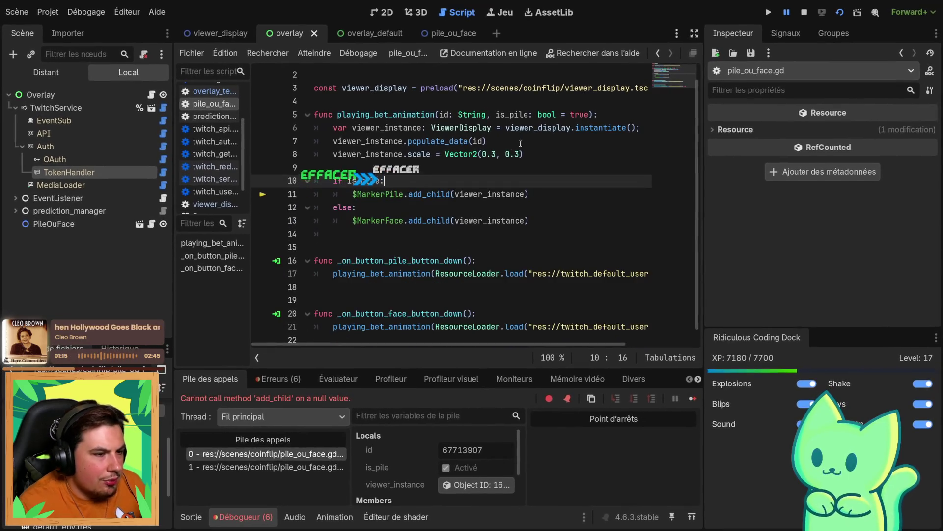
key("ctrl+s")
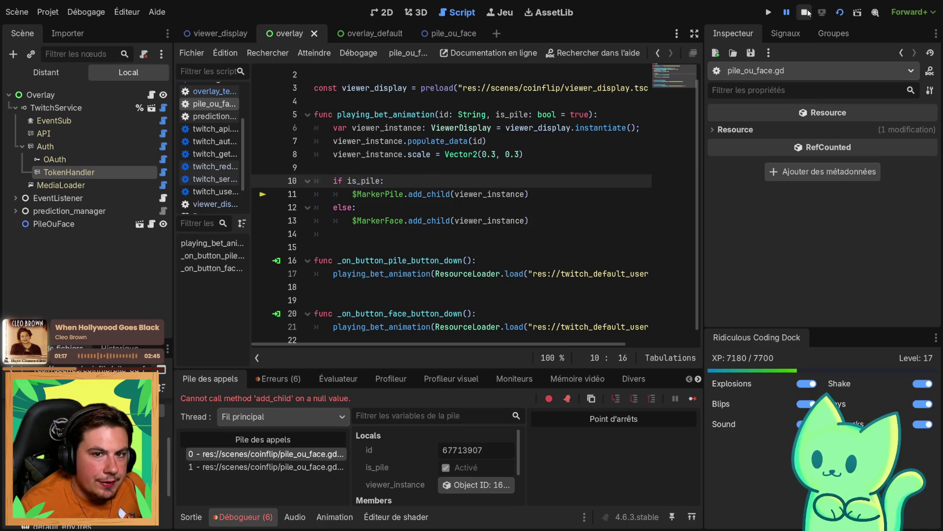
left_click(806, 12)
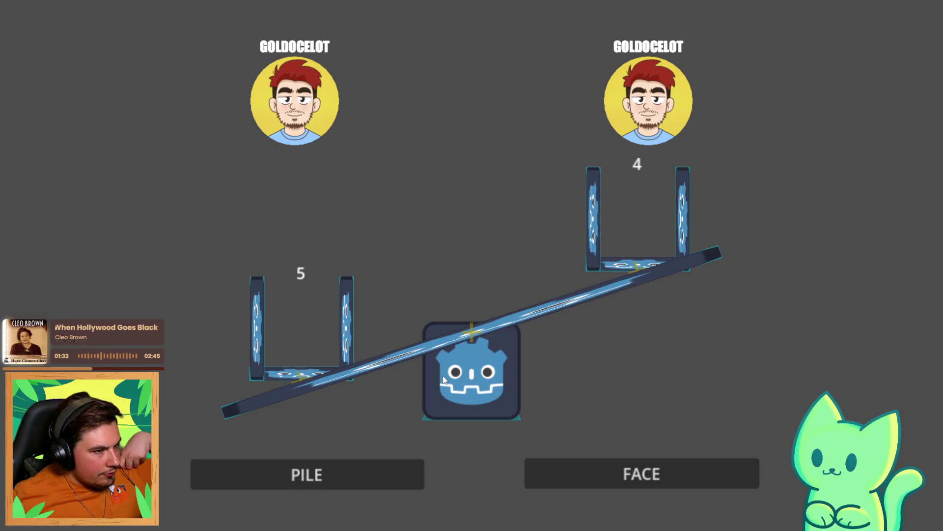
Bet on FACE in the running overlay, stop the game, and return to the scale line in the script
left_click(544, 463)
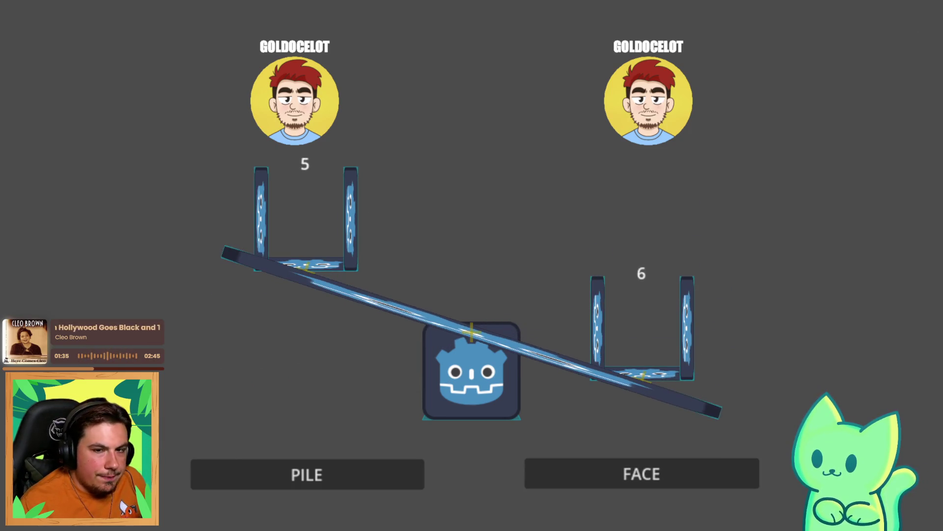
left_click(925, 6)
left_click(523, 153)
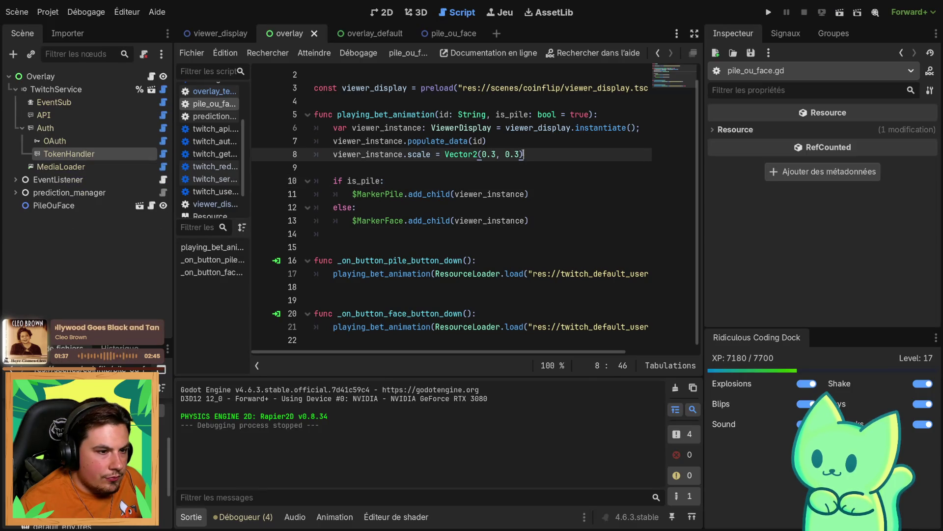
double_click(335, 154)
left_click(496, 154)
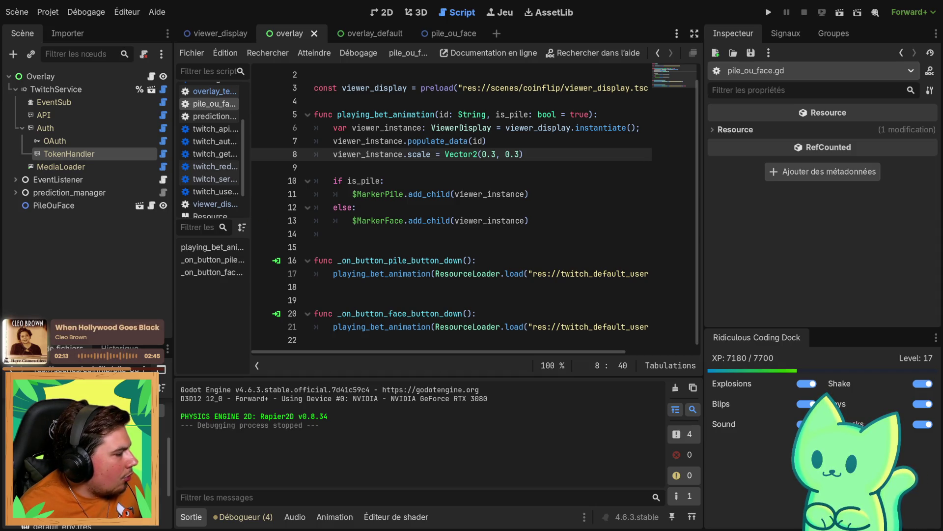
Insert 'var tween = get_tree().create_tween()' on a new line below the scale line
left_click(545, 166)
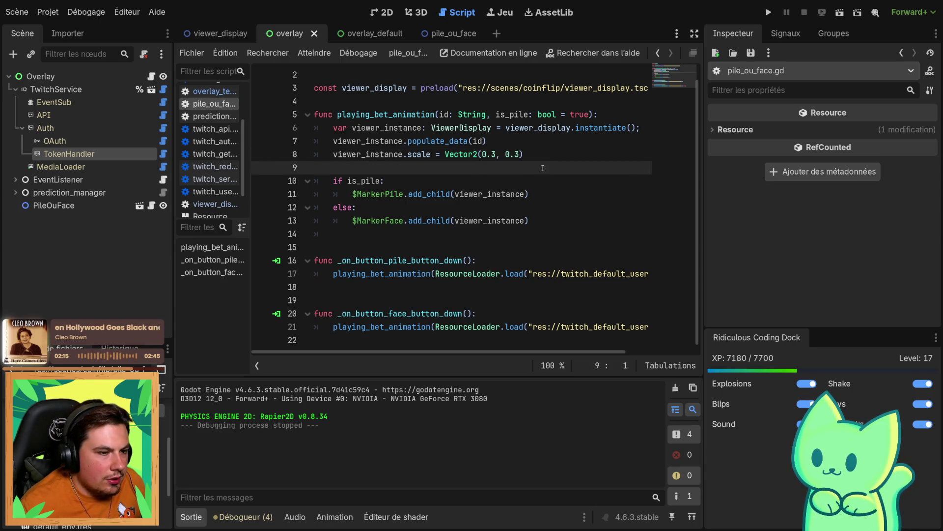
key("Return")
key("Return")
key("Up")
key("Tab")
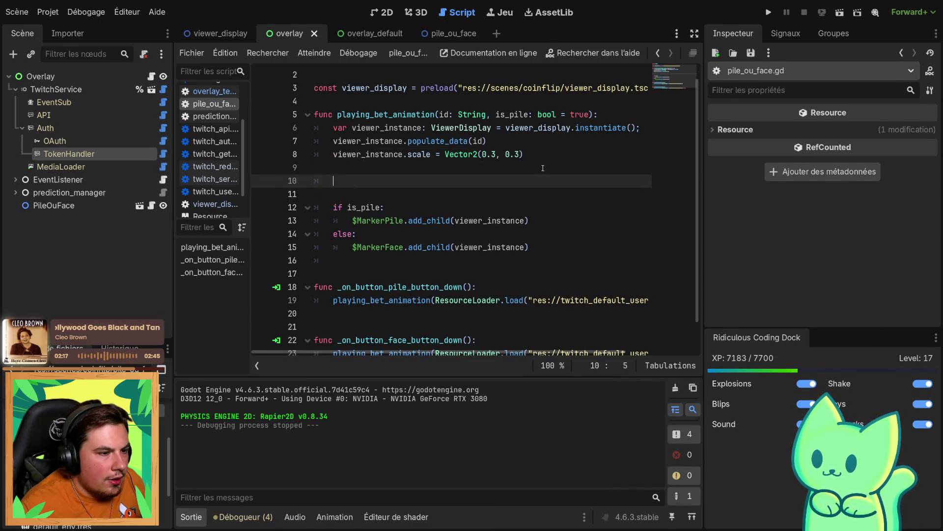
type("var tween = get_tree().create_tween()")
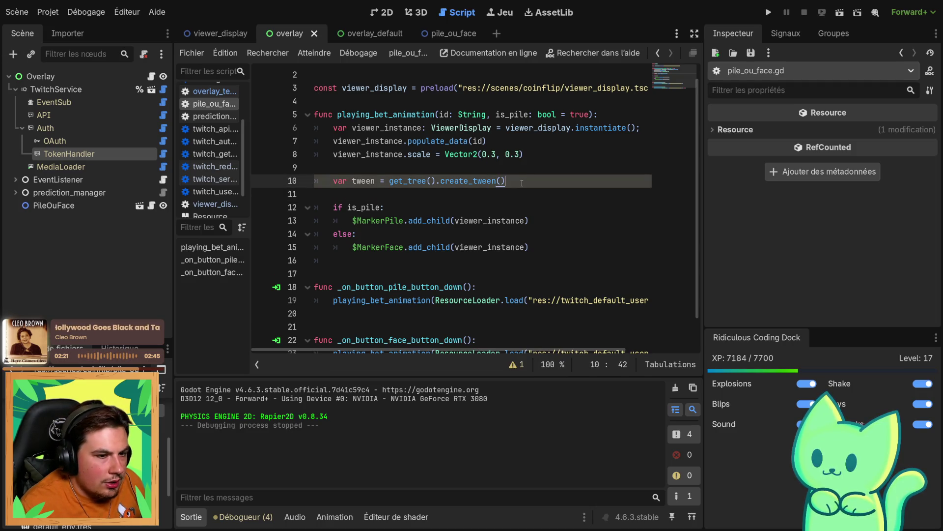
Start the next line with tween.tween_property, chosen from autocomplete
key("Return")
type("rq")
key("BackSpace")
key("BackSpace")
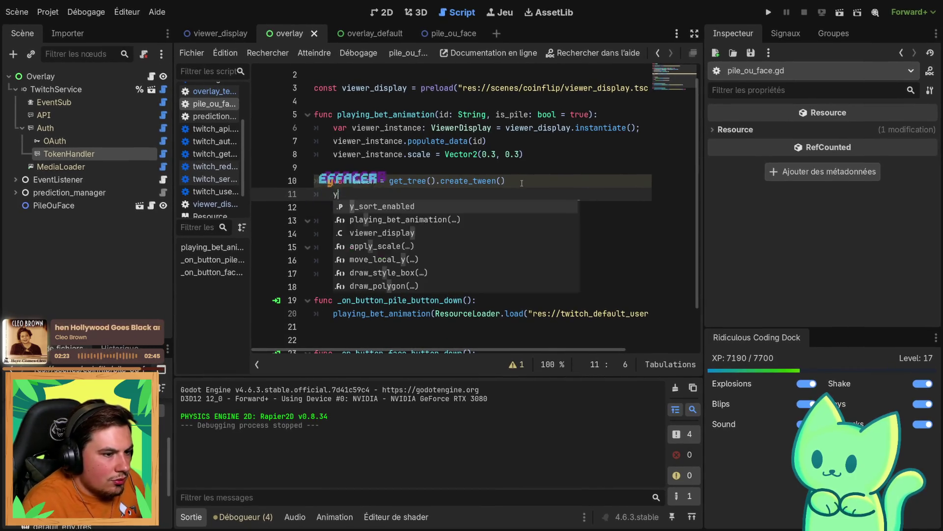
type("tween")
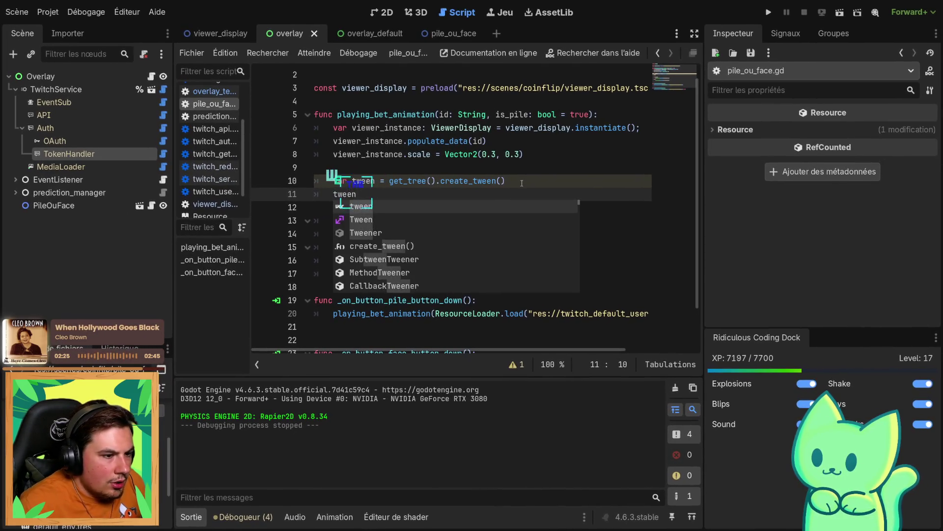
type(".set")
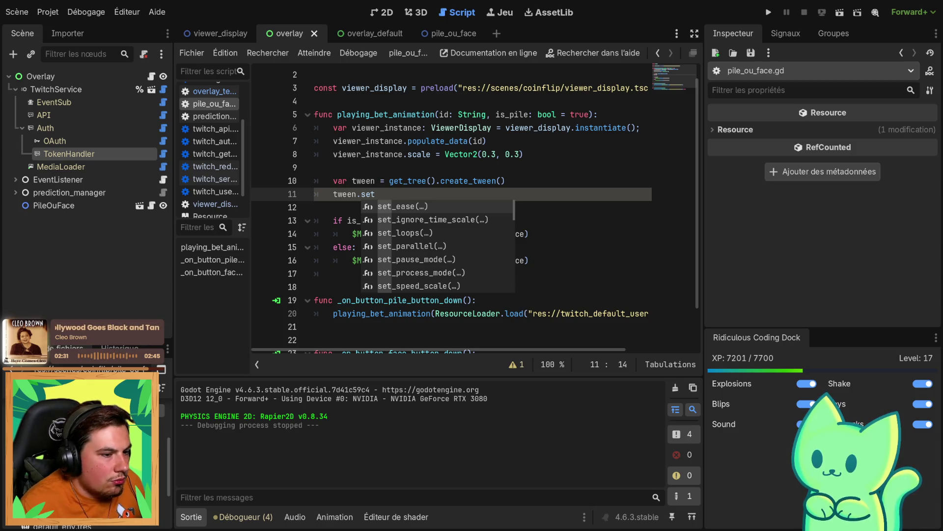
key("BackSpace")
key("BackSpace")
key("BackSpace")
type("tw")
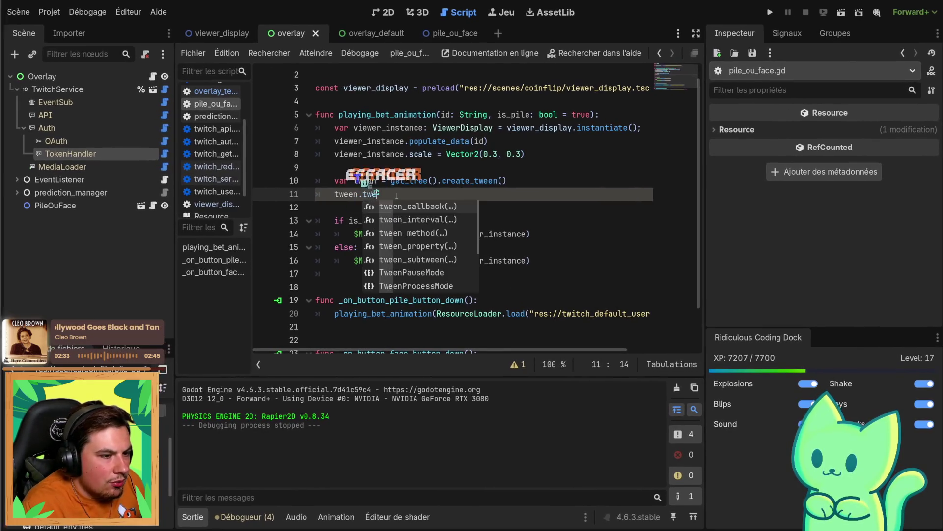
key("Down")
key("Down")
key("Down")
key("Tab")
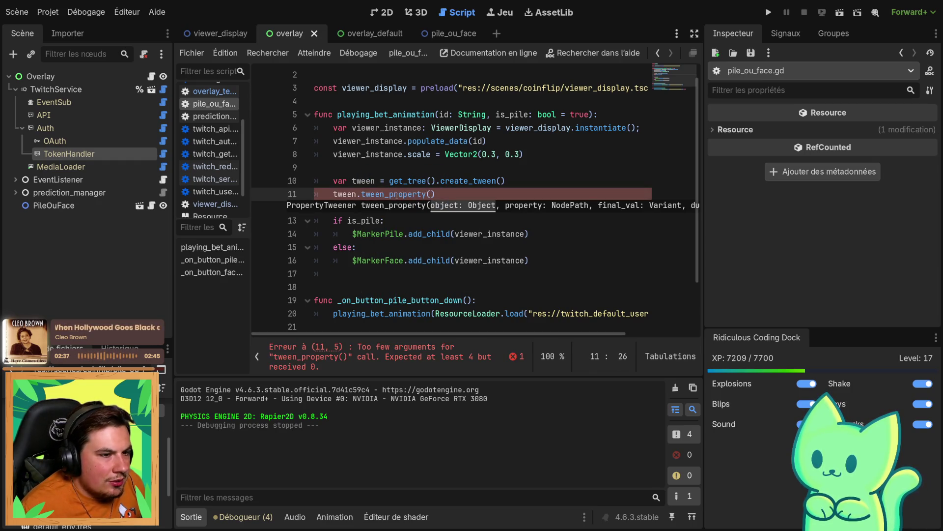
Fill tween_property with viewer_instance, "scale" and 0.3
double_click(386, 128)
key("ctrl+c")
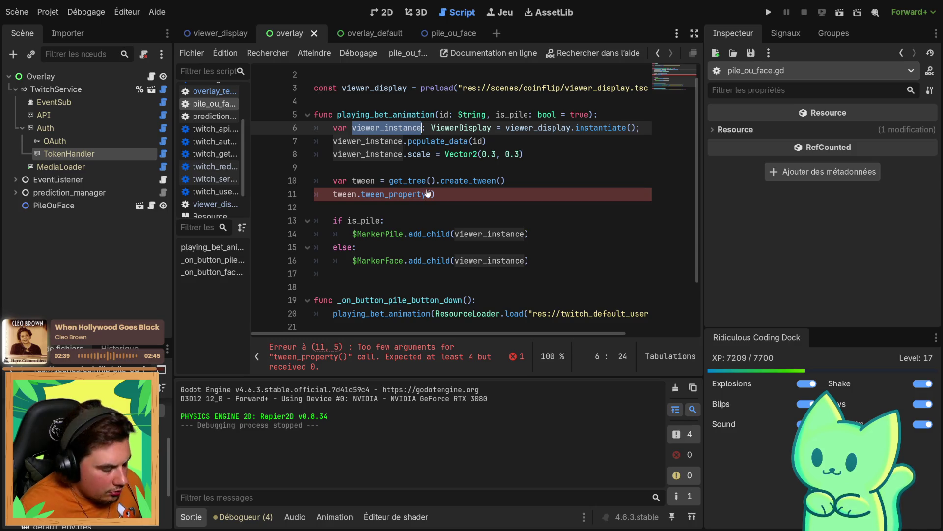
left_click(430, 194)
key("ctrl+v")
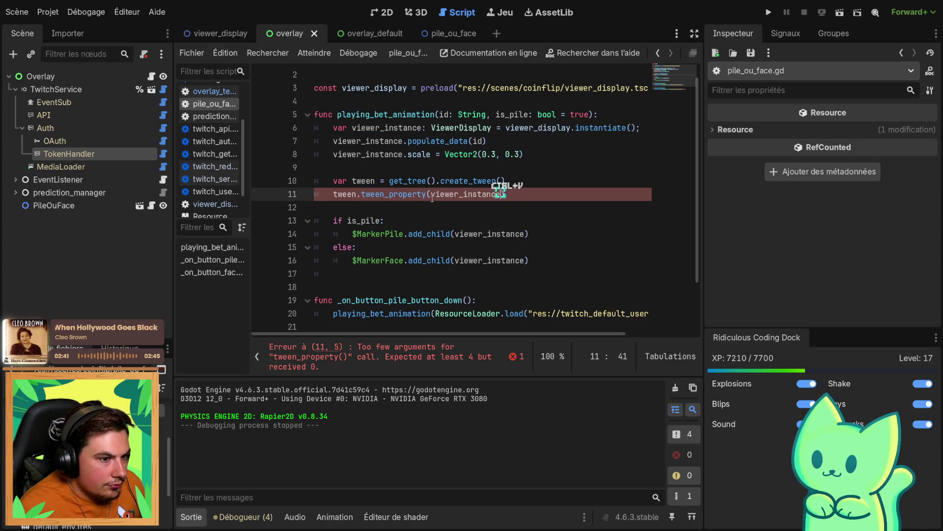
type(",")
key("BackSpace")
type("n;")
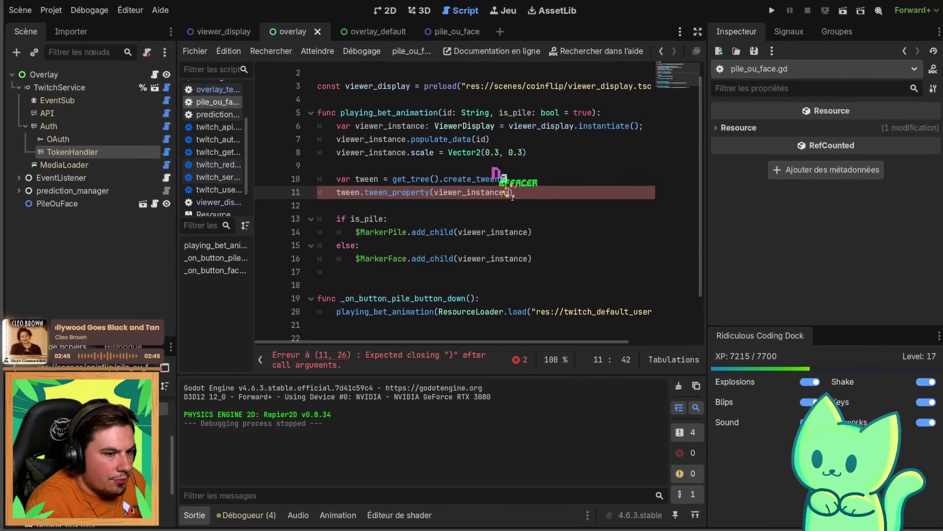
key("BackSpace")
type(",")
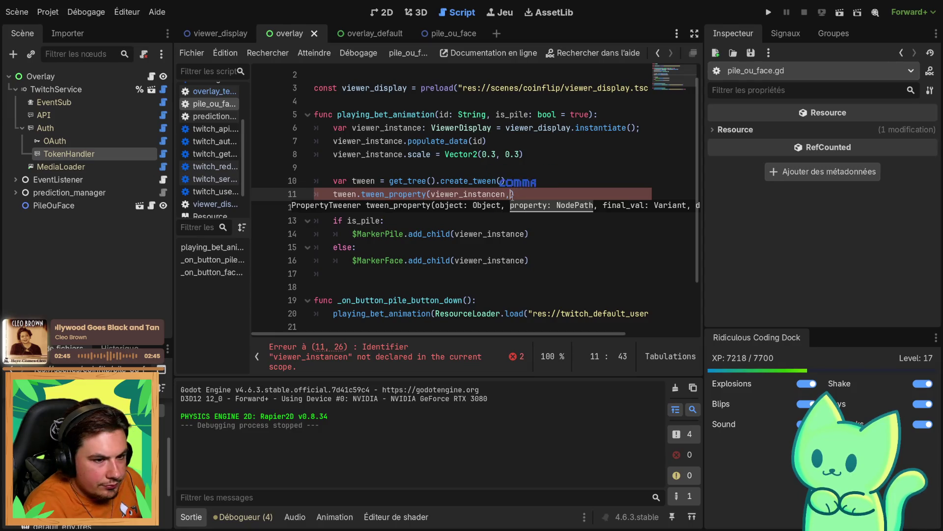
key("BackSpace")
type("\"scale")
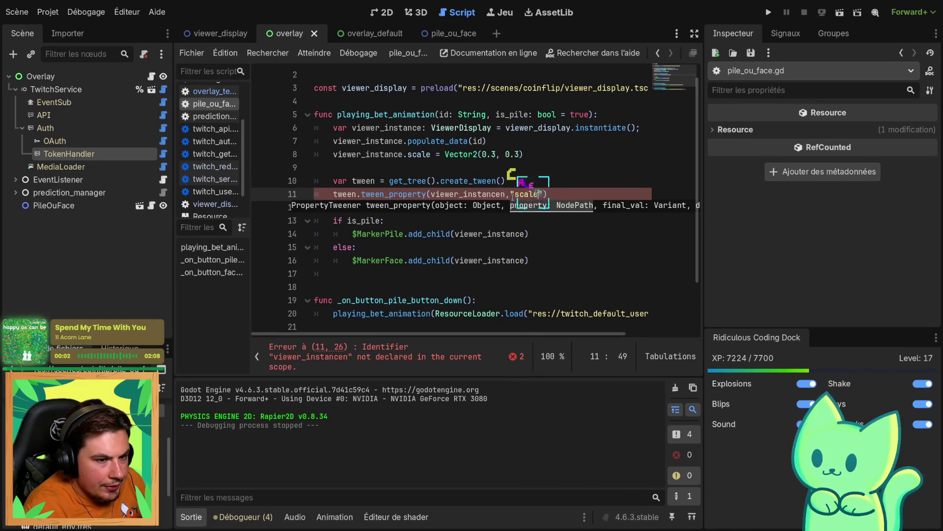
type("\",0.3")
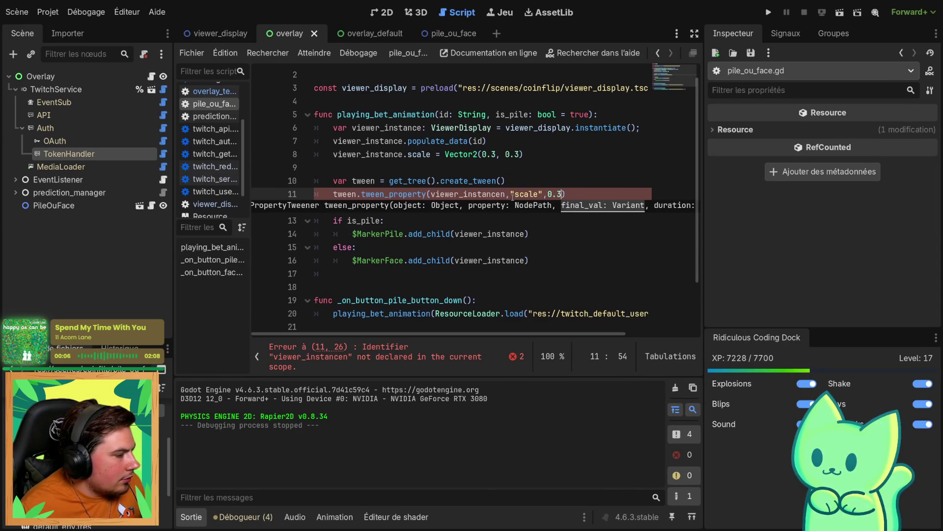
type(").set")
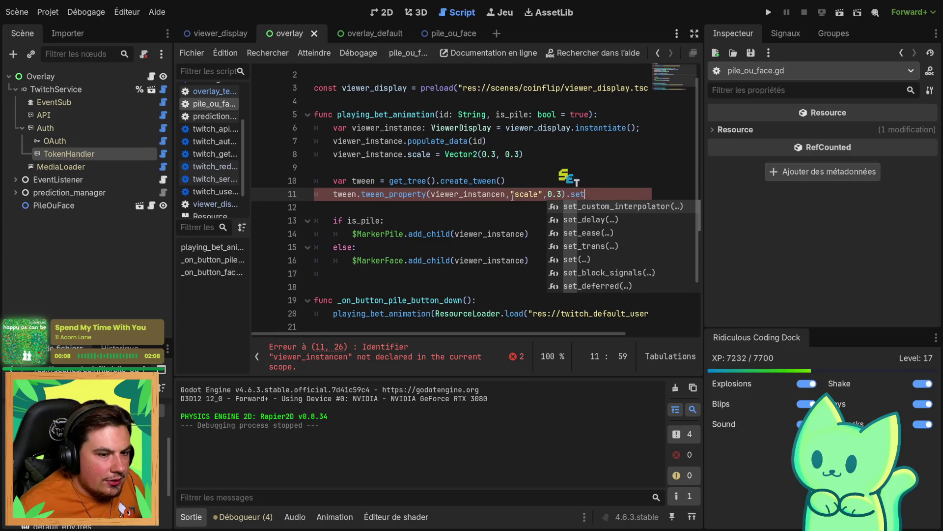
Chain .set_trans(Tween.TRANS_BOUNCE) onto the call and fix the stray 'n' after viewer_instance
key("Down")
key("Down")
key("Down")
key("Tab")
key("Down")
key("Tab")
type(");")
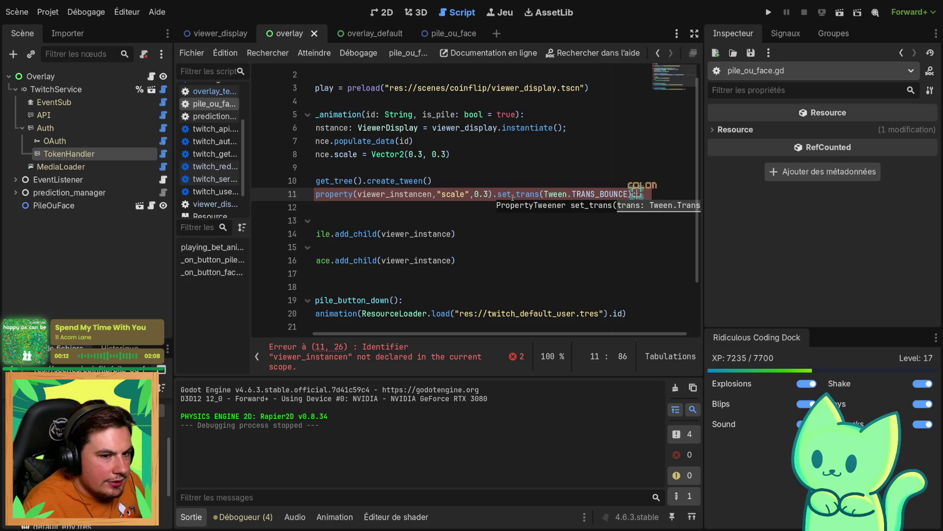
key("Return")
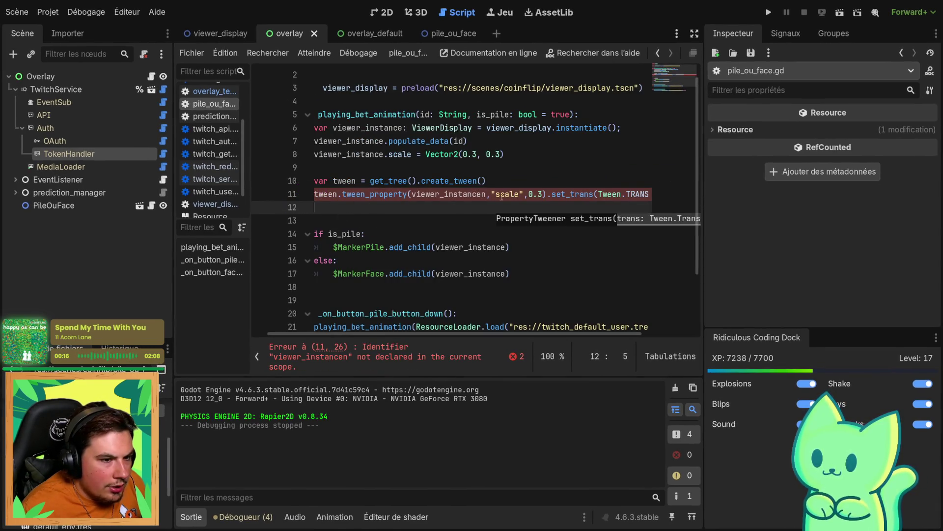
left_click(488, 194)
key("BackSpace")
left_click(359, 219)
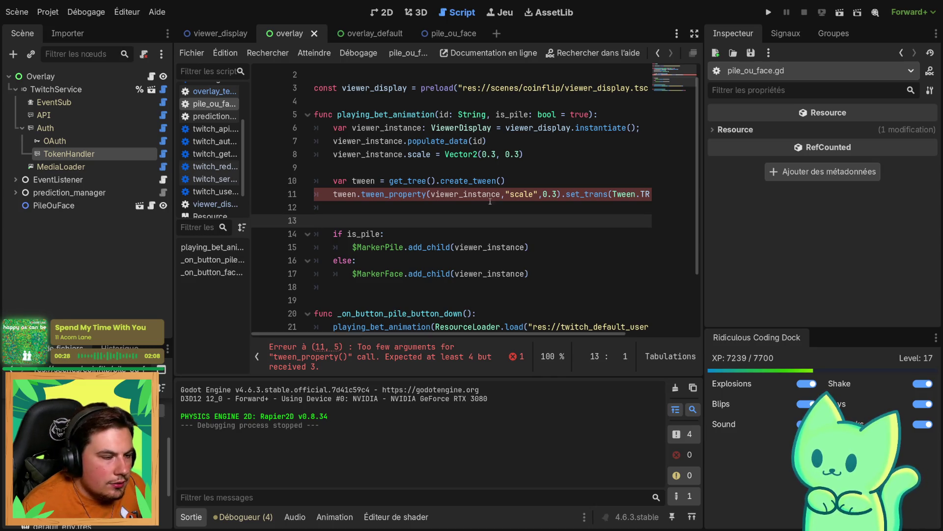
Insert Vector2(0.3,0.3) after "scale" in tween_property and change the duration to 1.0
left_click(542, 195)
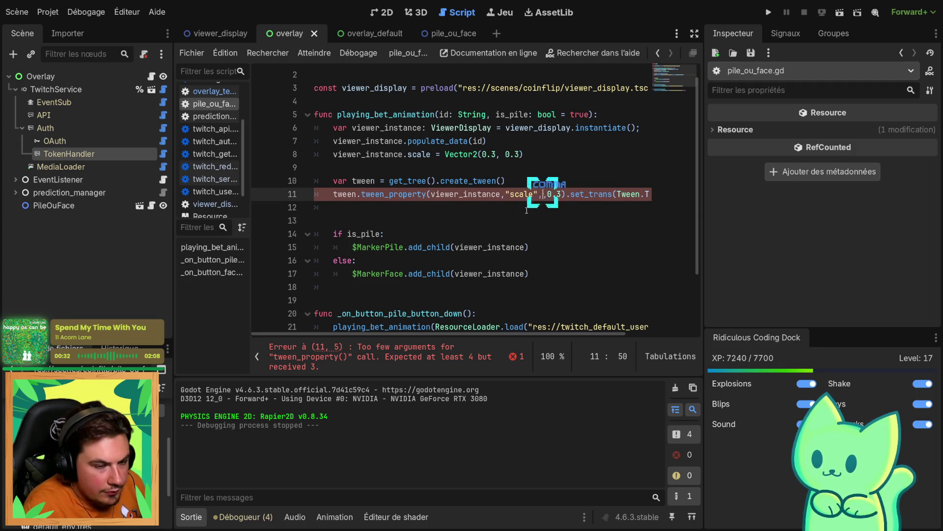
type(",")
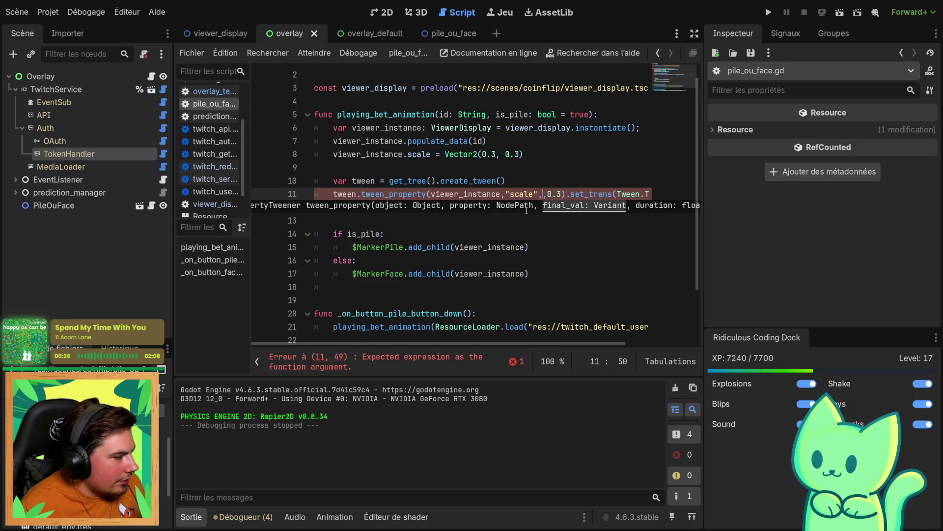
type("Vec")
key("Tab")
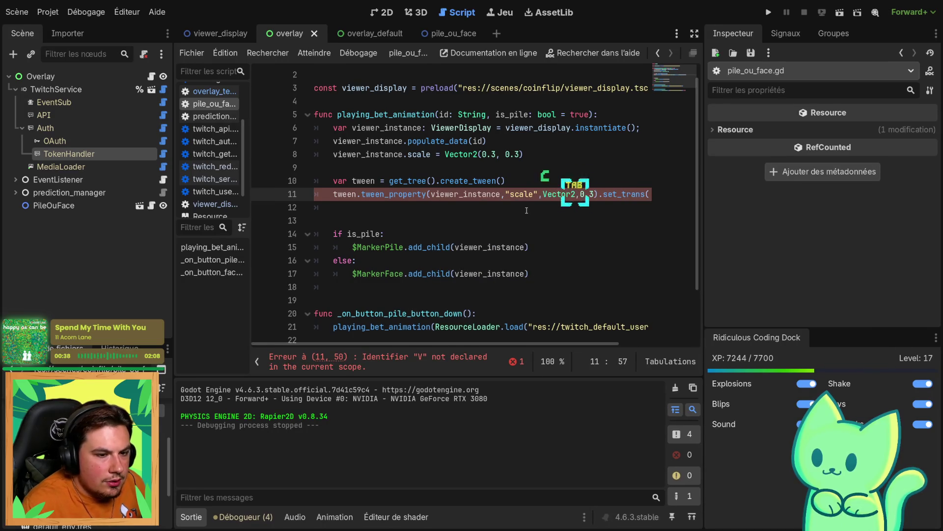
type("0.3")
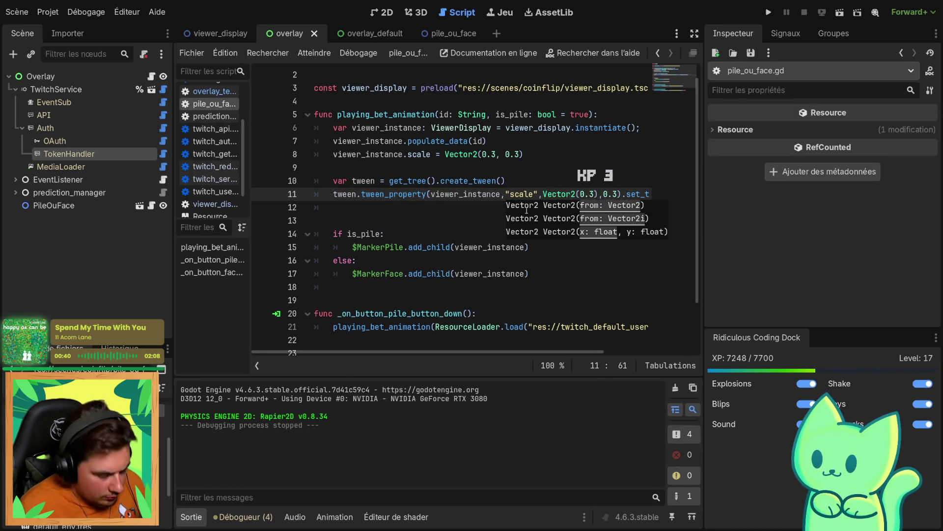
type(",0.3")
key("Right")
key("Right")
key("Right")
key("BackSpace")
key("BackSpace")
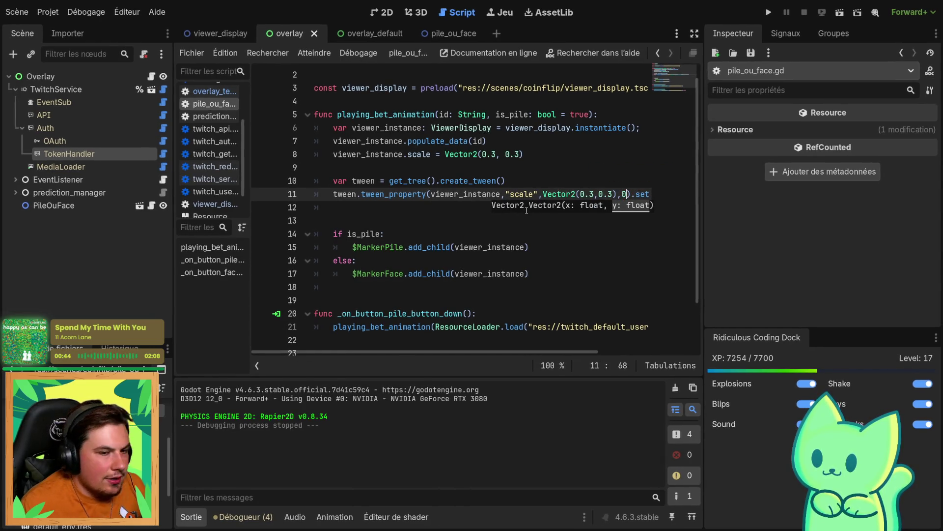
type(".0")
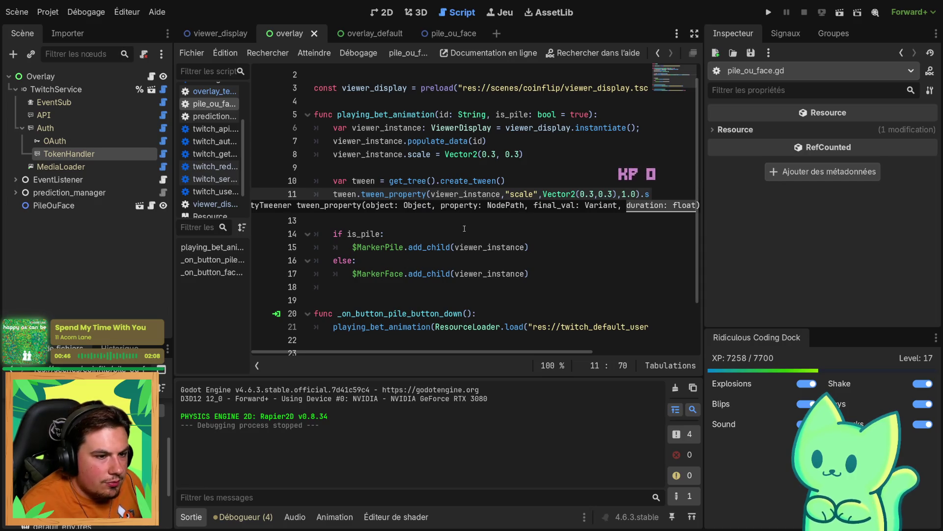
key("Down")
key("Down")
key("Down")
left_click(391, 208)
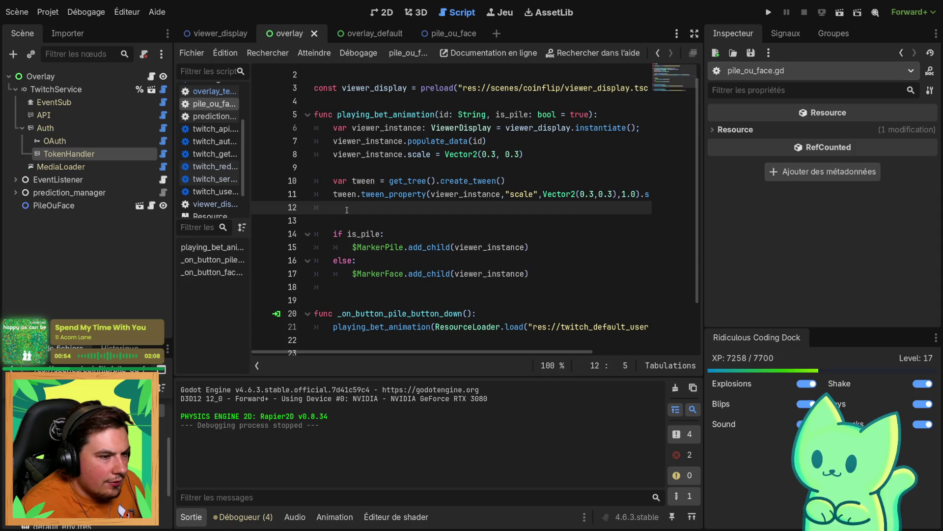
Add a tween_callback that frees viewer_instance instead of $Sprite
type("tween.tween_callback($Sprite.queue_free)")
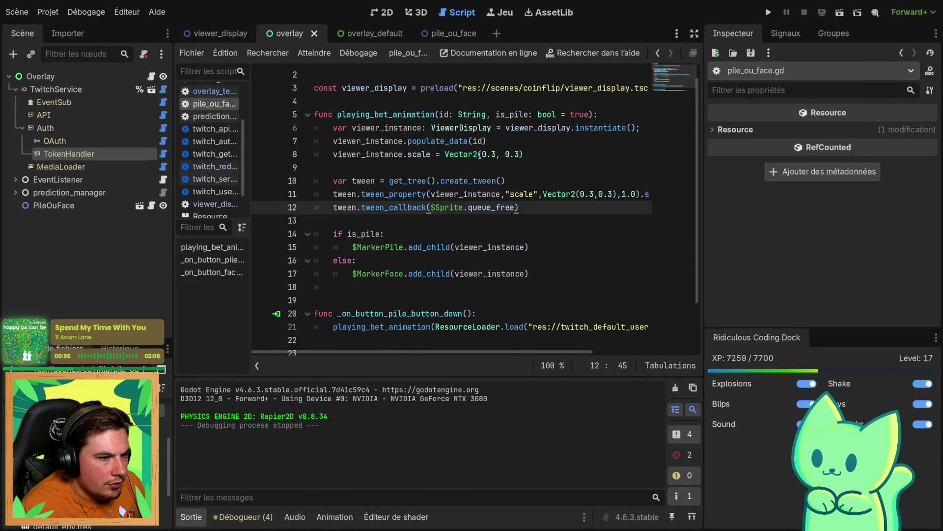
double_click(348, 139)
left_click(441, 207)
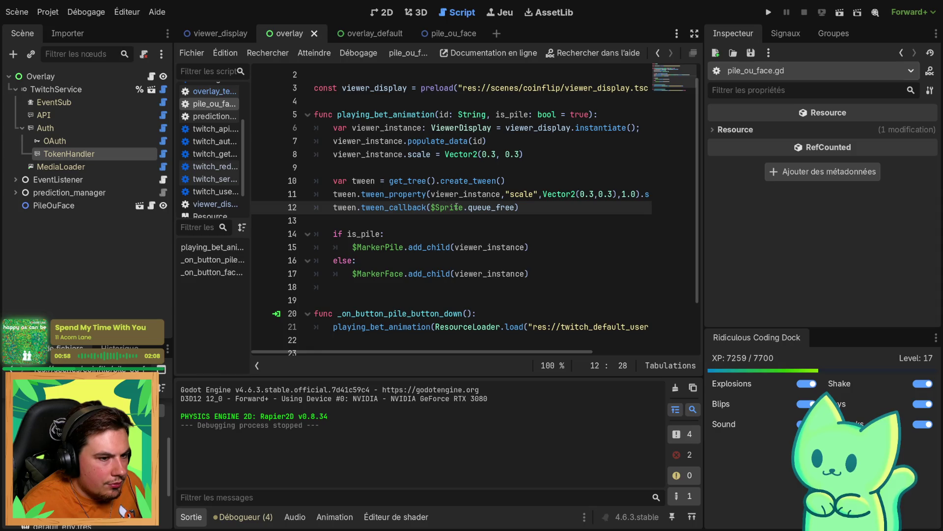
double_click(451, 207)
key("ctrl+v")
Move the three tween lines below the if/else block and fix their indentation
mouse_move(556, 207)
left_mouse_down()
mouse_move(344, 195)
mouse_move(345, 170)
left_mouse_up()
key("ctrl+x")
key("Delete")
key("Delete")
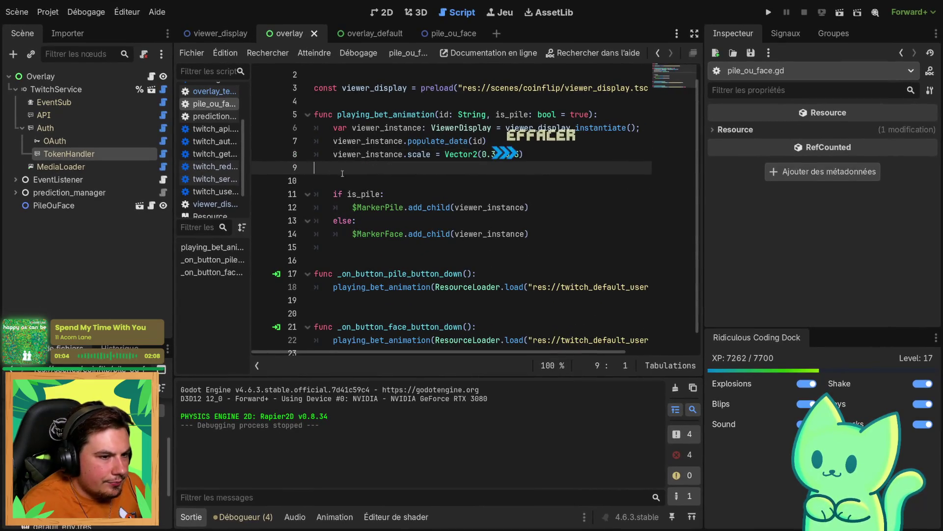
left_click(559, 233)
key("Return")
key("ctrl+v")
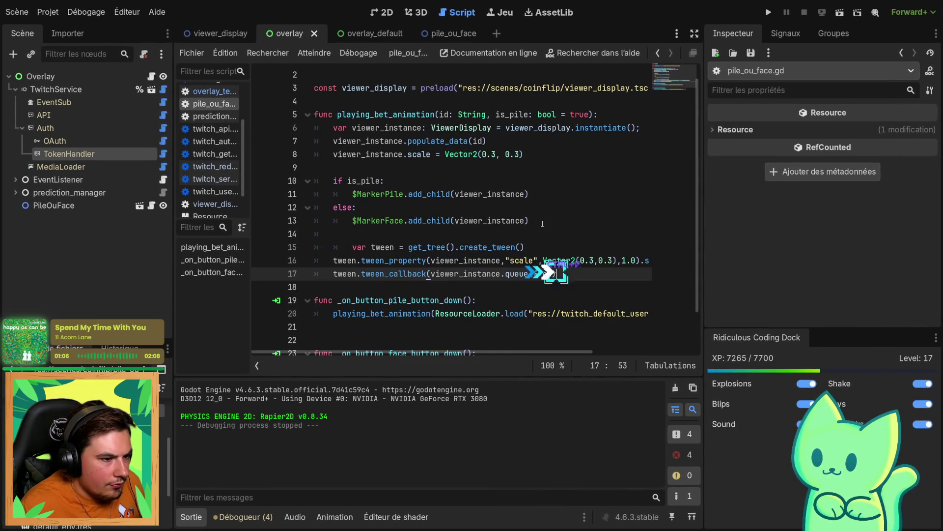
left_click(352, 247)
key("BackSpace")
Change the avatar's starting scale from 0.3 to 0
left_click_drag(489, 156, 511, 161)
key("Delete")
type("0")
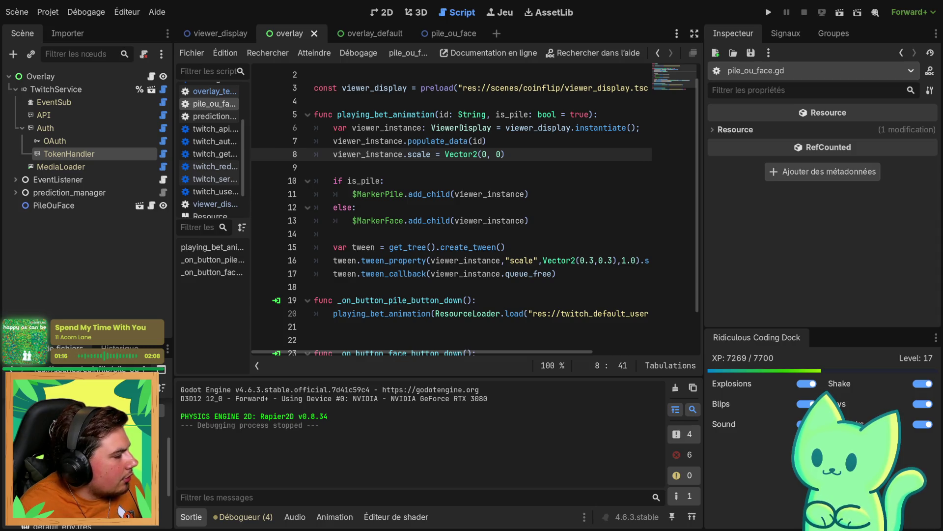
Run the project and drop test avatars into FACE and PILE, then close the game
key("F5")
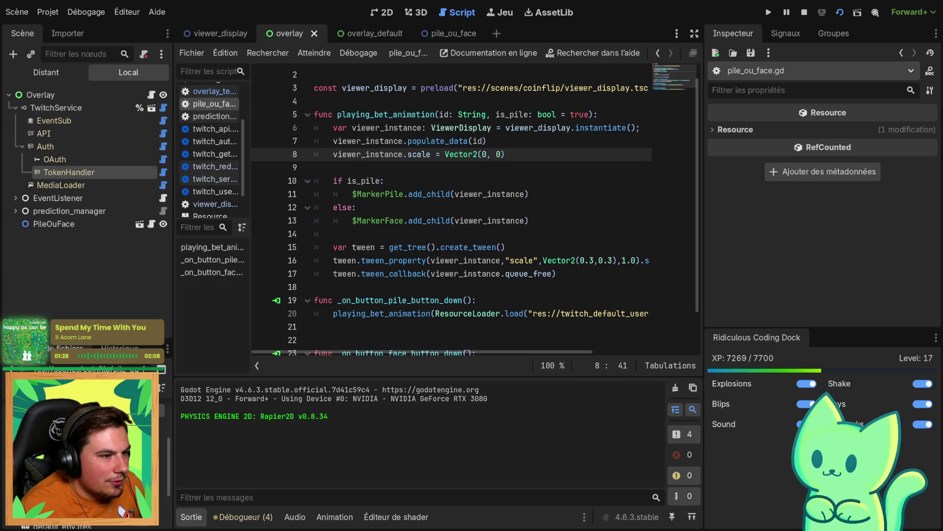
key("alt+Tab")
left_click(576, 464)
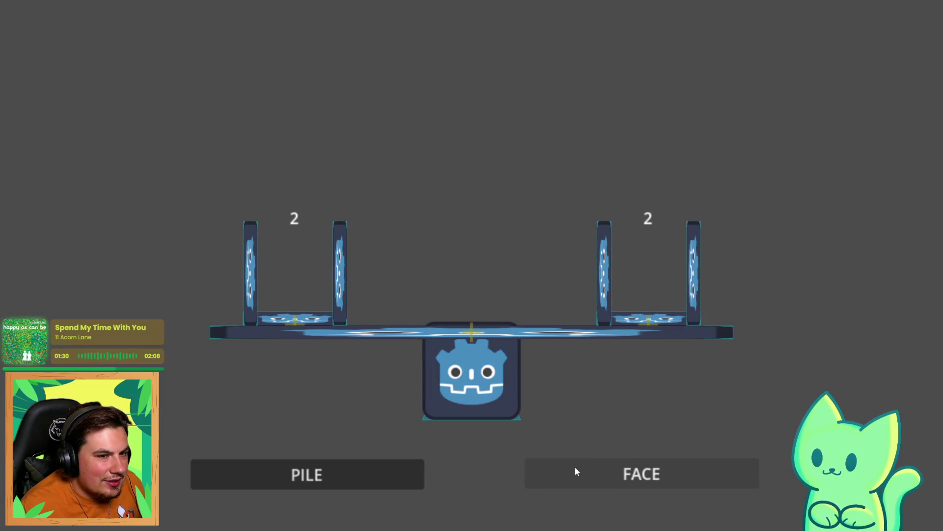
left_click(343, 480)
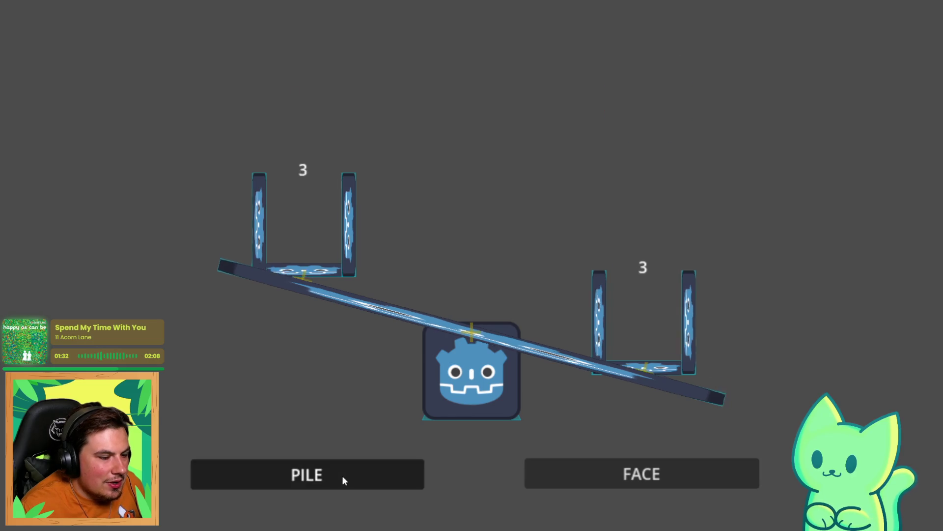
left_click(343, 478)
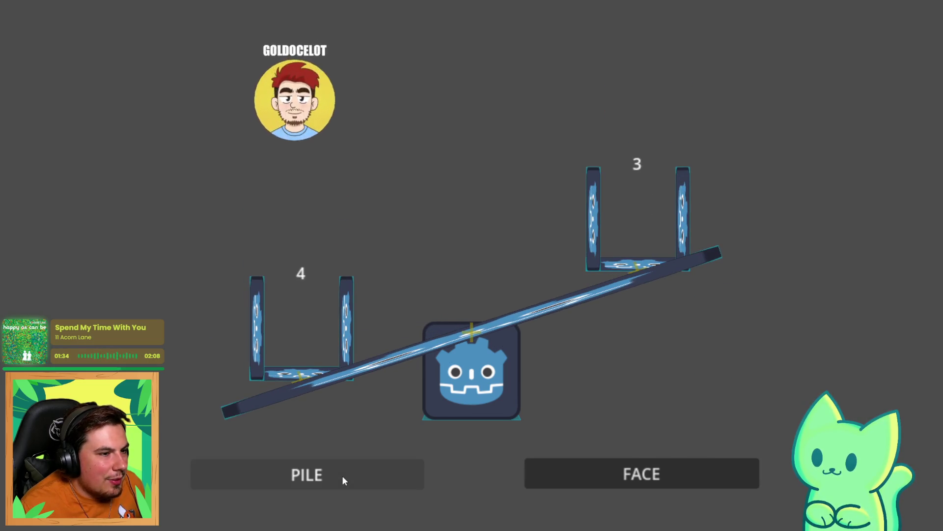
left_click(600, 481)
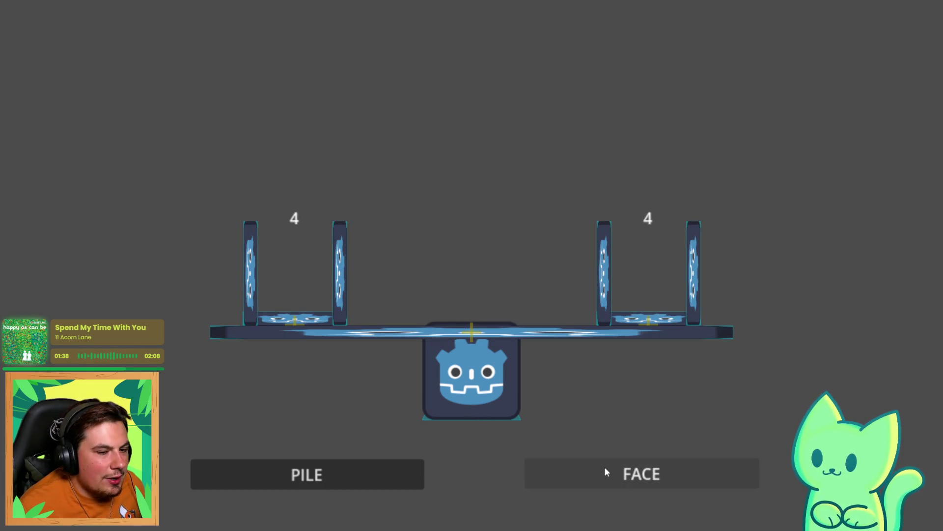
left_click(604, 467)
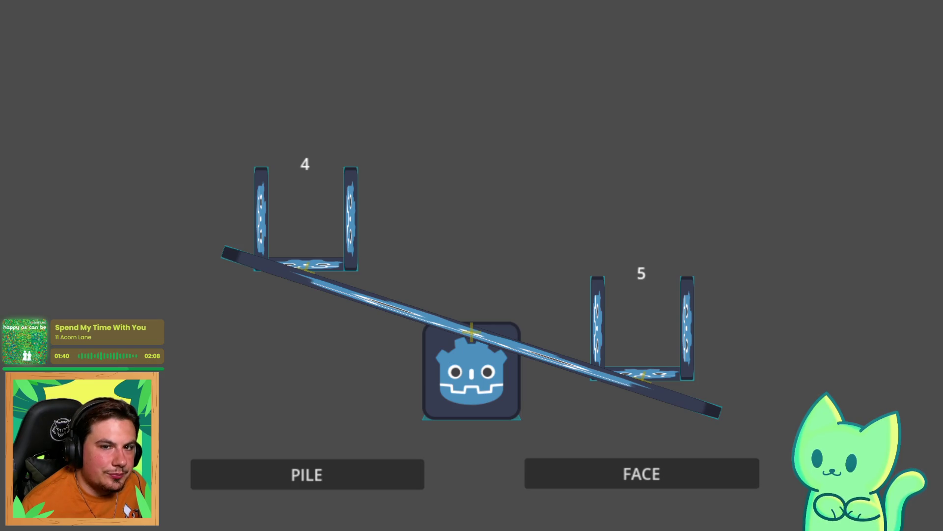
key("alt+F4")
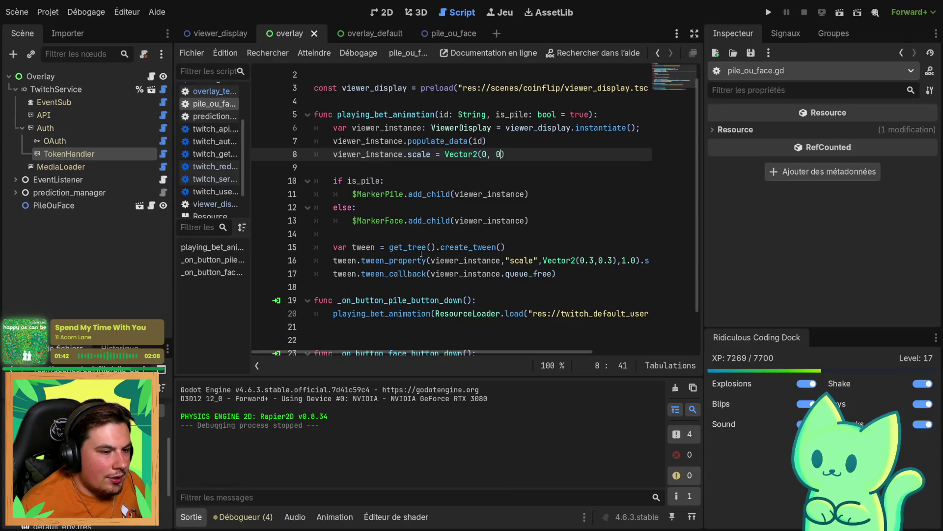
Open the Tween class documentation and scroll down to its enums
scroll(421, 253, "down", 1)
scroll(420, 352, "right", 3)
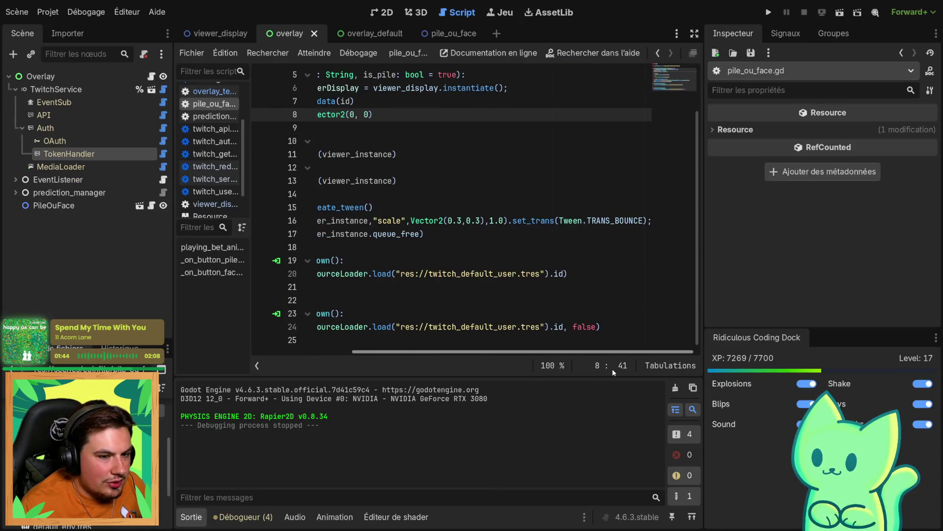
left_click(570, 221, "ctrl")
scroll(357, 193, "down", 3)
scroll(356, 191, "down", 5)
scroll(344, 192, "up", 4)
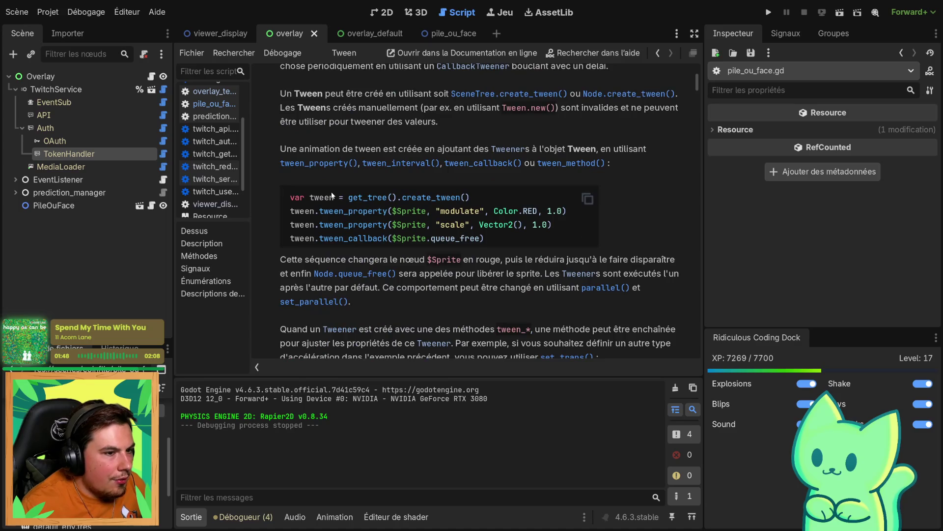
scroll(364, 185, "down", 5)
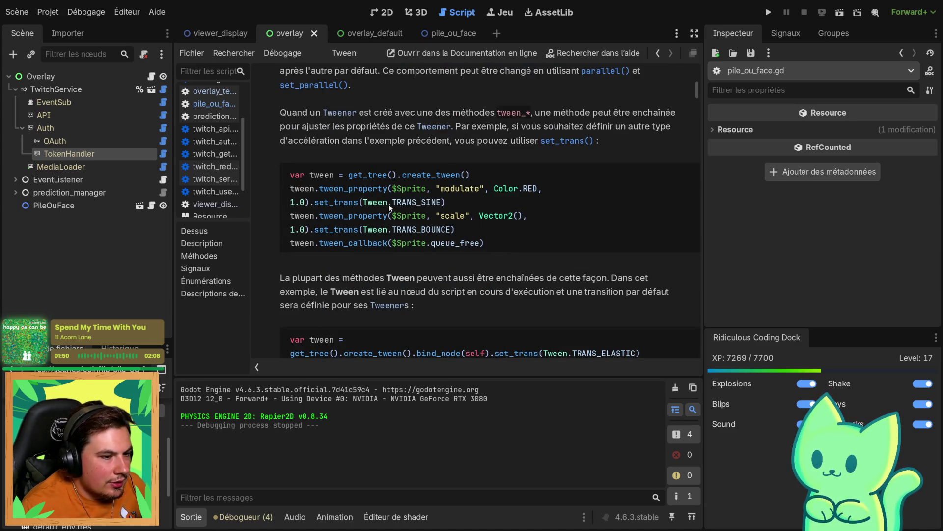
scroll(412, 221, "down", 3)
scroll(298, 231, "down", 6)
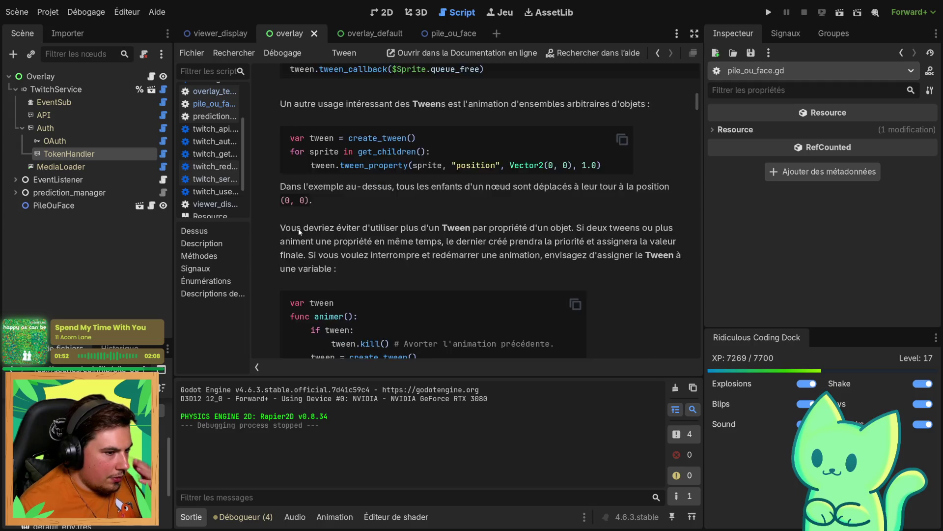
scroll(298, 228, "down", 12)
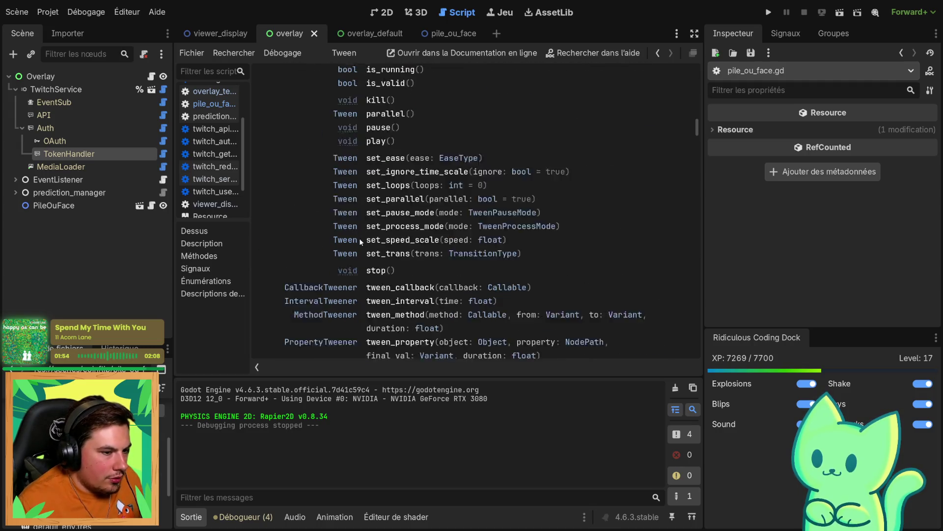
scroll(358, 241, "down", 5)
scroll(281, 194, "down", 5)
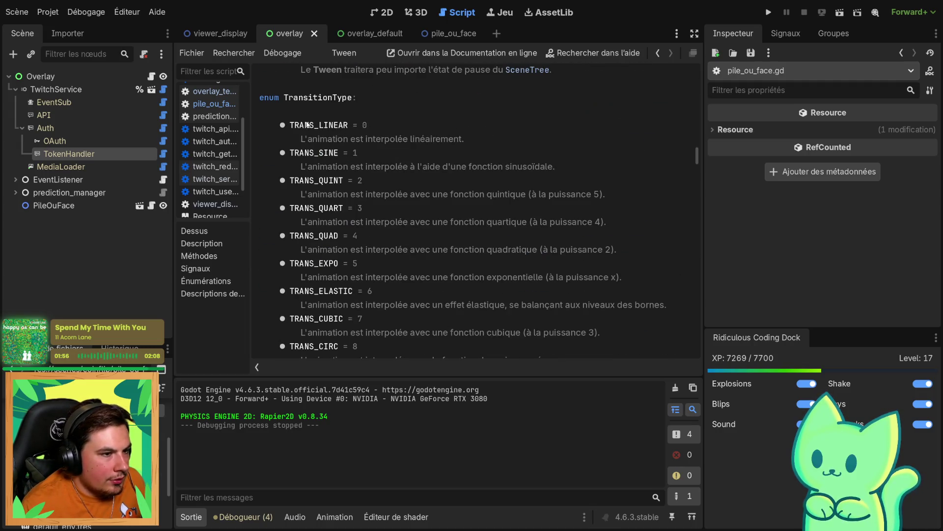
Read the TransitionType entries: TRANS_LINEAR, TRANS_SINE, TRANS_QUINT, TRANS_ELASTIC and TRANS_BACK
left_click_drag(311, 136, 465, 139)
left_click_drag(305, 167, 534, 172)
mouse_move(301, 194)
left_mouse_down()
mouse_move(497, 194)
mouse_move(486, 195)
left_mouse_up()
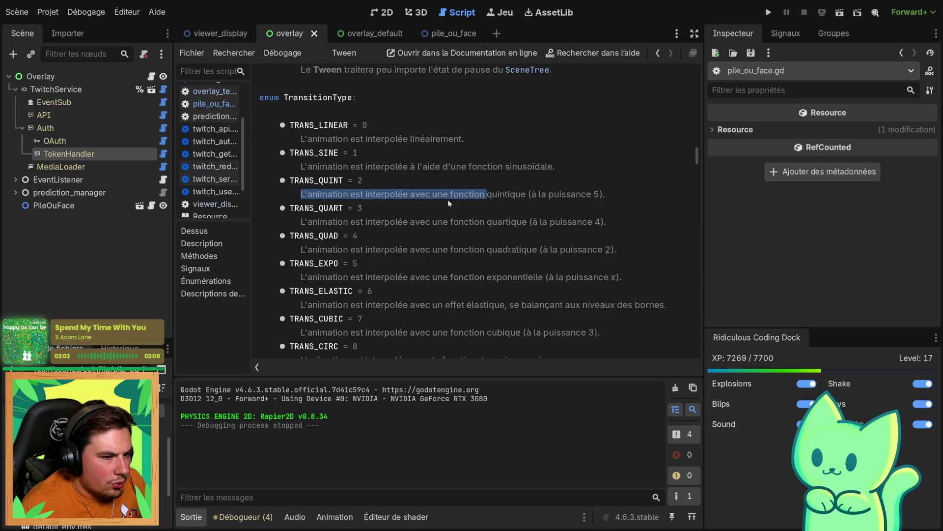
scroll(464, 234, "down", 2)
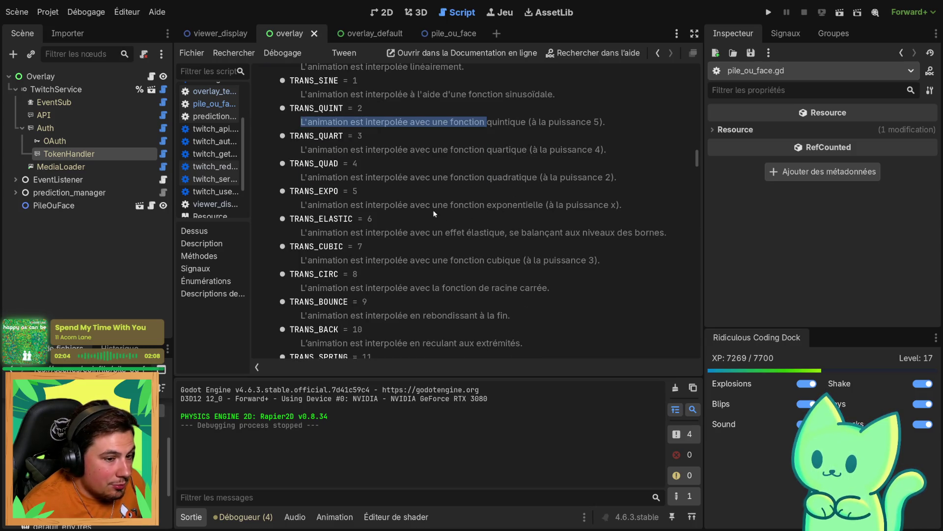
scroll(502, 217, "down", 1)
double_click(321, 185)
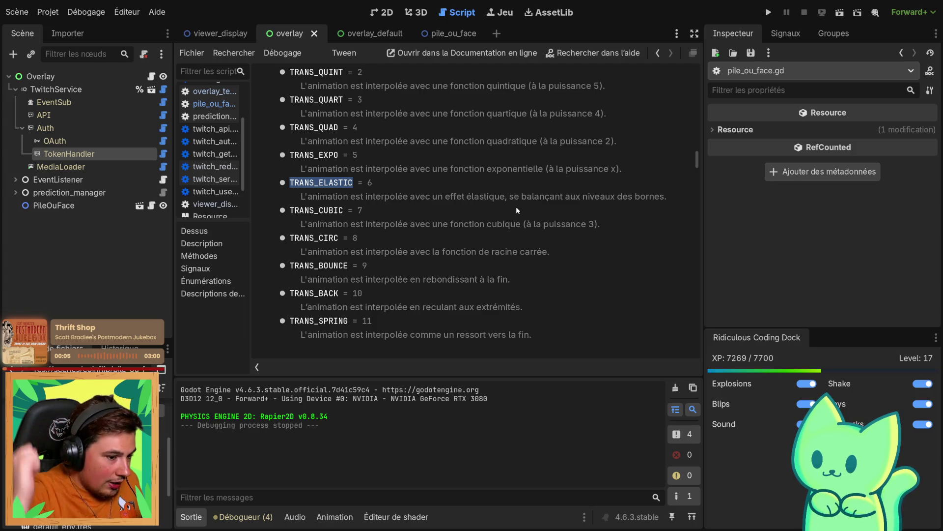
left_click_drag(283, 308, 522, 309)
left_click(522, 310)
double_click(313, 294)
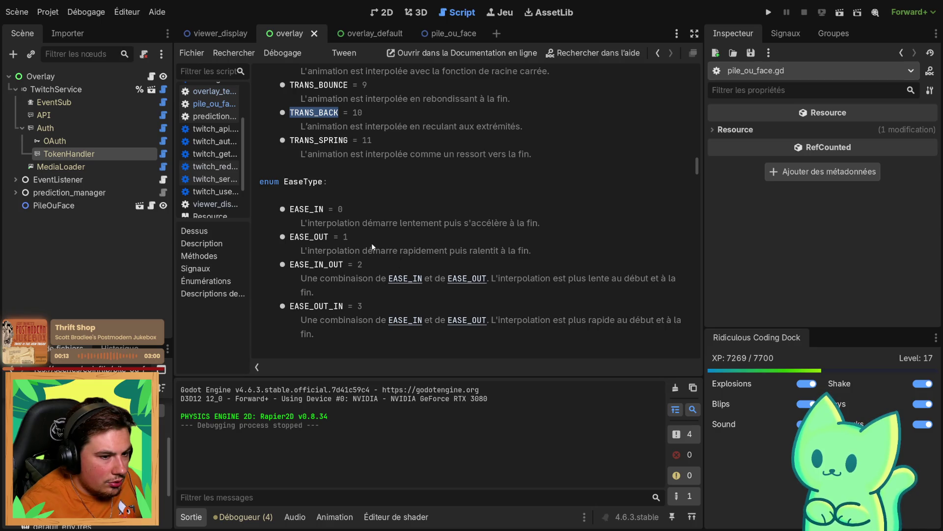
left_click_drag(304, 221, 368, 223)
left_click(367, 223)
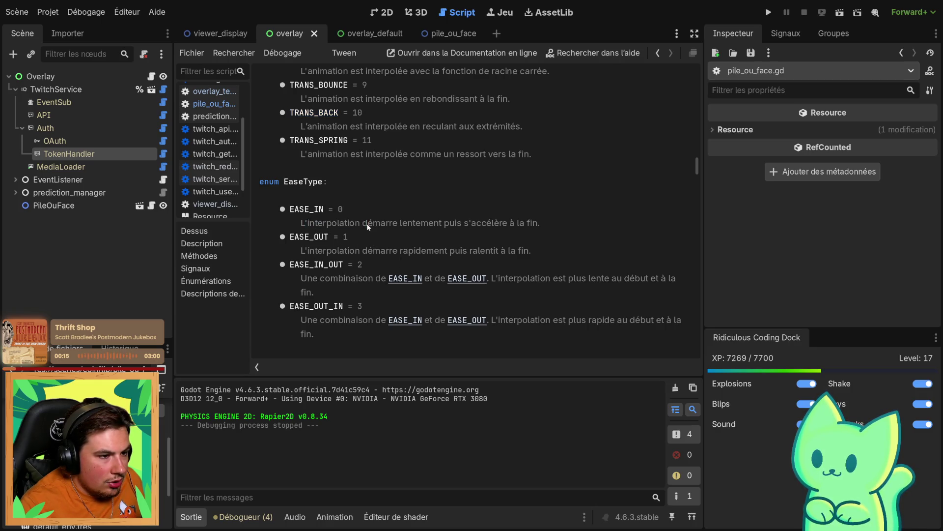
Read the EaseType descriptions for EASE_OUT and EASE_IN_OUT, then go to the viewer_display scene
scroll(367, 226, "up", 1)
scroll(366, 223, "down", 3)
mouse_move(350, 150)
left_mouse_down()
mouse_move(516, 151)
mouse_move(536, 160)
mouse_move(406, 165)
mouse_move(558, 179)
left_mouse_up()
left_click(392, 170)
left_click(341, 193)
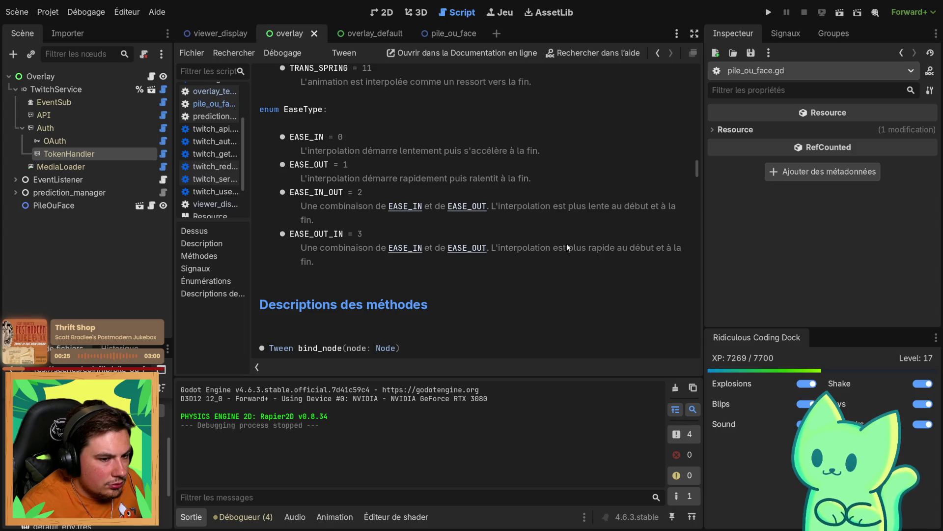
double_click(313, 191)
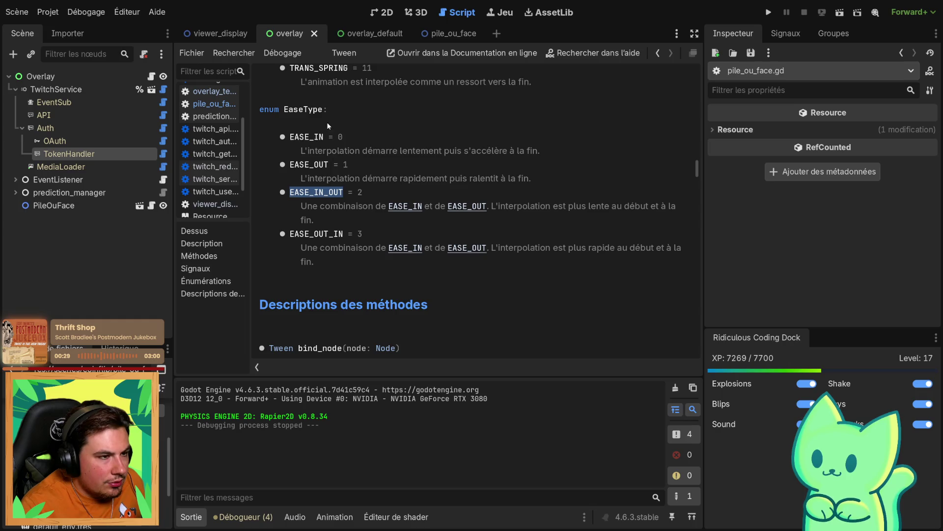
left_click(212, 35)
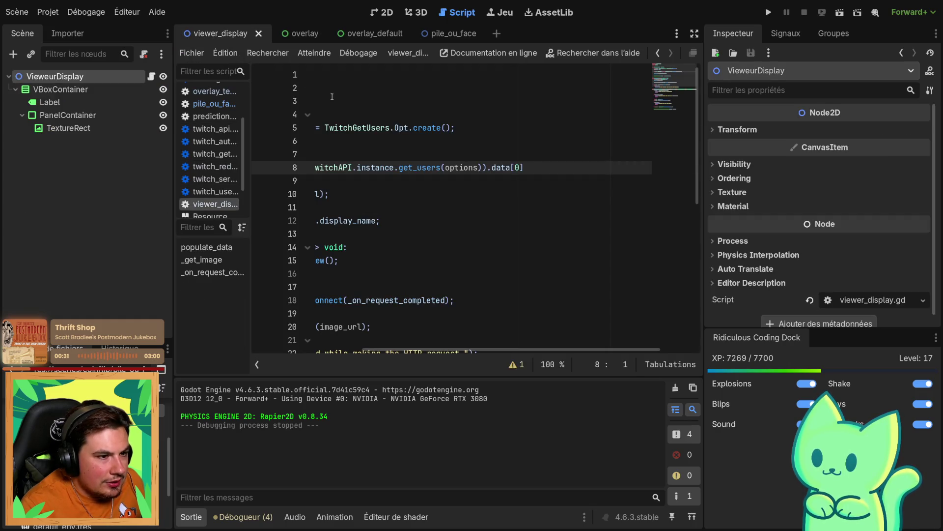
Undo a stray letter in the viewer_display script and save the scene
left_click_drag(459, 167, 648, 168)
left_click(524, 167)
scroll(434, 271, "down", 1)
scroll(435, 270, "up", 1)
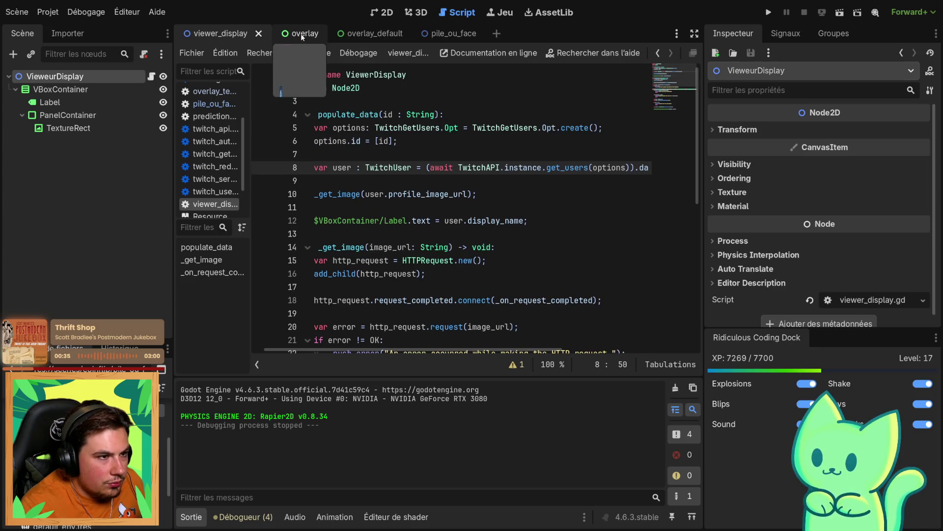
type("v")
key("ctrl+z")
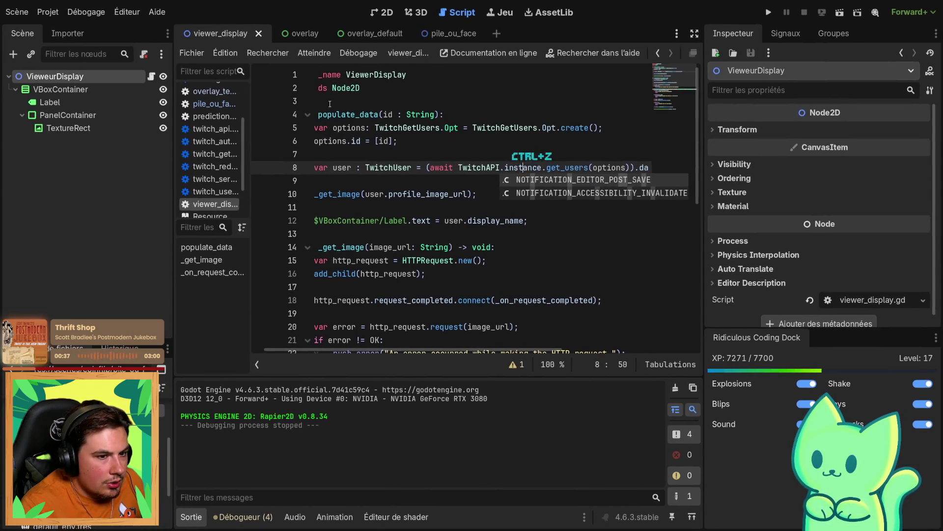
left_click(389, 194)
key("ctrl+s")
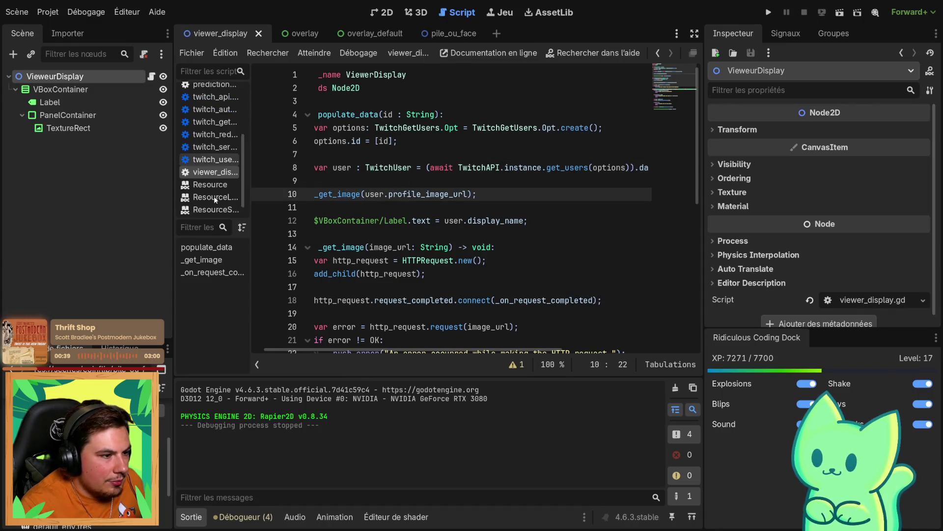
Open pile_ou_face.gd and close all other script tabs
scroll(214, 146, "up", 5)
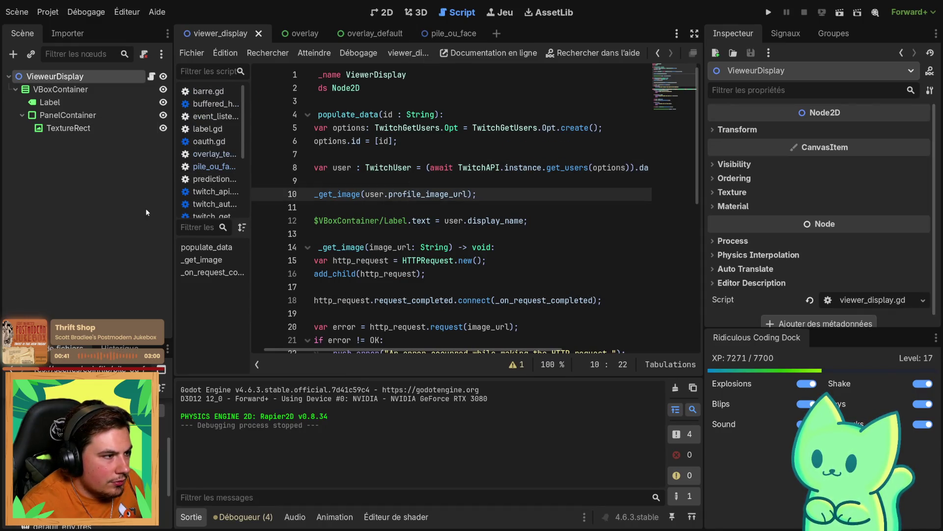
left_click(297, 34)
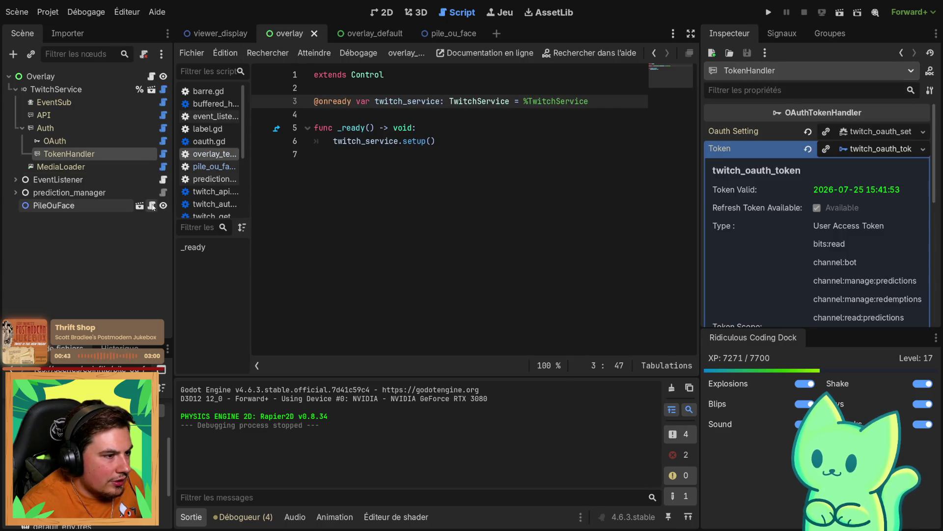
left_click(152, 205)
scroll(455, 233, "up", 1)
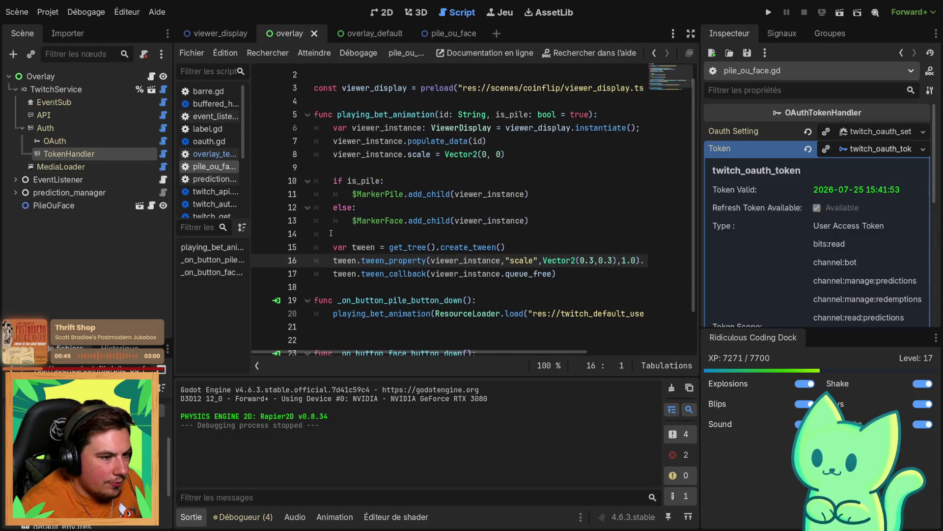
right_click(210, 167)
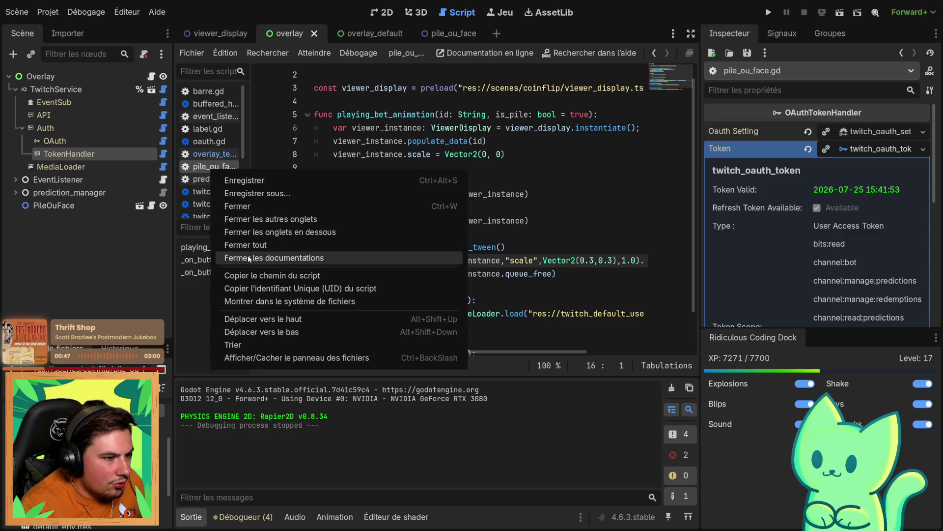
left_click(295, 220)
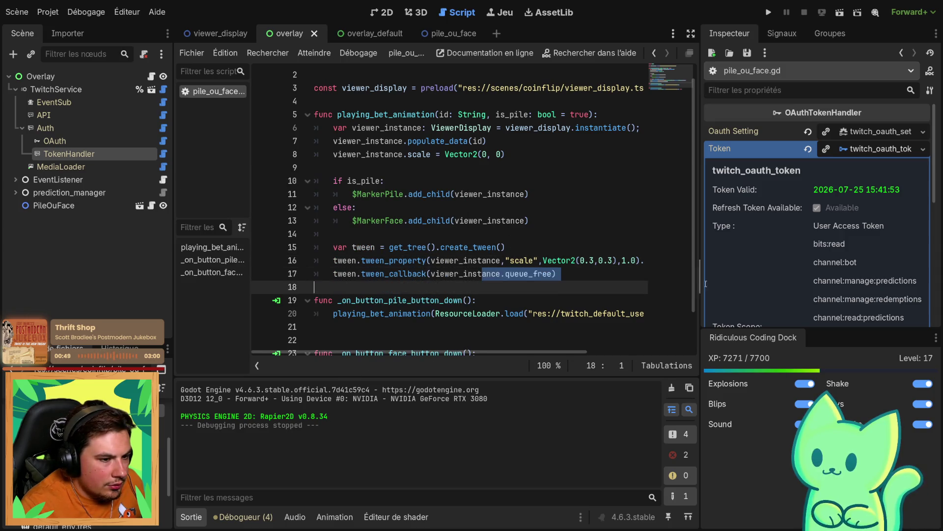
Review the scale tween and tween_callback code on lines 15–17
left_click(529, 246)
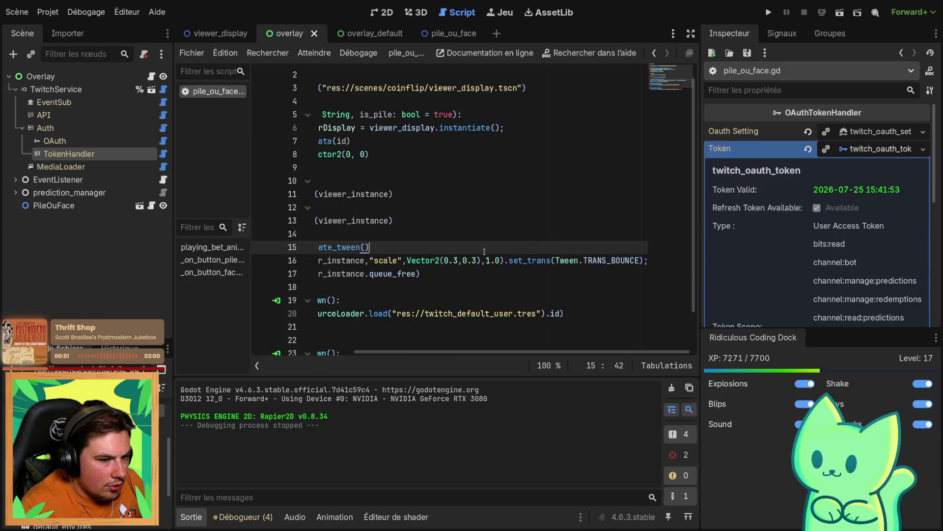
left_click(374, 259)
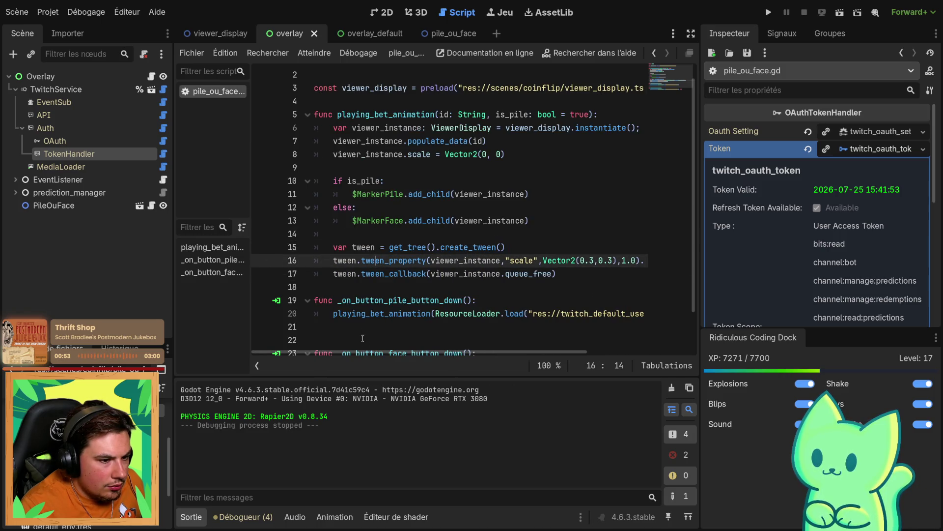
mouse_move(470, 352)
left_mouse_down()
mouse_move(571, 353)
mouse_move(318, 340)
mouse_move(442, 346)
left_mouse_up()
left_click(570, 236)
left_click(332, 234)
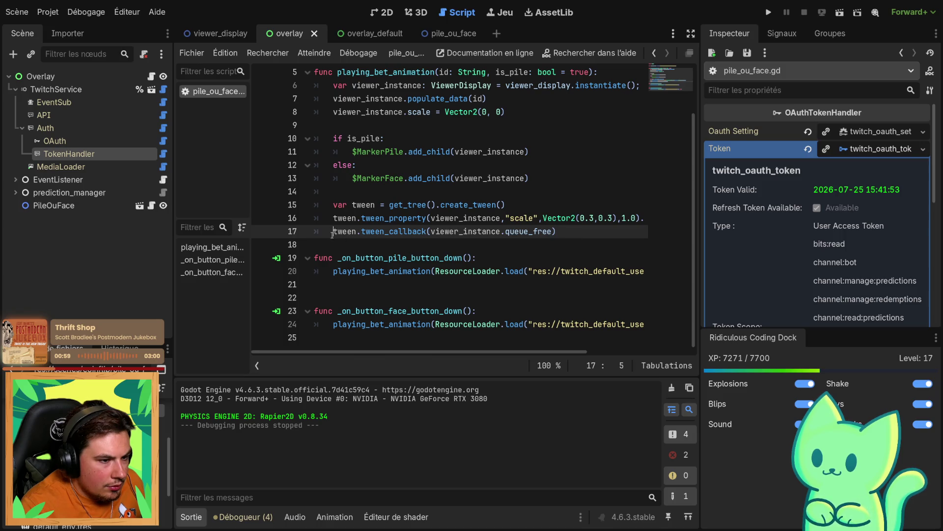
key("Return")
key("Up")
type("t")
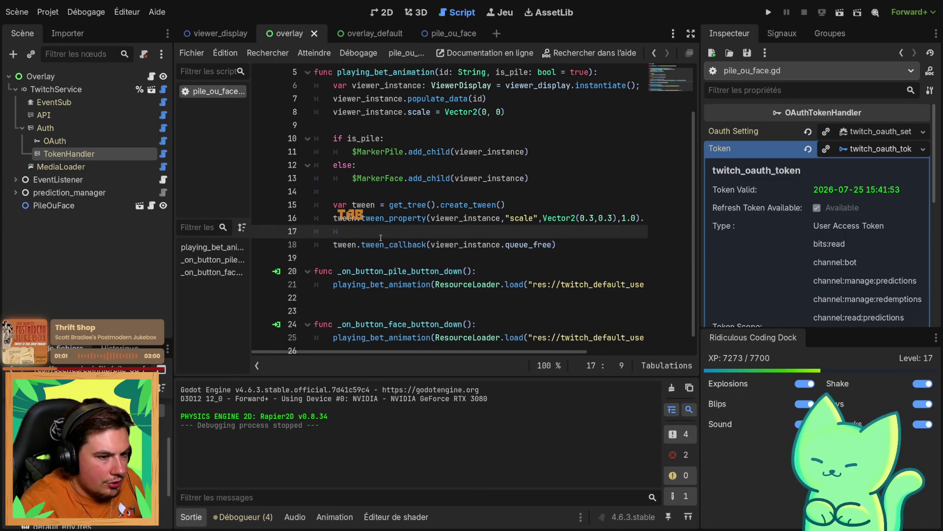
type("ween.")
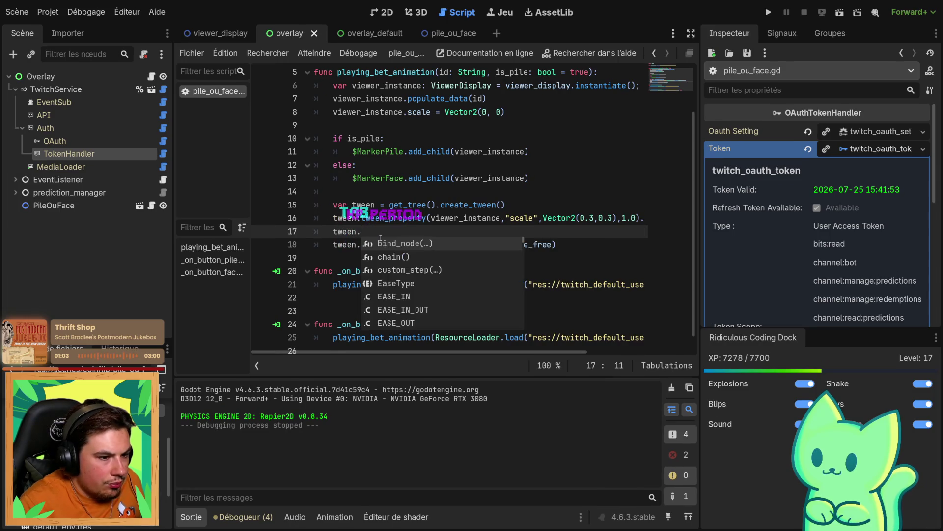
key("Down")
key("Down")
key("Down")
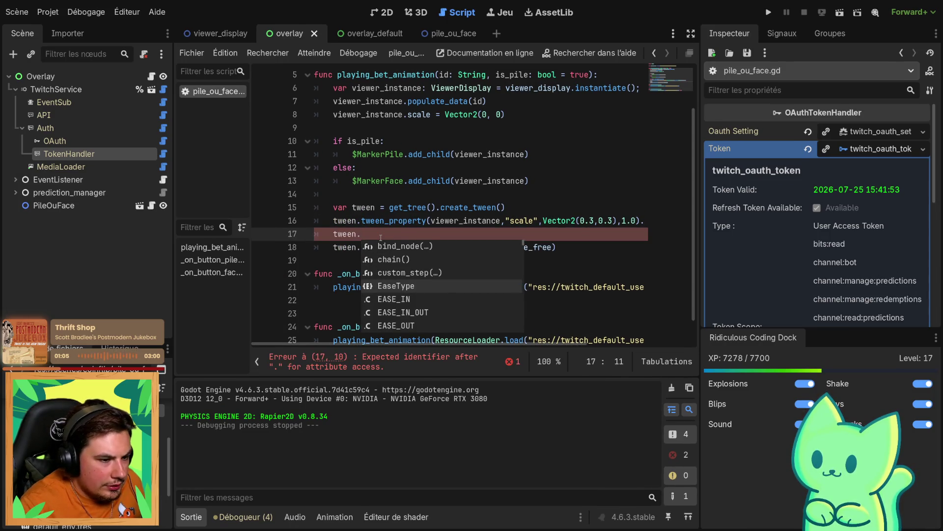
key("Return")
key("space")
key("BackSpace")
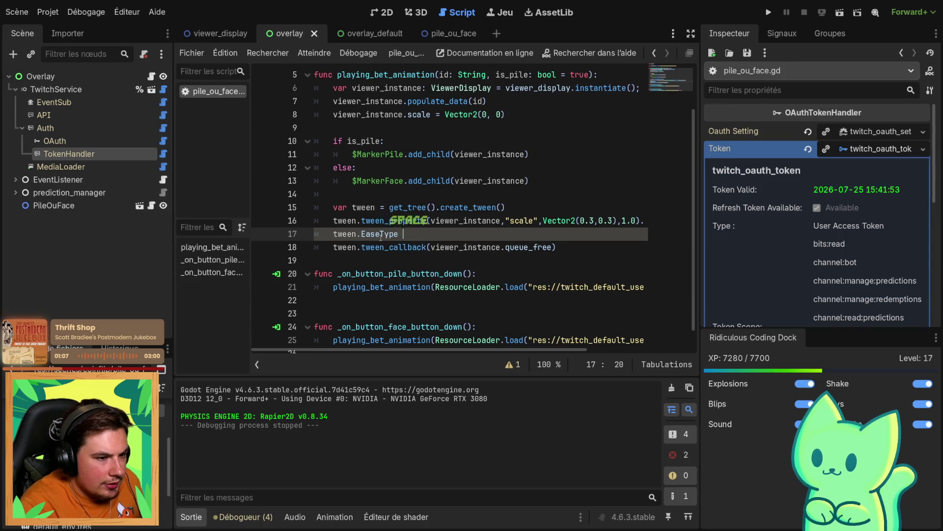
type("=")
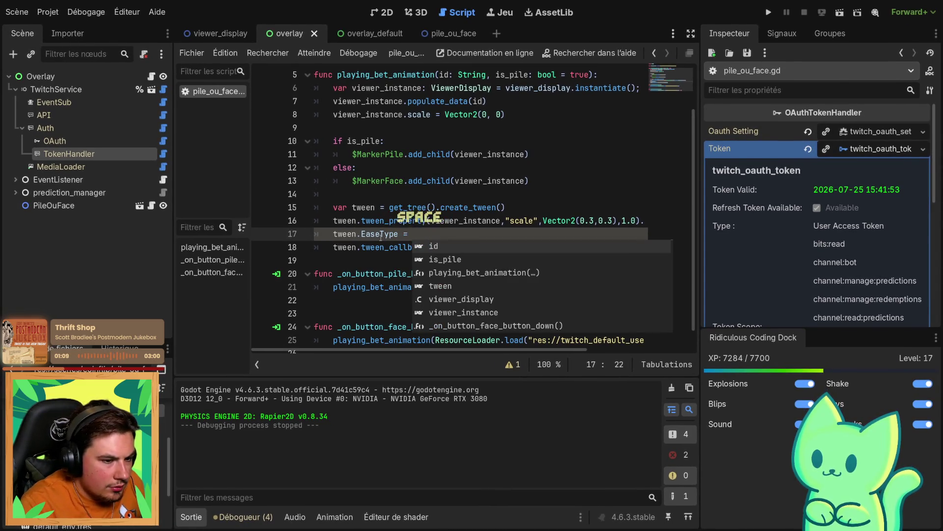
key("ctrl+z")
key("ctrl+z")
key("ctrl+z")
key("ctrl+z")
key("ctrl+z")
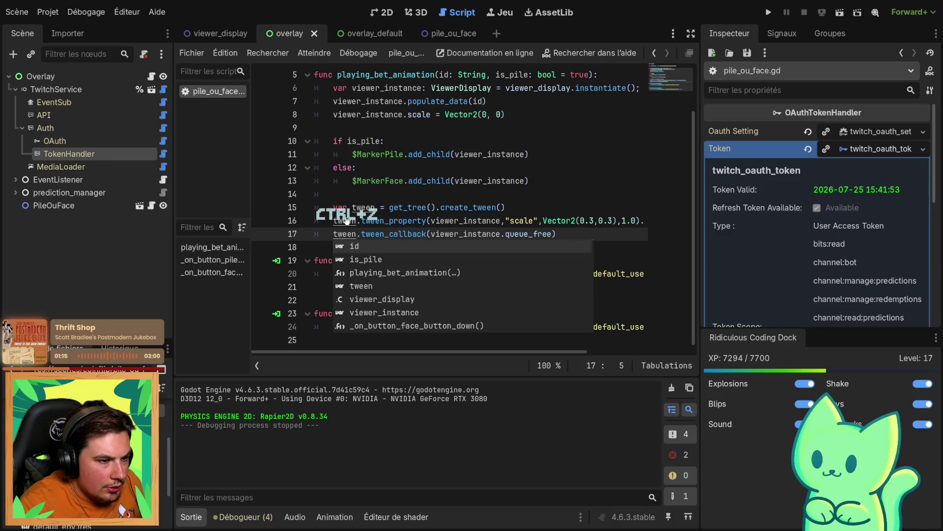
left_click(457, 207, "ctrl")
Browse the SceneTree create_tween documentation, then return to the pile_ou_face script
scroll(447, 220, "down", 10)
scroll(508, 250, "down", 3)
mouse_move(692, 302)
left_mouse_down()
mouse_move(698, 107)
mouse_move(688, 66)
left_mouse_up()
scroll(642, 134, "down", 20)
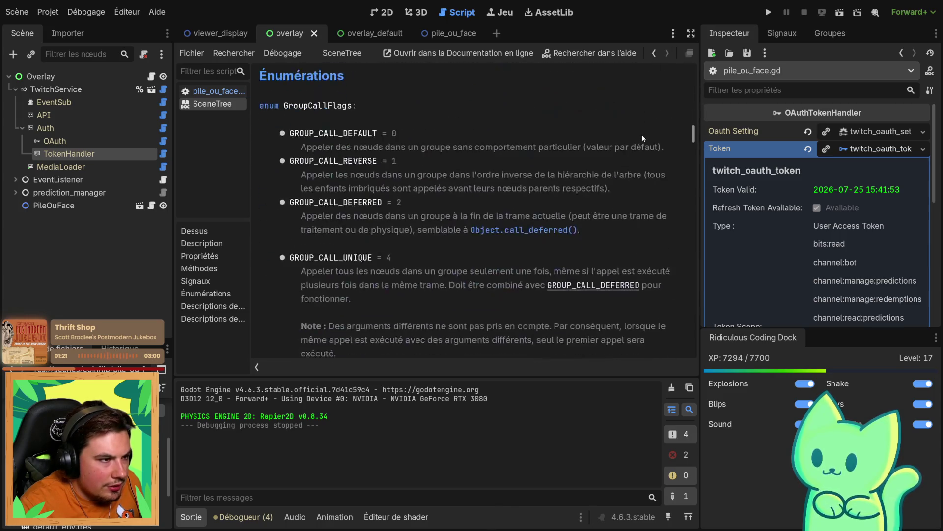
scroll(290, 141, "up", 10)
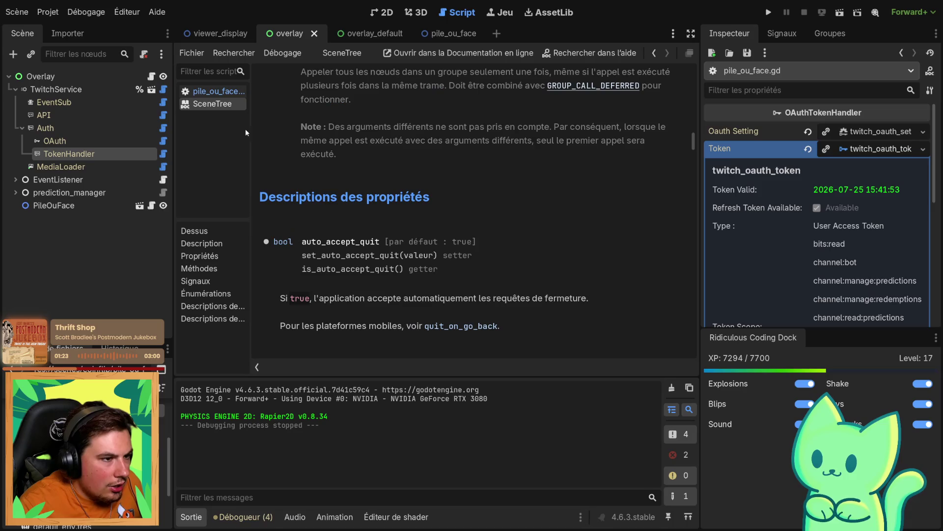
left_click(216, 92)
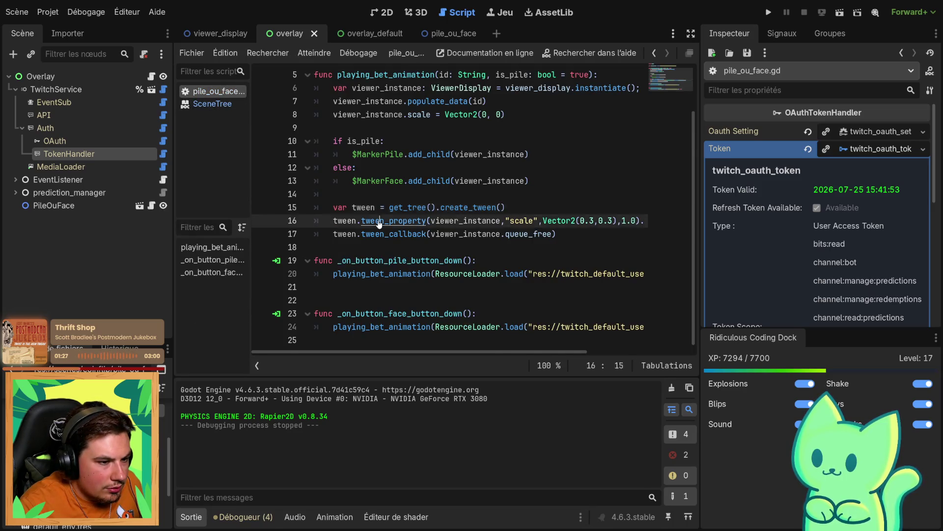
Open the tween_property documentation and study the set_trans TRANS_SINE example
left_click(379, 224, "ctrl")
scroll(560, 232, "down", 5)
scroll(328, 265, "up", 2)
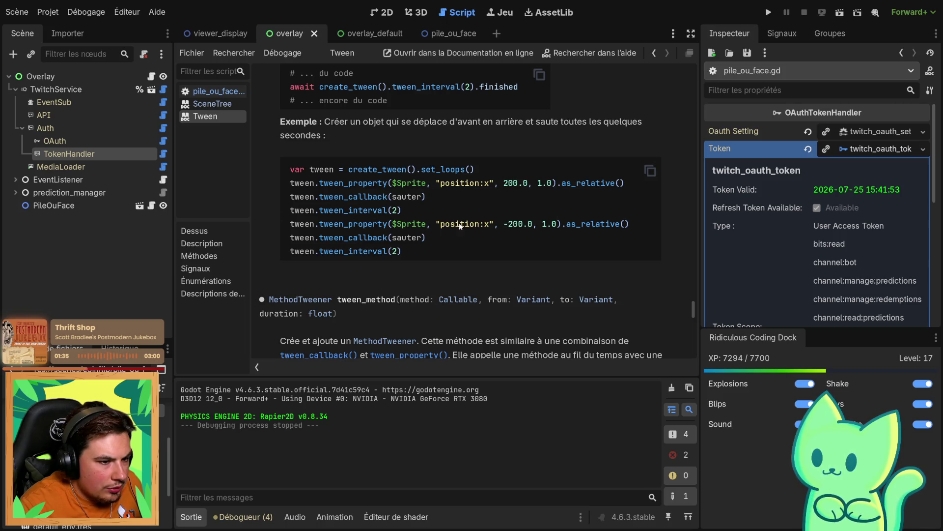
scroll(442, 229, "up", 3)
scroll(346, 214, "up", 3)
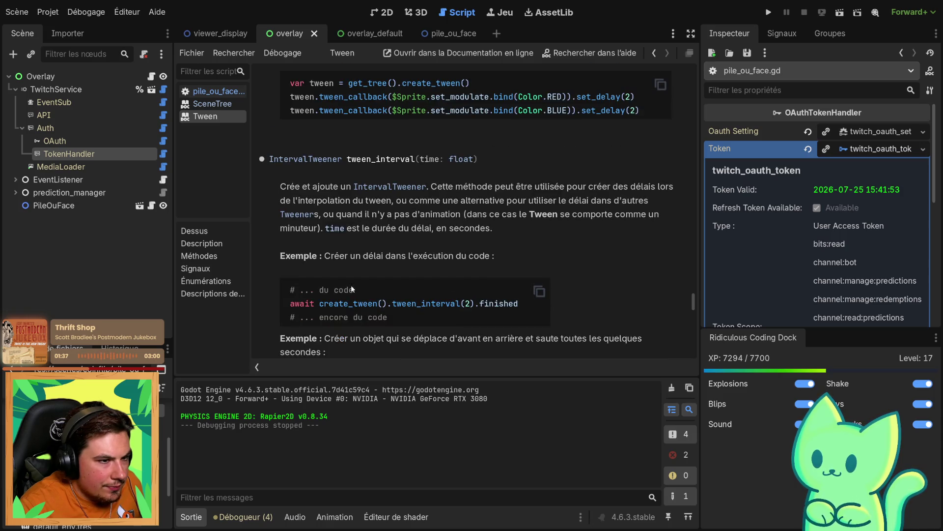
scroll(396, 172, "up", 6)
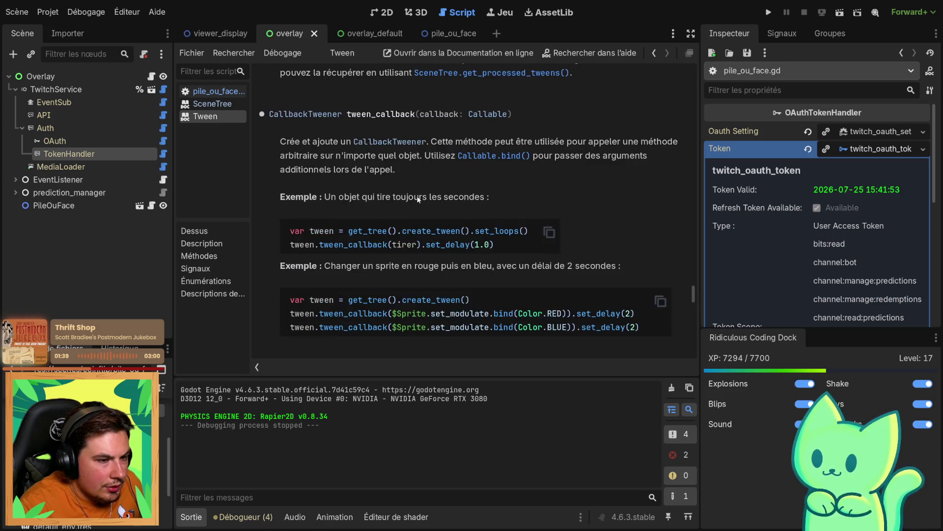
scroll(408, 264, "up", 5)
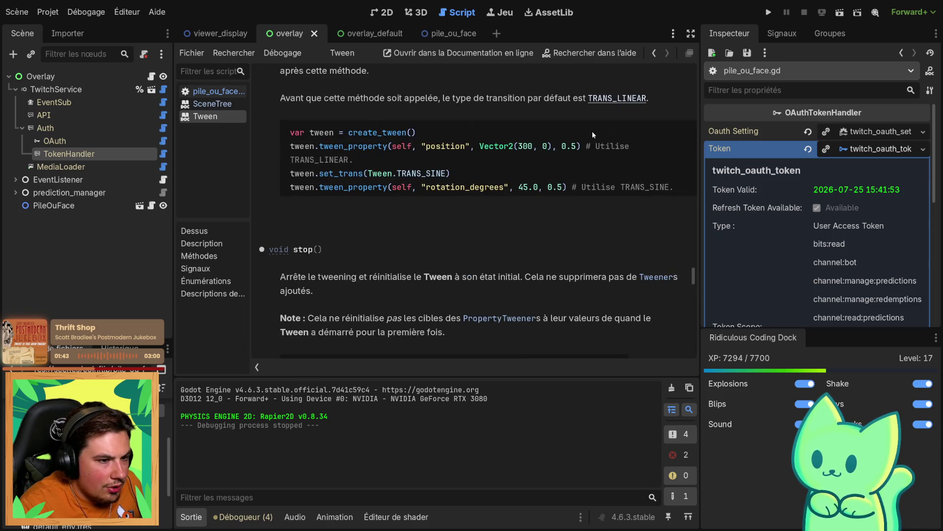
double_click(378, 175)
double_click(425, 174)
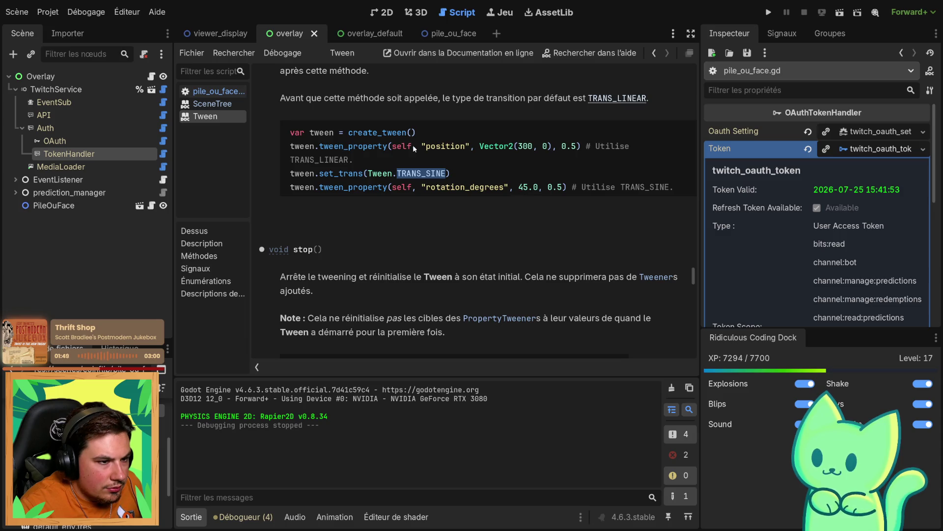
Open the viewer_display scene, then bring pile_ou_face.gd back into the editor
left_click(216, 33)
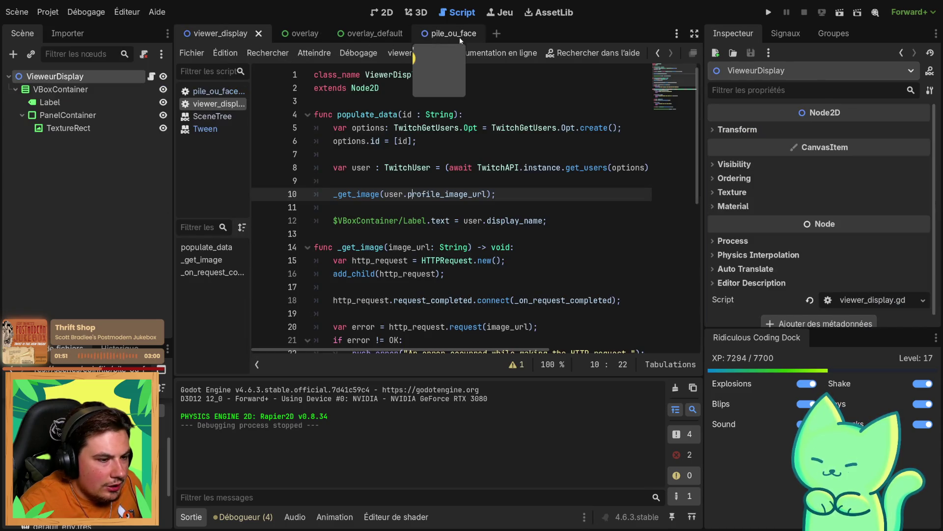
left_click(215, 92)
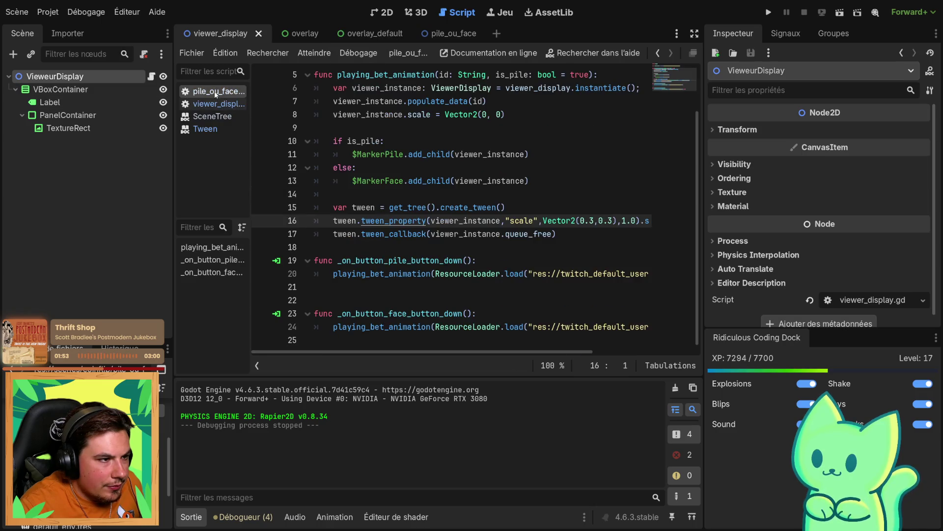
mouse_move(396, 352)
left_mouse_down()
mouse_move(472, 334)
mouse_move(554, 292)
left_mouse_up()
Experiment with splitting the tween chain onto separate lines, then undo so set_trans stays on line 16
left_click(509, 220)
key("Return")
left_click(451, 234)
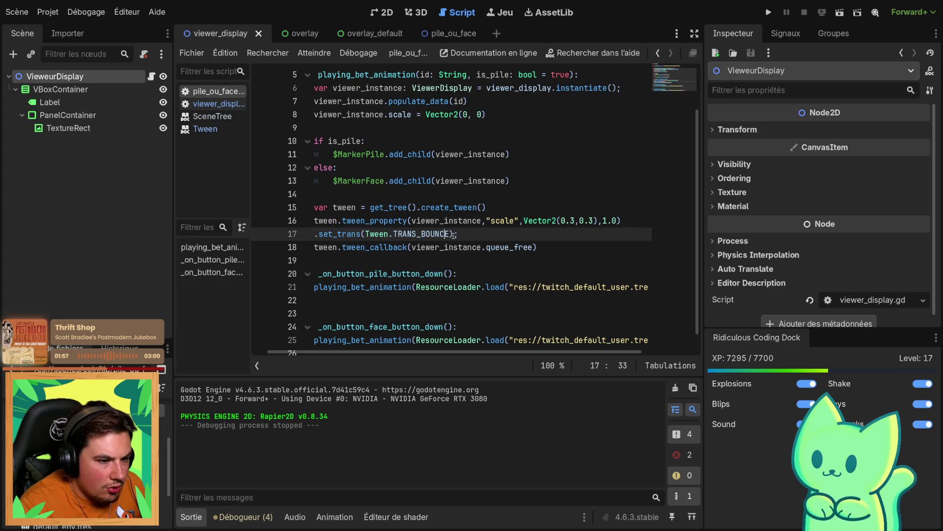
key("Return")
type(".set;")
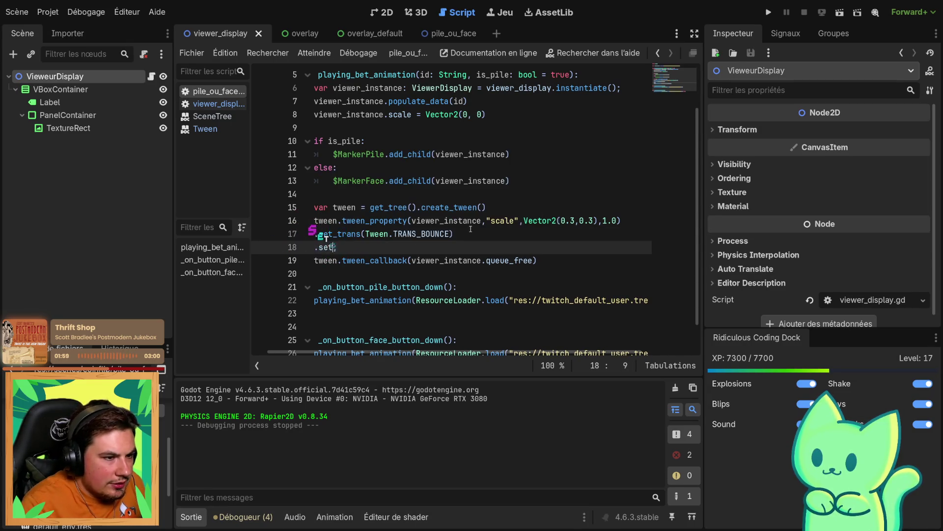
key("Delete")
key("BackSpace")
key("BackSpace")
key("BackSpace")
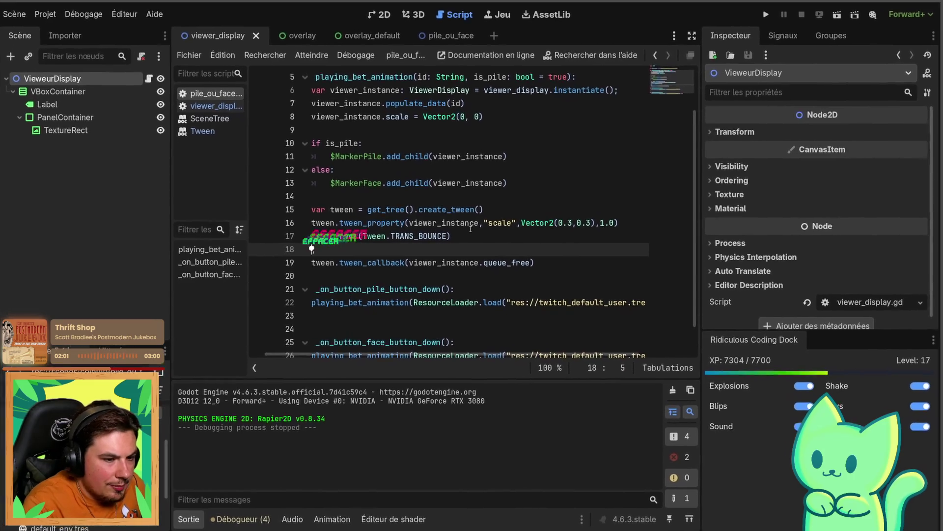
key("BackSpace")
type(";")
key("Left")
key("Left")
key("Left")
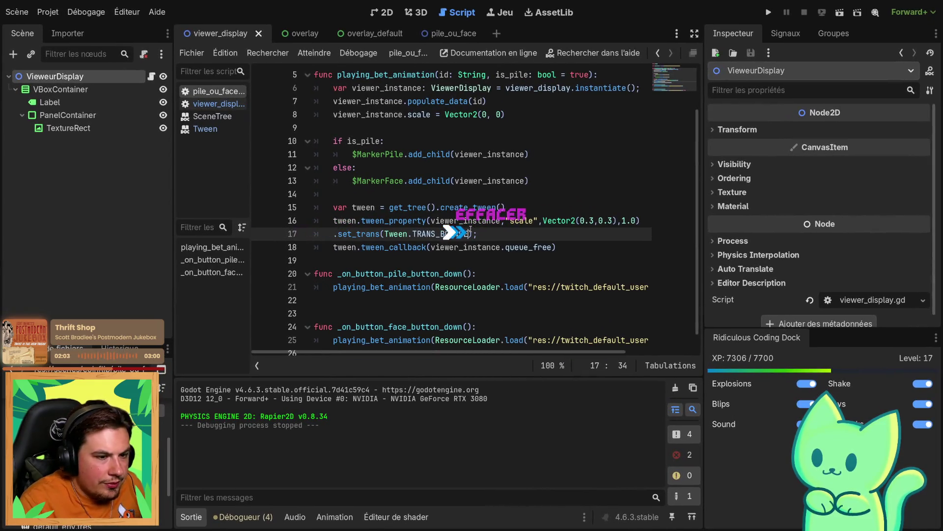
key("ctrl+Left")
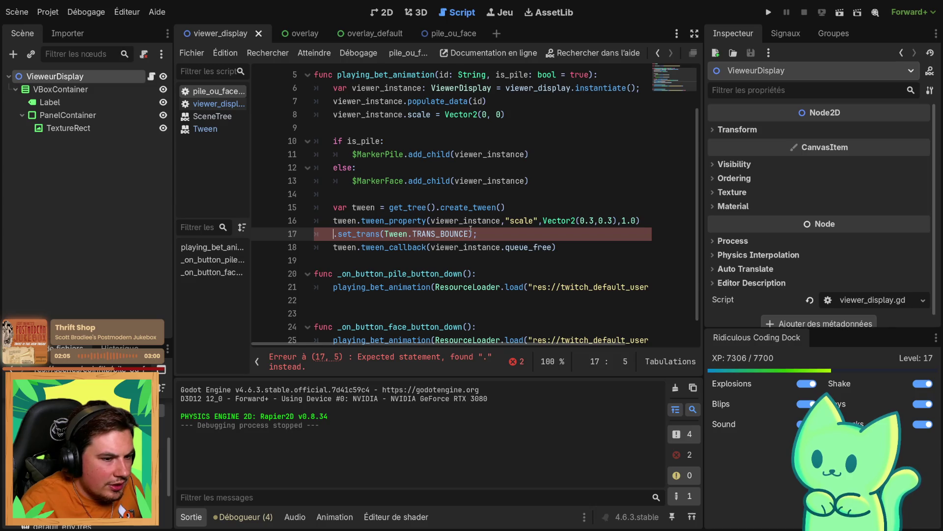
key("Return")
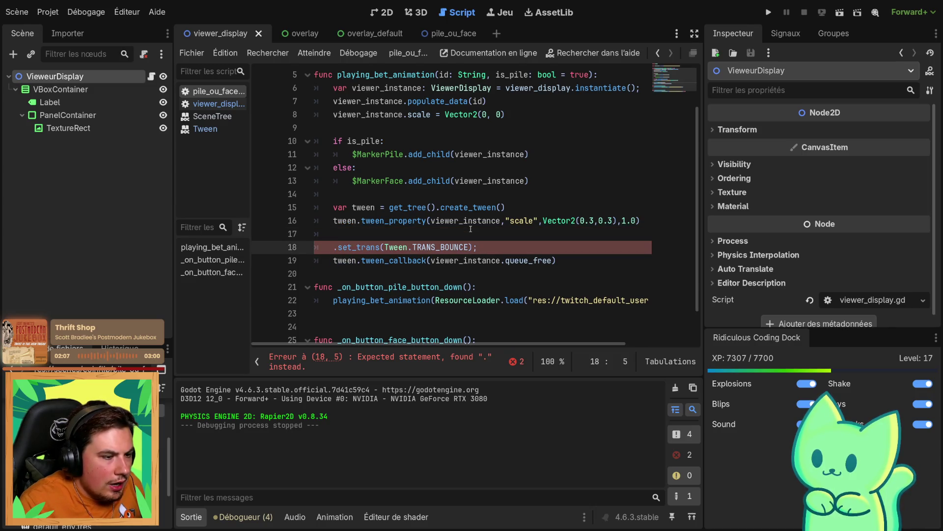
key("ctrl+z")
key("ctrl+z")
key("ctrl+z")
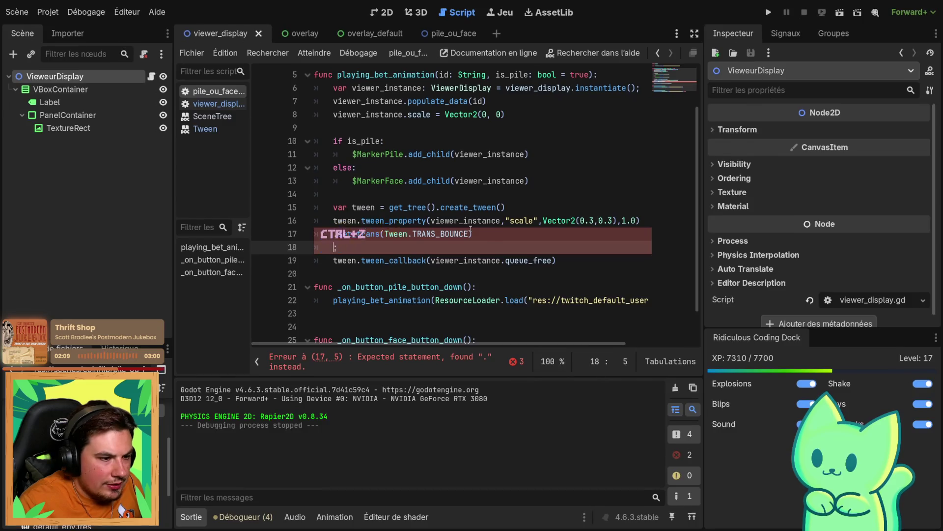
Append set_ease(Tween.EASE_IN_OUT) to the scale tween chain and save the script
key("Right")
key("Right")
key("Right")
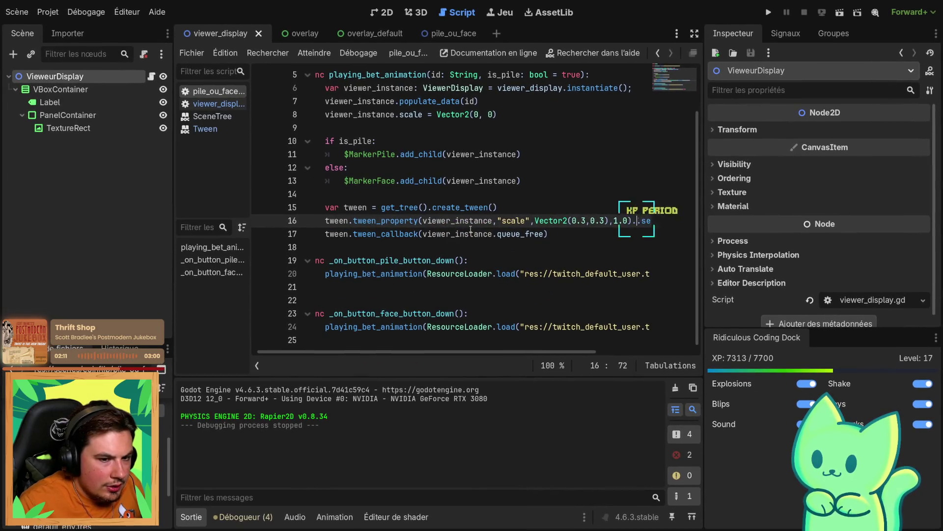
type("t")
key("Down")
key("Down")
key("Tab")
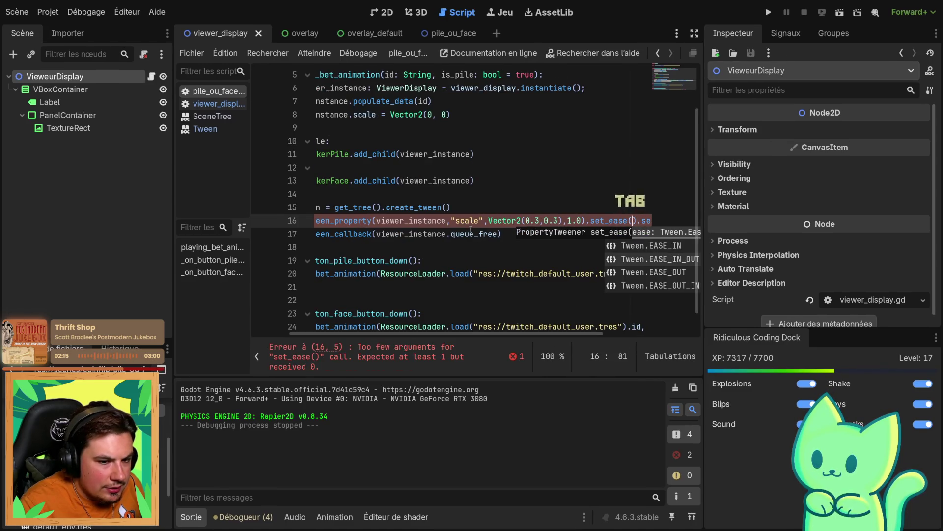
key("Down")
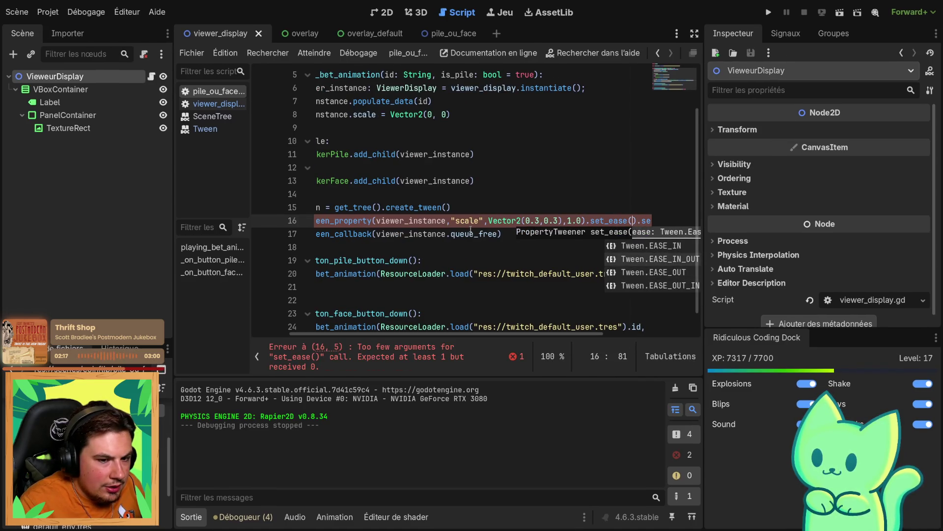
key("Tab")
key("ctrl+s")
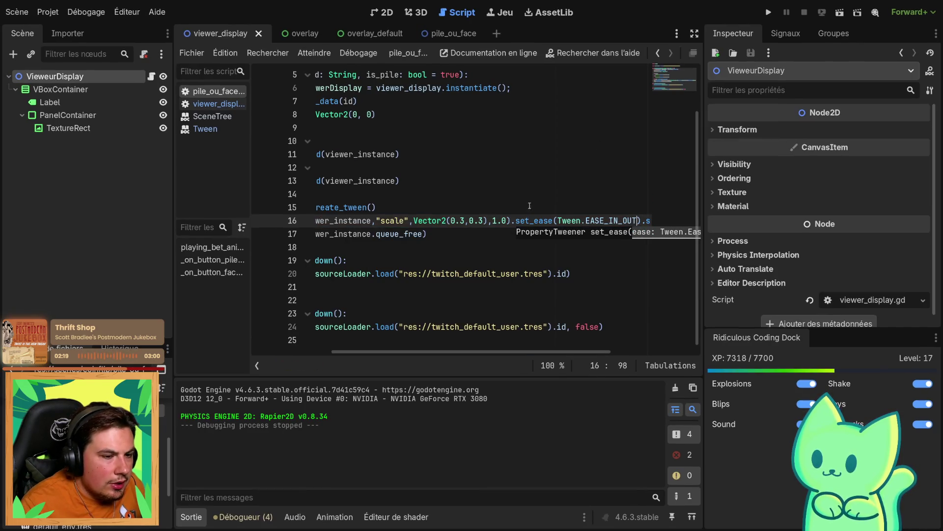
Test-run the current scene, then stop it
key("Down")
left_click(839, 13)
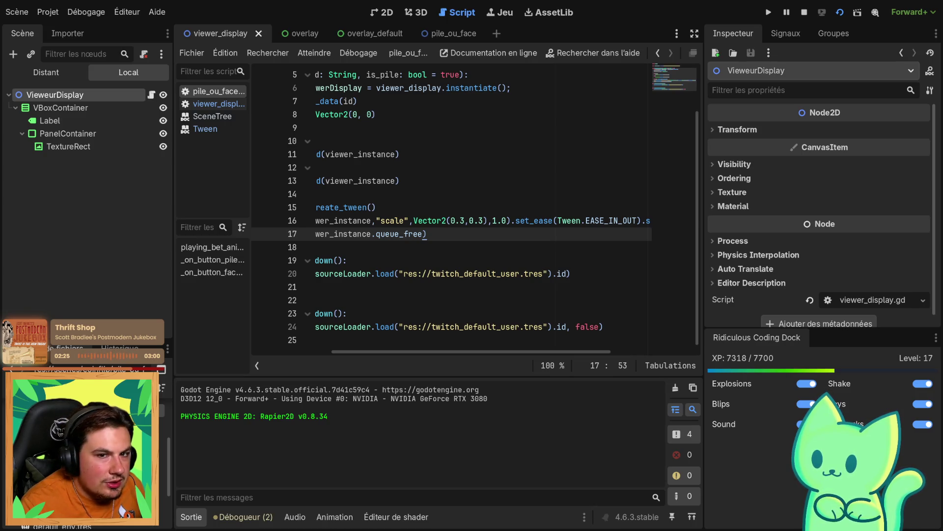
left_click(362, 33)
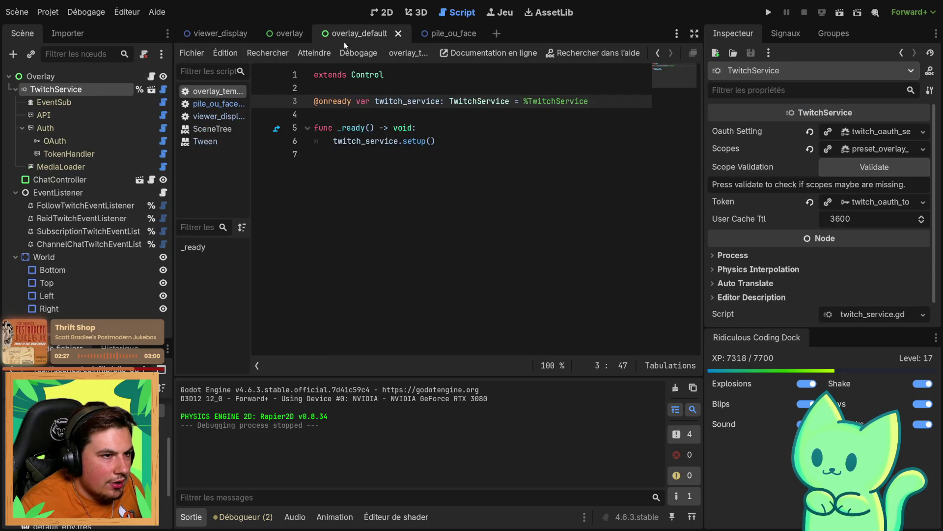
Switch to the overlay scene and close the overlay_default scene tab
left_click(284, 36)
left_click(402, 35)
left_click(414, 34)
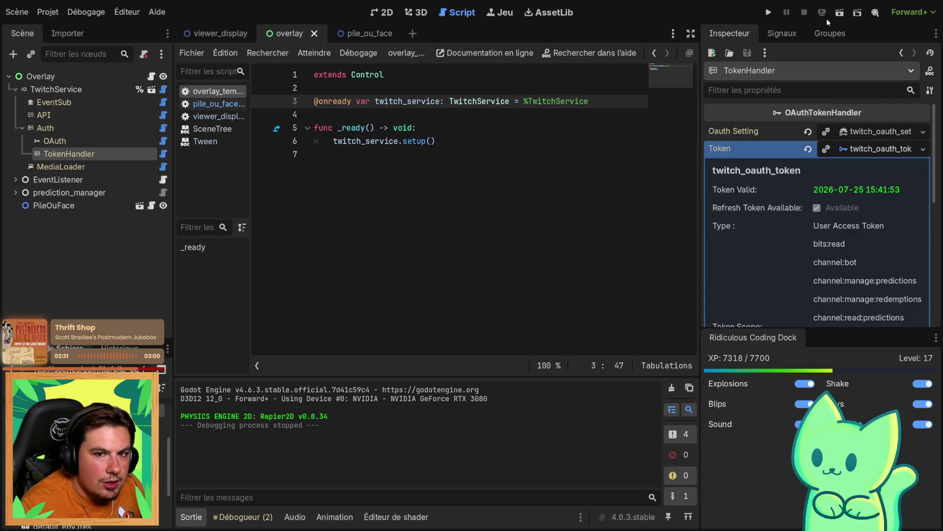
Run the overlay seesaw, stop it, and return to the pile_ou_face script
left_click(840, 12)
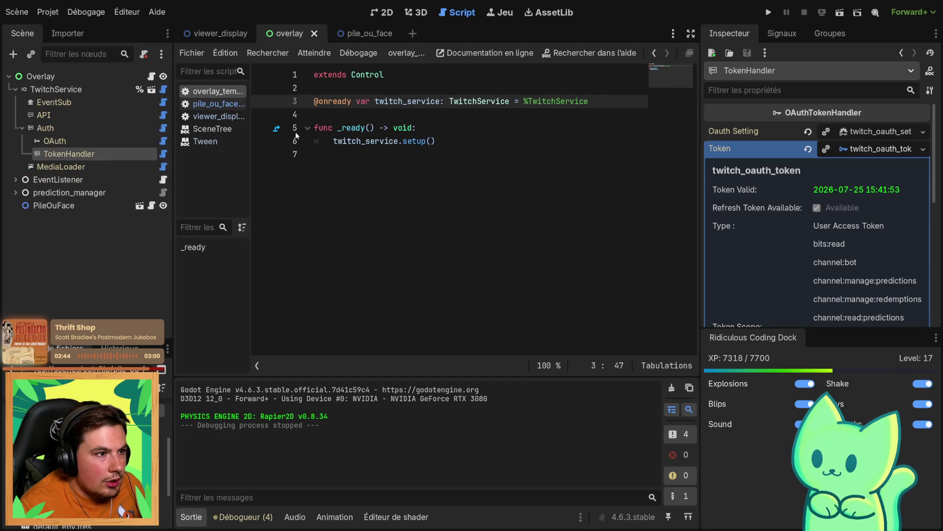
left_click(220, 33)
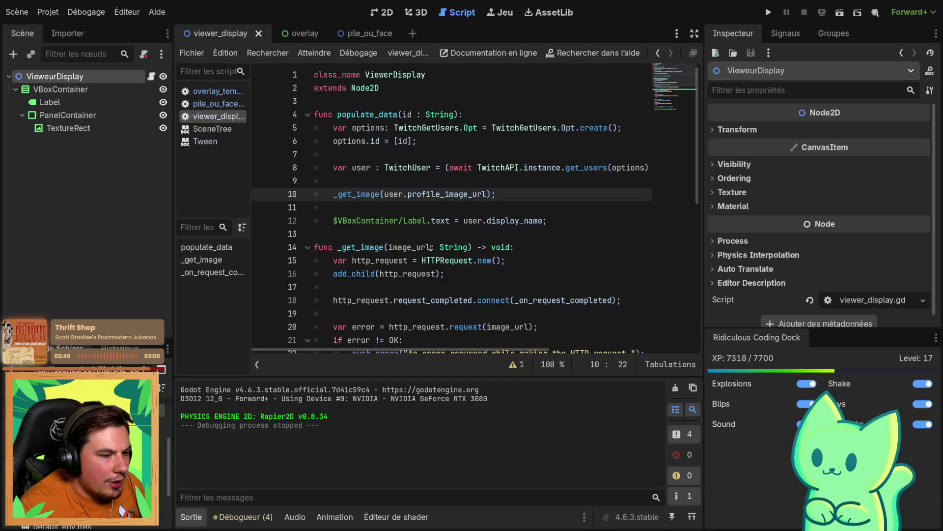
scroll(430, 256, "down", 8)
scroll(356, 120, "up", 7)
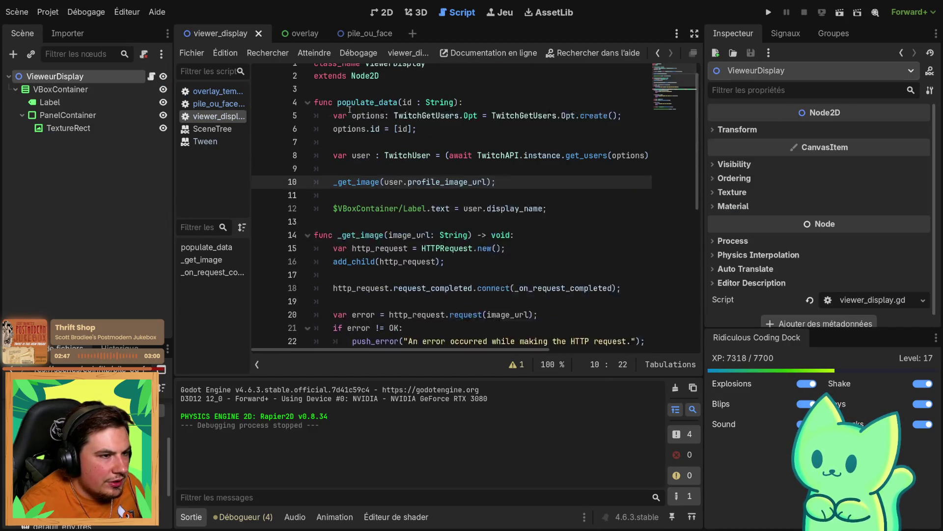
left_click(370, 34)
Delete the tween_callback queue_free line so avatars are no longer removed
scroll(443, 221, "left", 5)
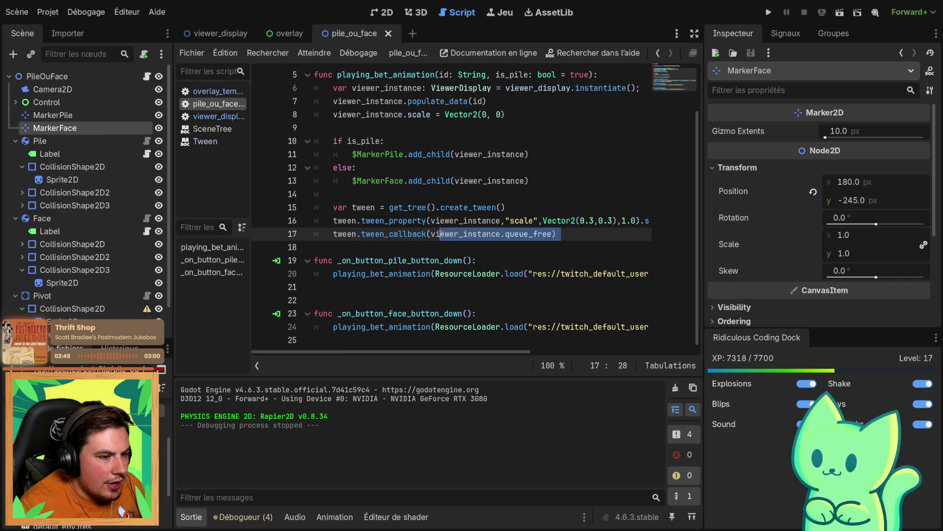
left_click_drag(556, 234, 436, 235)
left_click(617, 247)
key("shift+Up")
key("shift+Up")
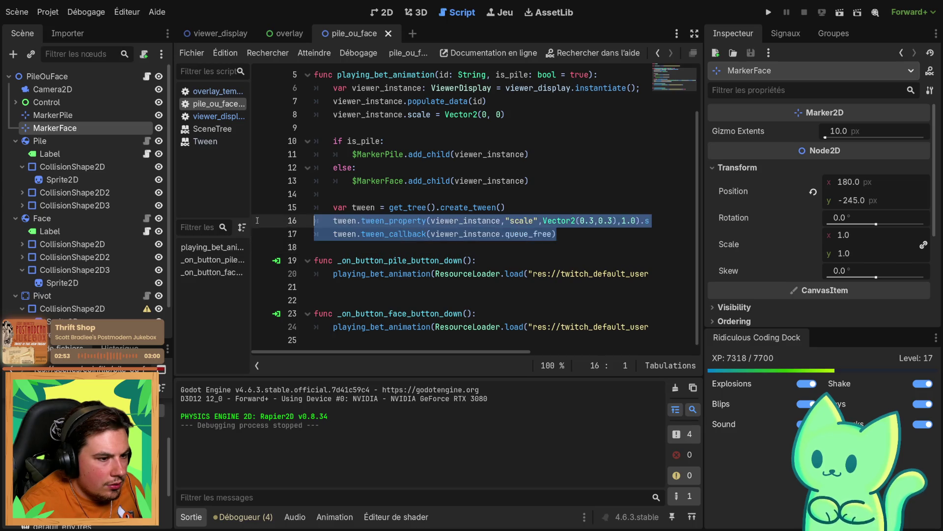
key("shift+Down")
key("BackSpace")
key("Left")
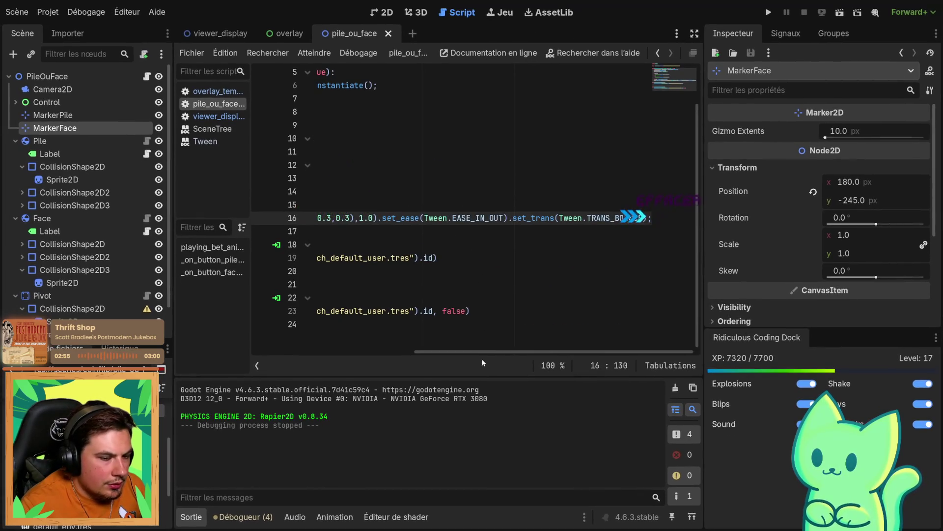
Change the scale tween duration from 1.0 to 0.5, save, and run the scene
scroll(437, 246, "left", 3)
left_click(448, 231)
key("BackSpace")
key("Delete")
key("Delete")
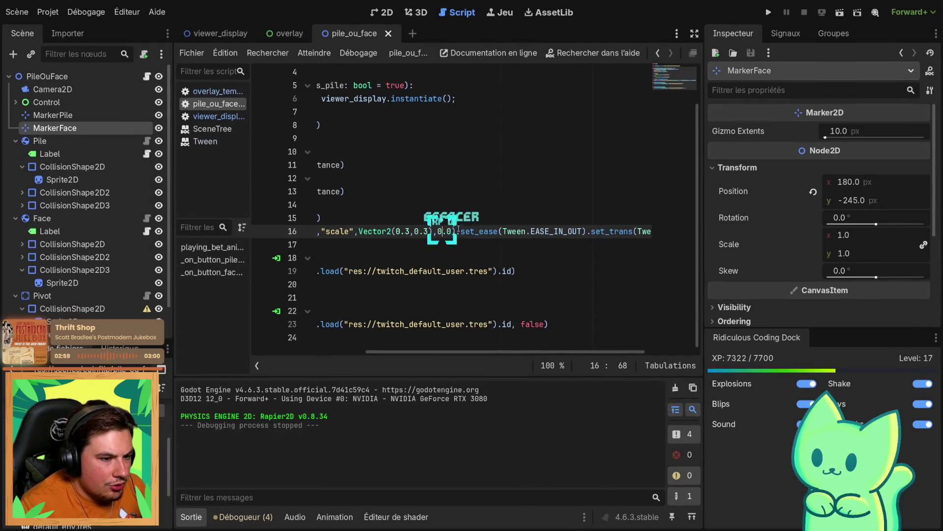
type("0.2")
key("BackSpace")
type("5")
key("ctrl+s")
left_click(839, 13)
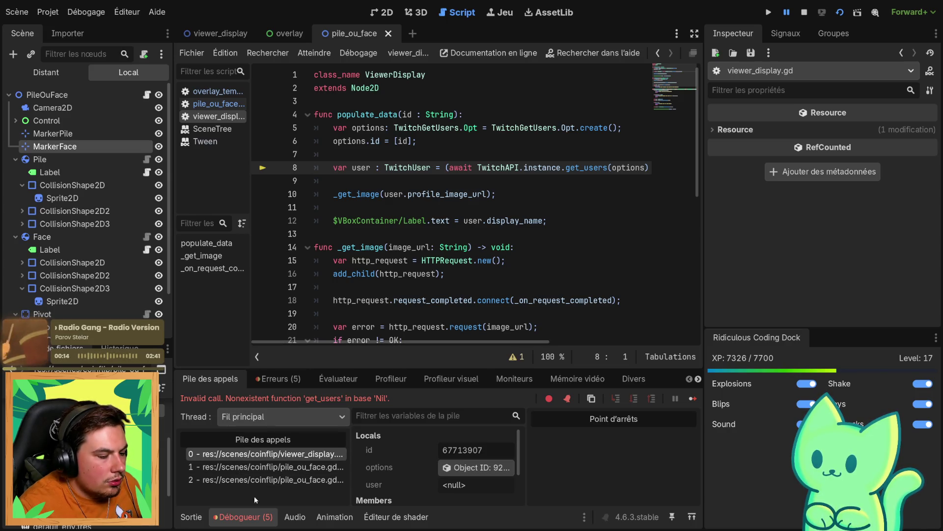
Inspect the 'get_users' on Nil error in the debugger's error list, landing on viewer_display.gd line 8
left_click(268, 377)
scroll(323, 494, "down", 5)
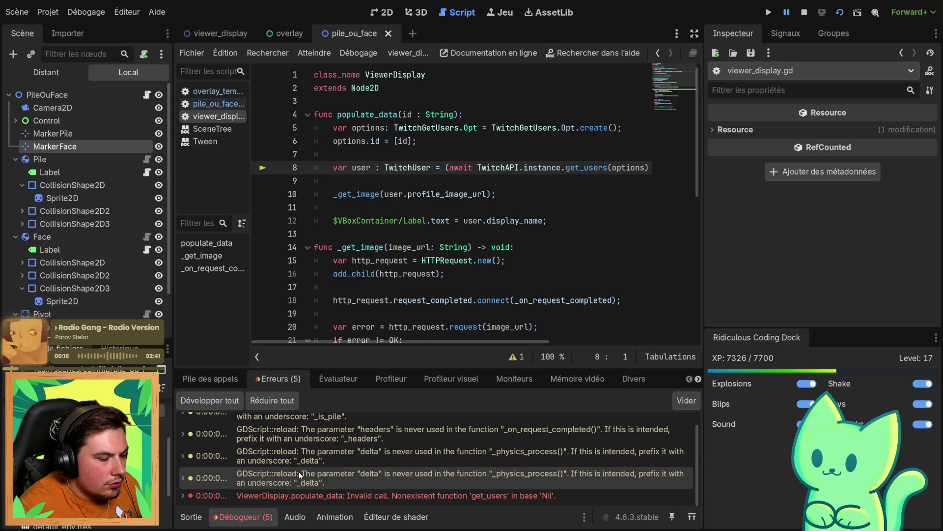
double_click(323, 493)
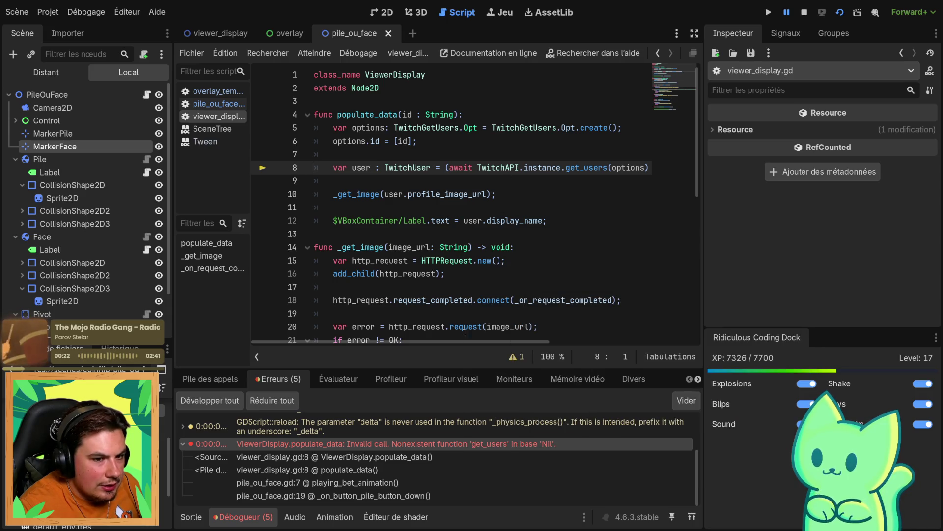
double_click(542, 168)
Stop the game and relaunch it from the overlay scene
left_click(804, 13)
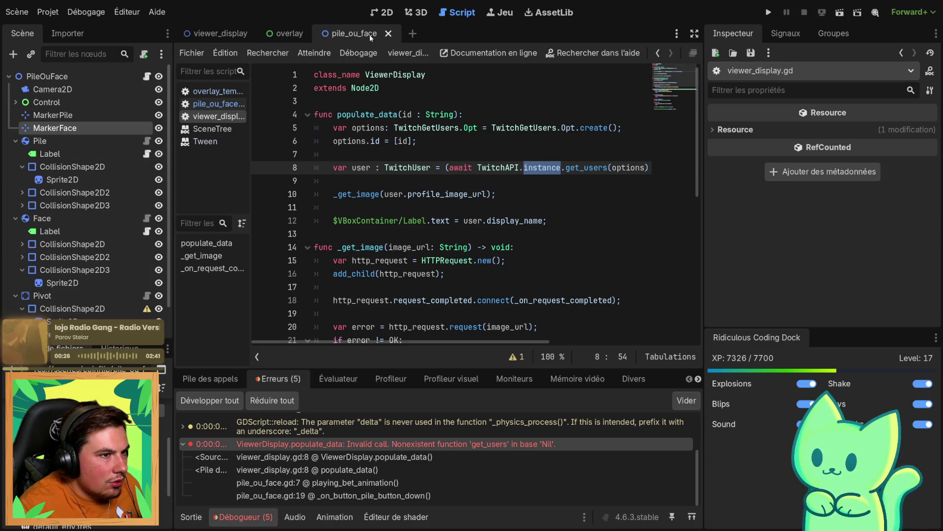
left_click(289, 34)
left_click(840, 12)
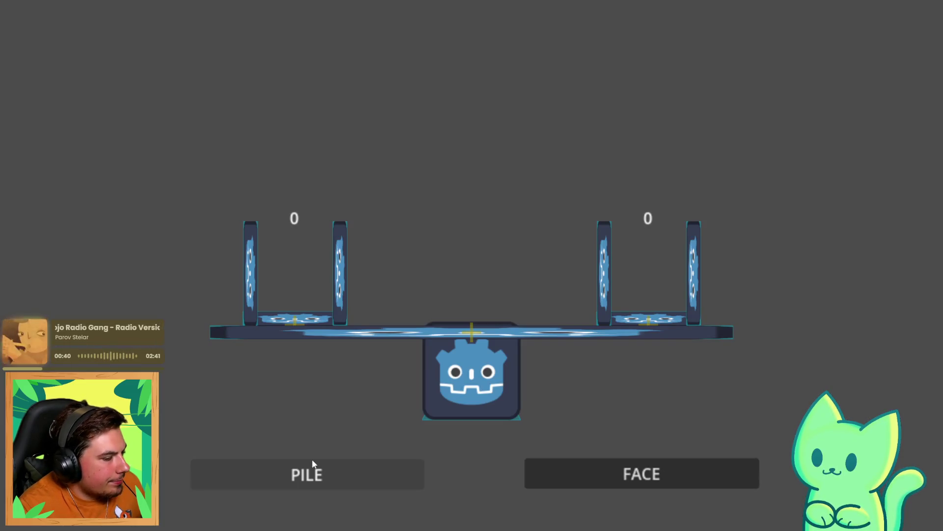
Bet PILE three times and FACE twice so the seesaw tilts 3 to 2, then close the game
left_click(337, 469)
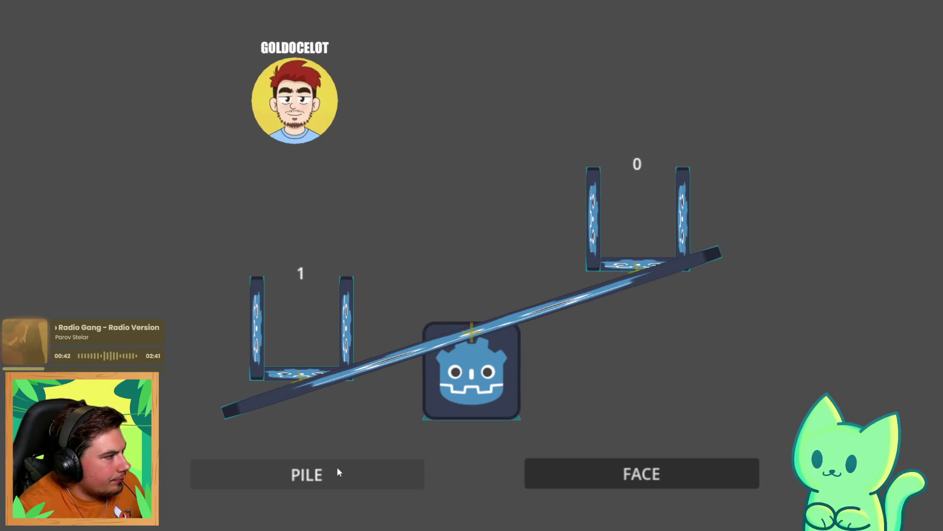
left_click(667, 480)
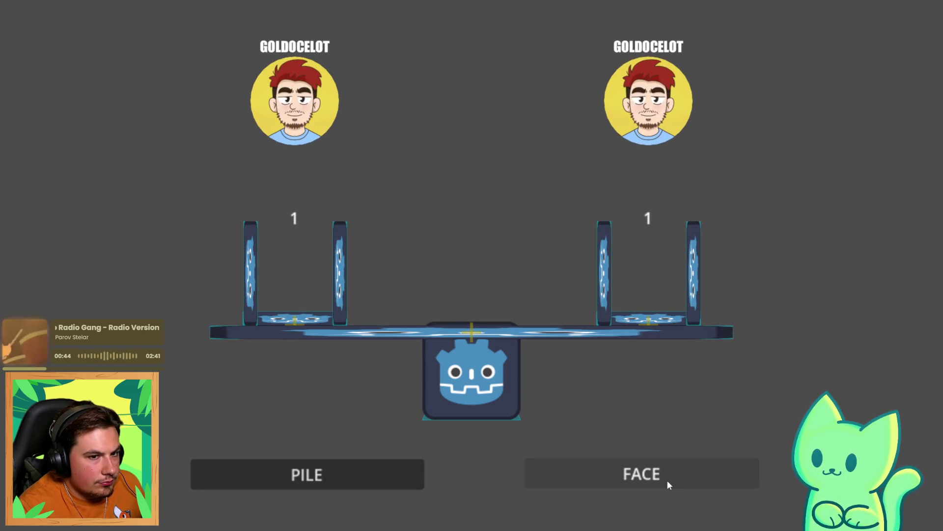
left_click(375, 485)
left_click(597, 471)
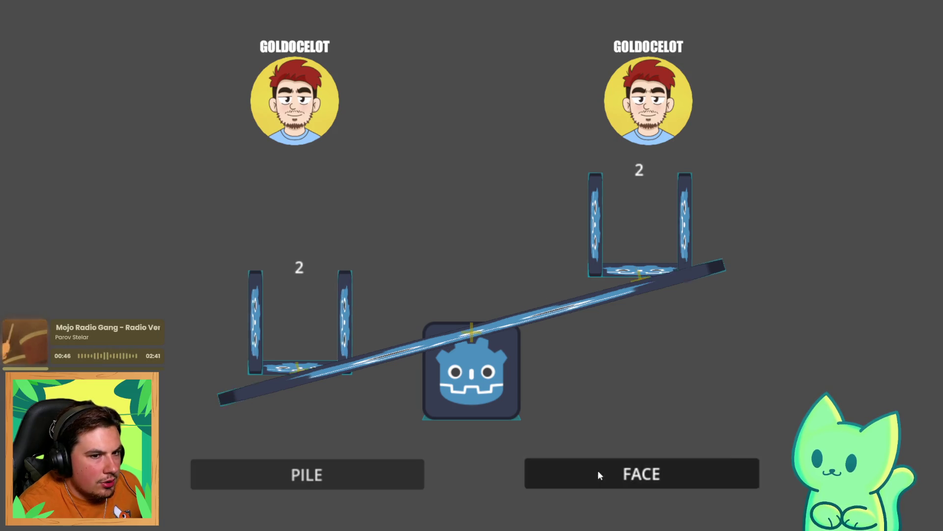
left_click(350, 464)
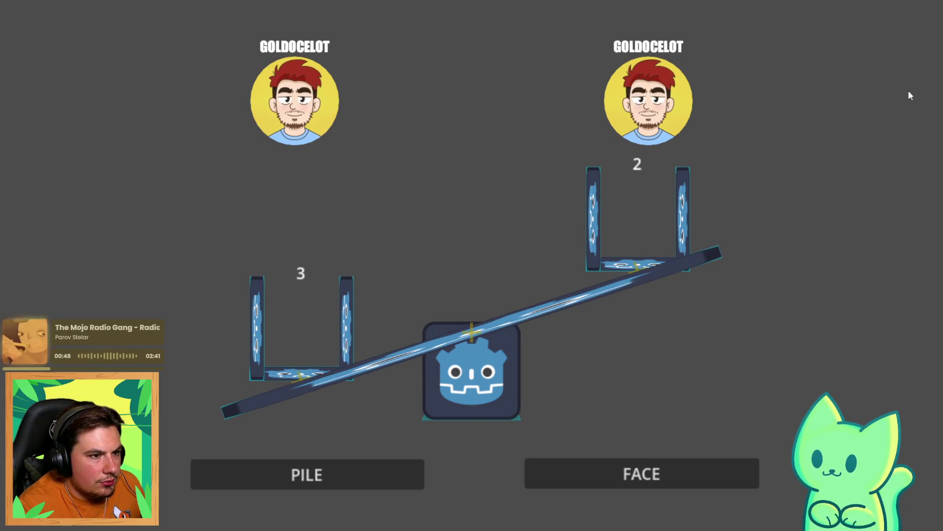
left_click(803, 17)
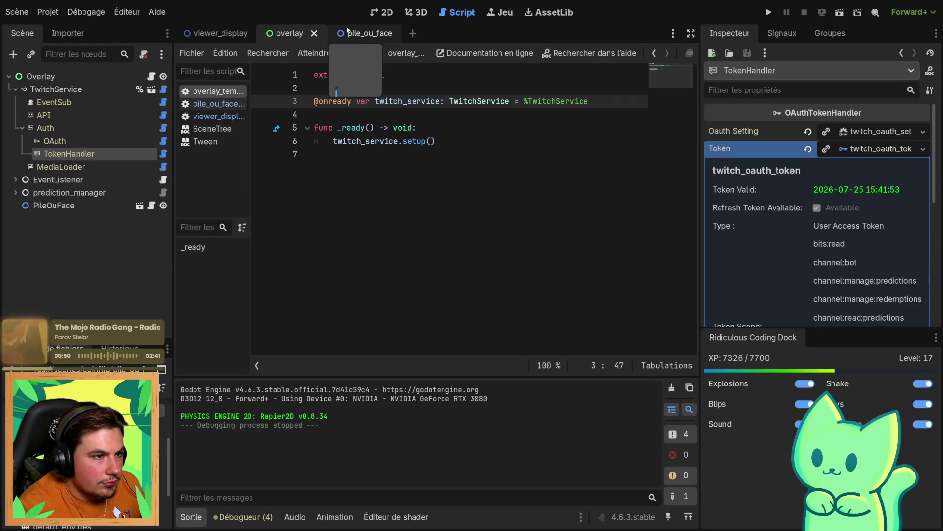
Replace TRANS_BOUNCE with TRANS_SPRING in pile_ou_face.gd and open the Tween documentation for it
left_click(365, 33)
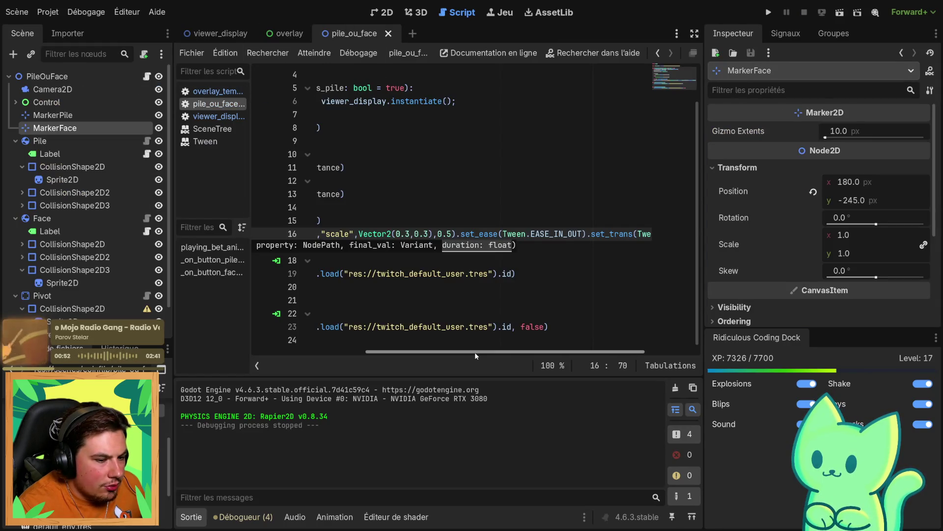
left_click_drag(474, 351, 523, 352)
double_click(616, 235)
type("S);")
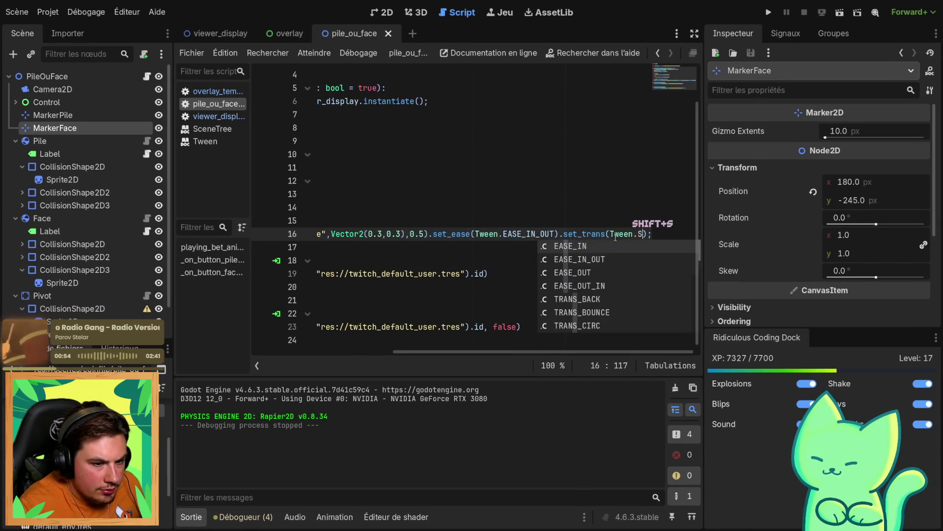
scroll(591, 285, "down", 5)
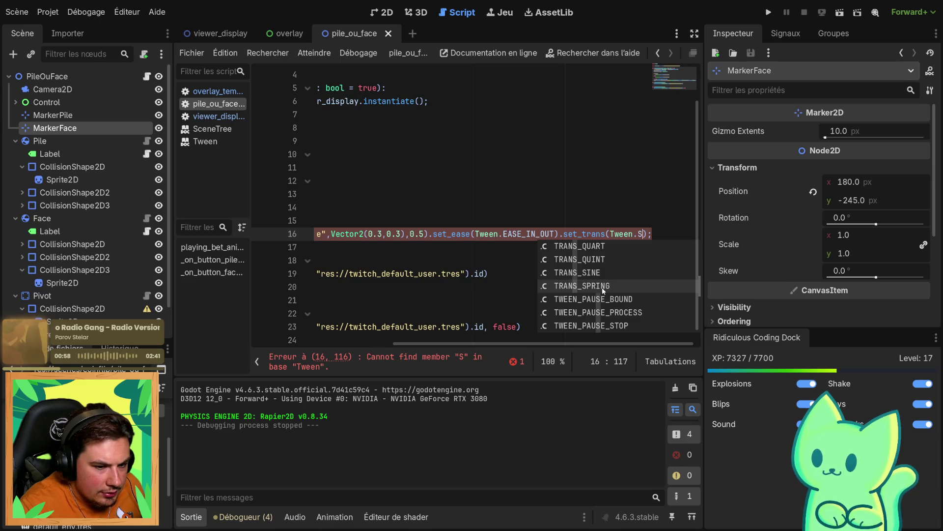
left_click(593, 288)
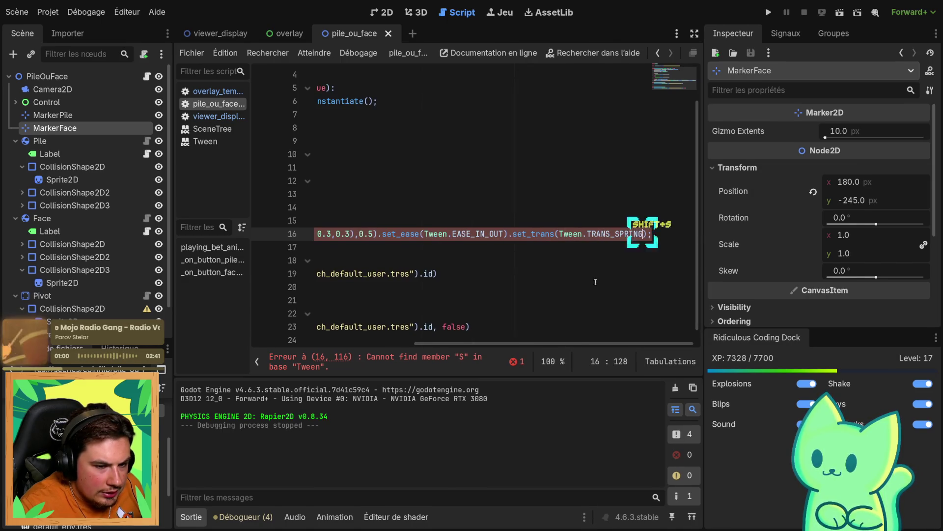
key("alt+shift+s")
left_click(596, 235, "ctrl")
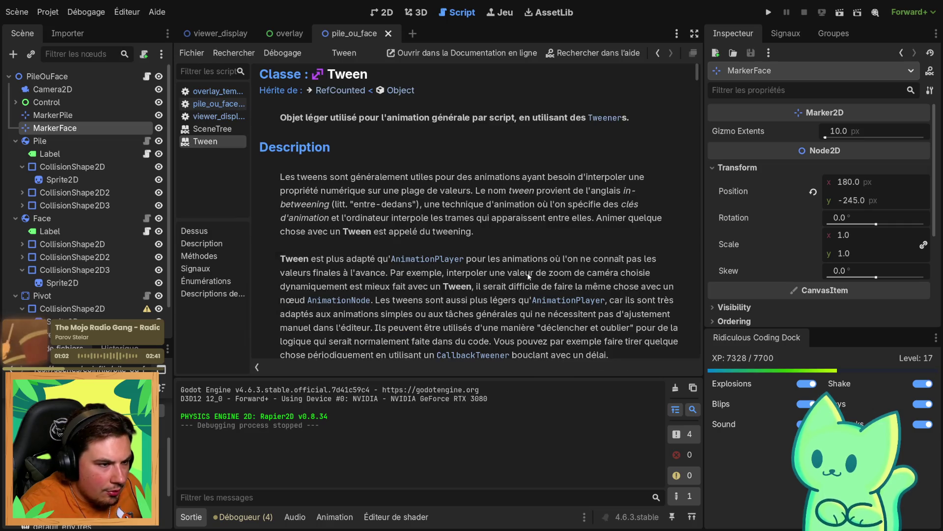
Read through the Tween TransitionType enum and code examples, then switch to the viewer_display scene
scroll(535, 267, "down", 5)
mouse_move(693, 88)
left_mouse_down()
mouse_move(668, 363)
mouse_move(700, 135)
mouse_move(689, 151)
left_mouse_up()
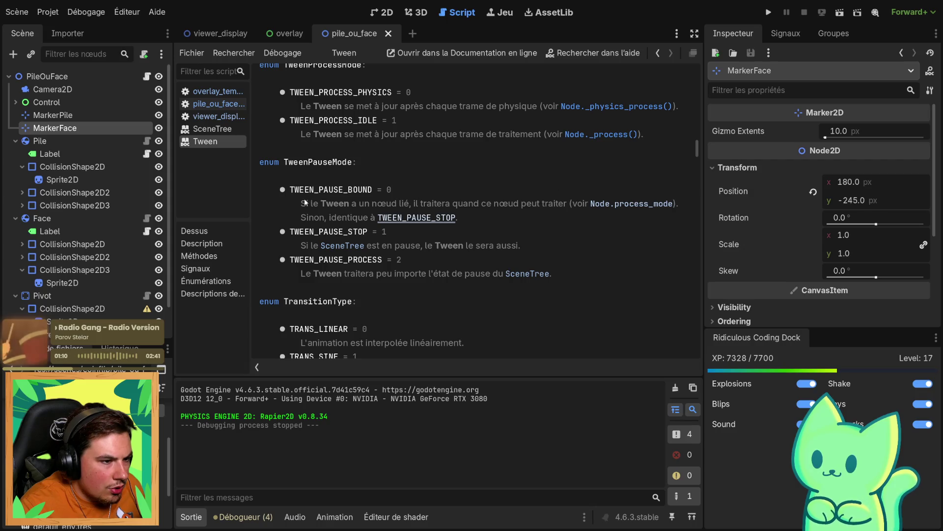
scroll(305, 199, "up", 1)
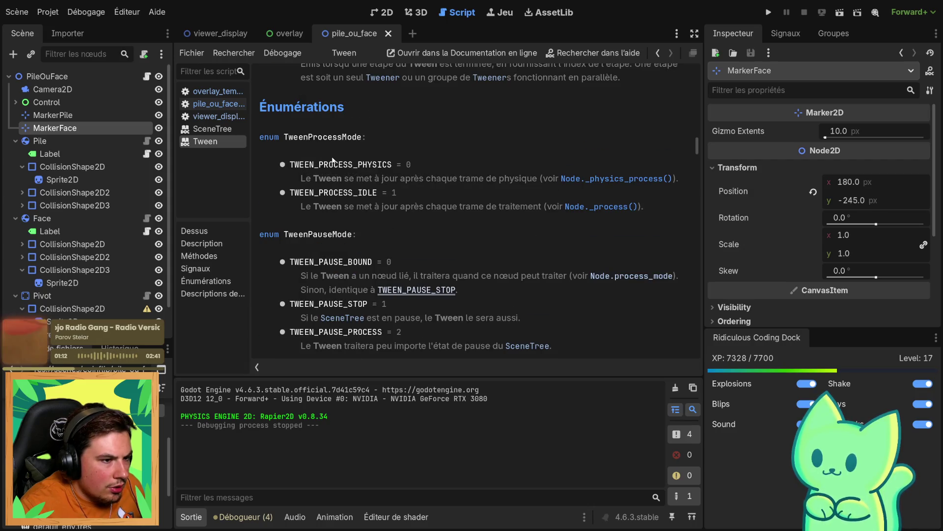
scroll(395, 239, "up", 3)
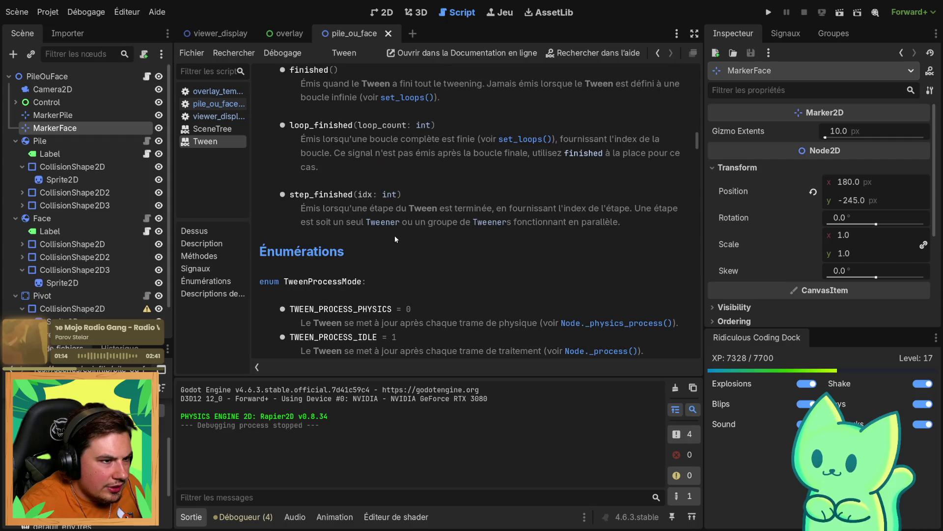
scroll(291, 323, "down", 6)
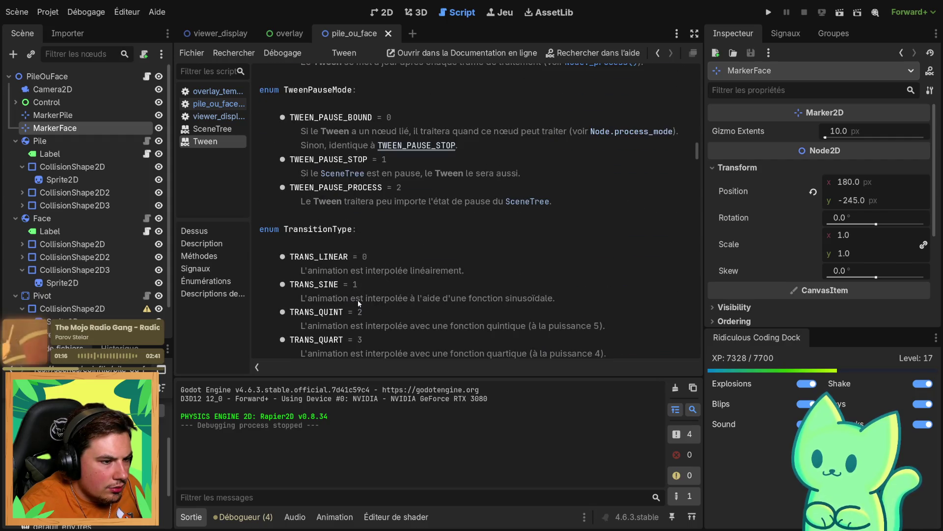
scroll(339, 210, "down", 5)
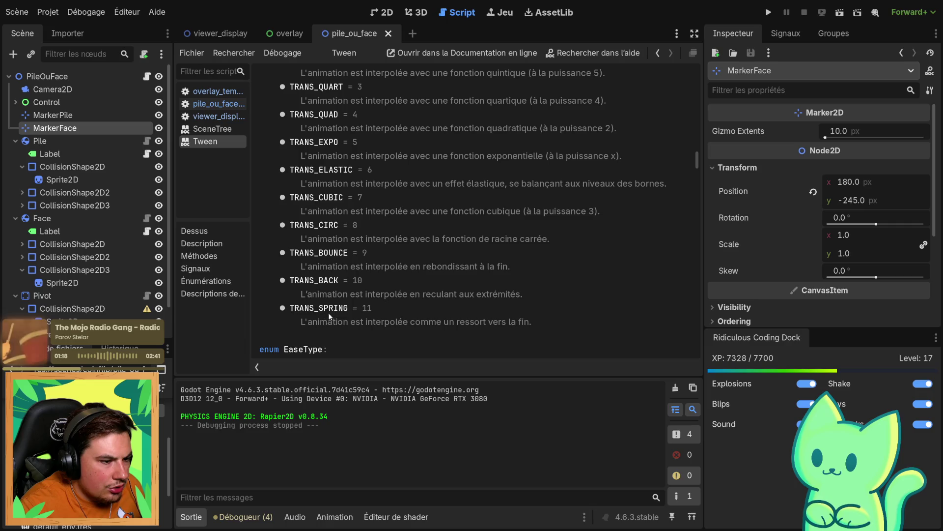
scroll(428, 76, "up", 3)
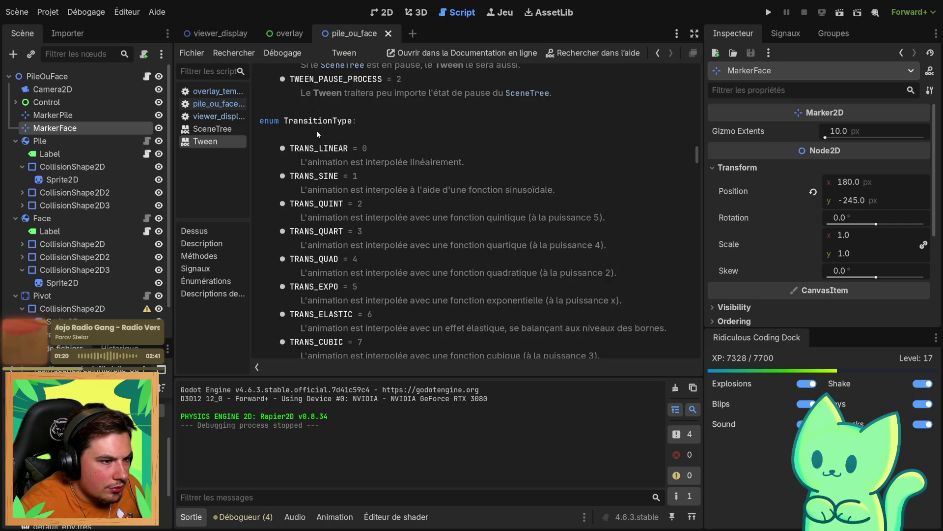
mouse_move(697, 155)
left_mouse_down()
mouse_move(703, 63)
mouse_move(683, 96)
left_mouse_up()
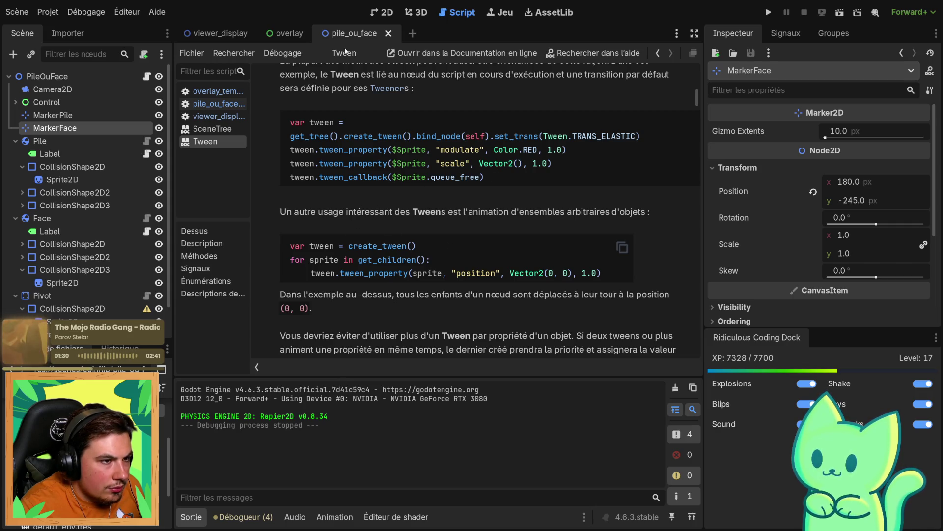
left_click(288, 34)
left_click(222, 36)
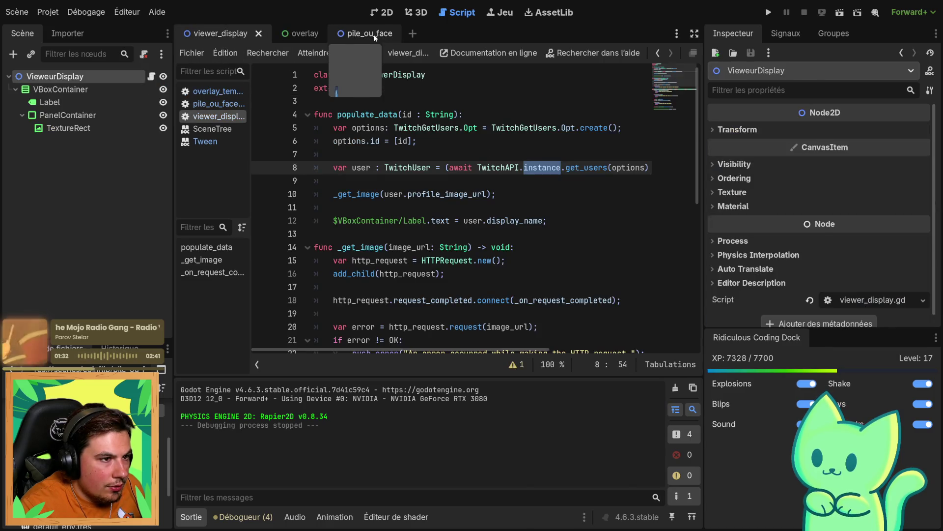
Run the project from the overlay scene, drop four avatars each into PILE and FACE, then stop
left_click(374, 35)
left_click(296, 35)
key("F5")
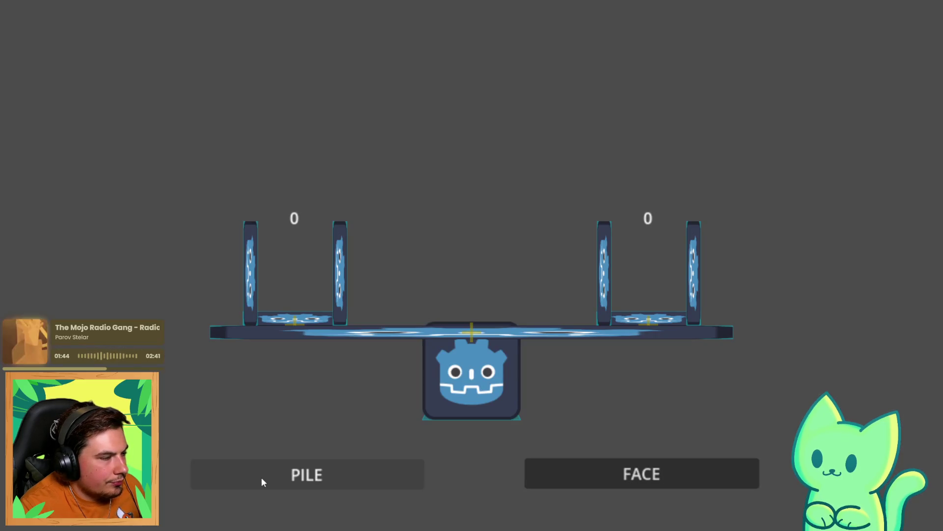
left_click(261, 479)
left_click(620, 476)
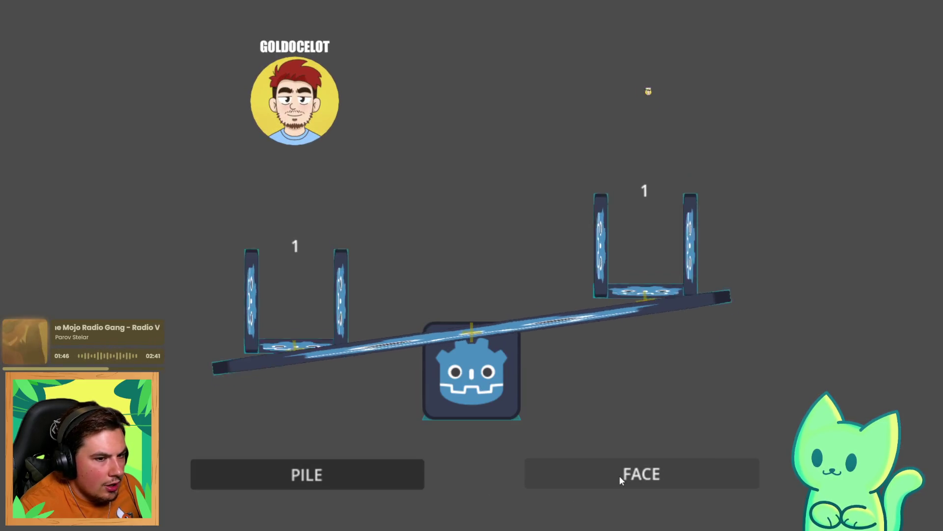
left_click(344, 476)
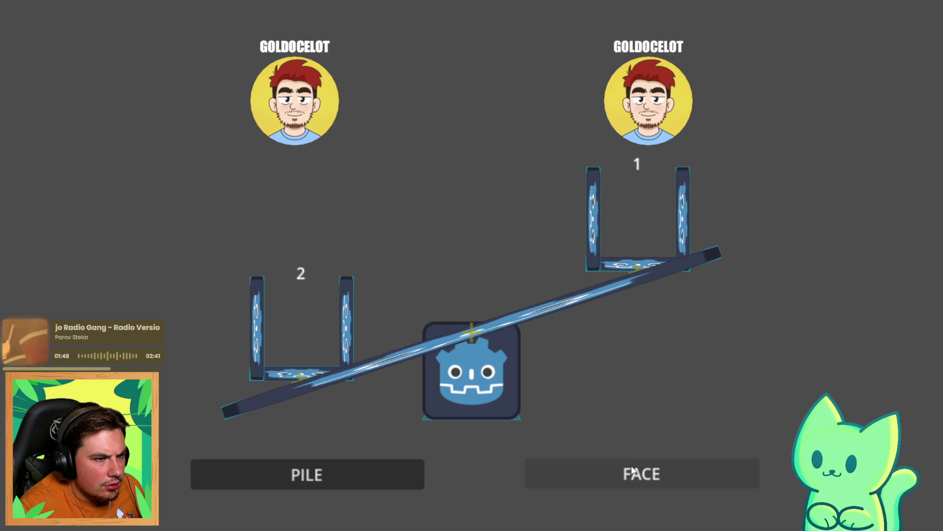
left_click(617, 473)
left_click(370, 476)
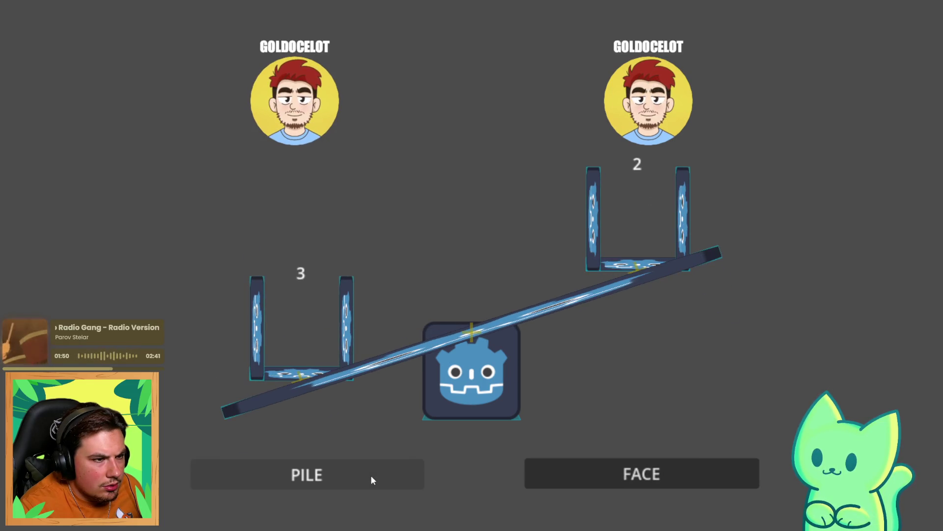
left_click(619, 474)
left_click(280, 464)
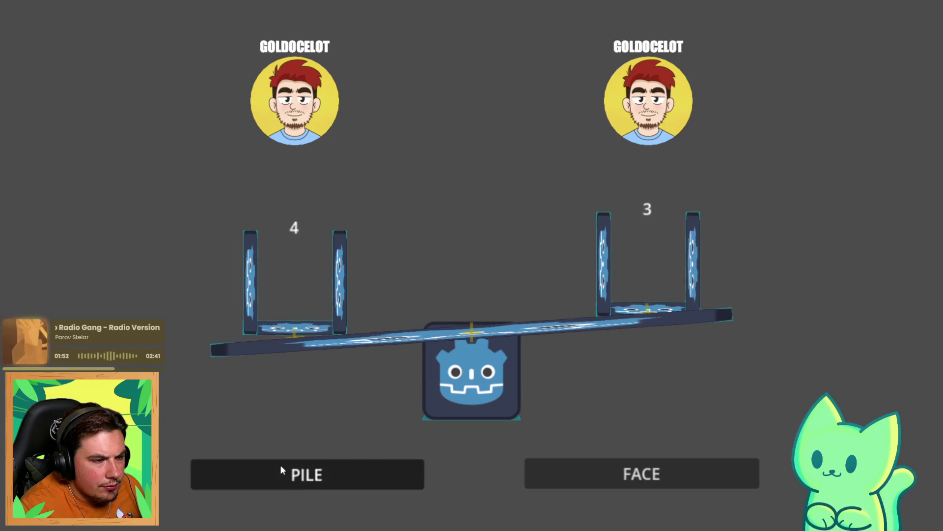
left_click(539, 472)
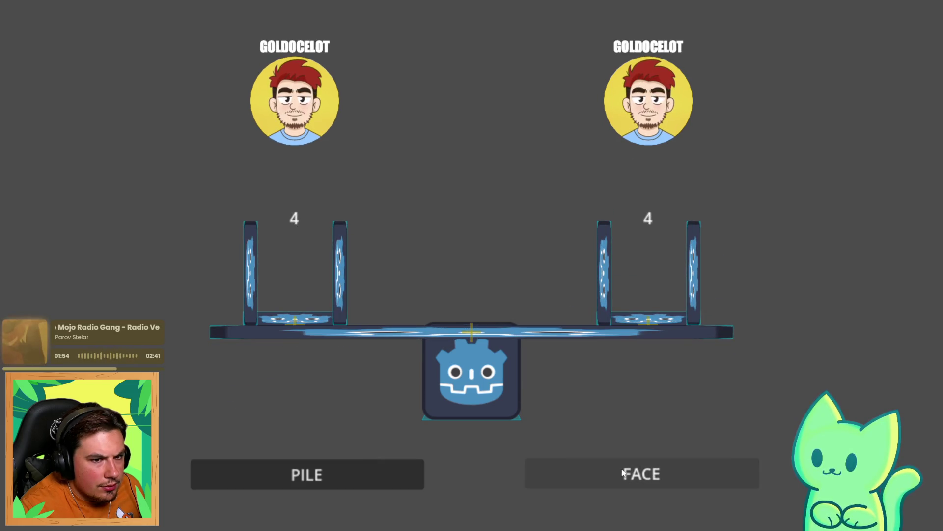
key("F8")
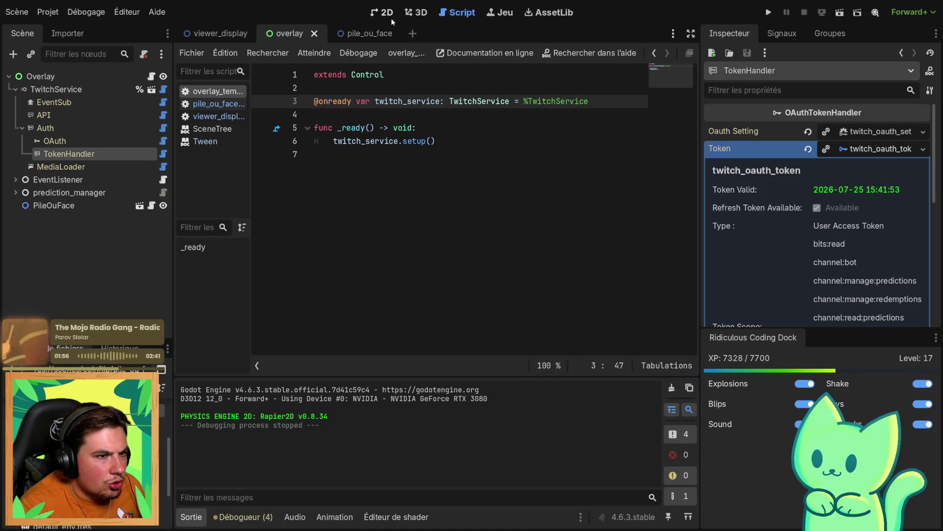
Open the pile_ou_face script and locate the scale tween code
left_click(346, 35)
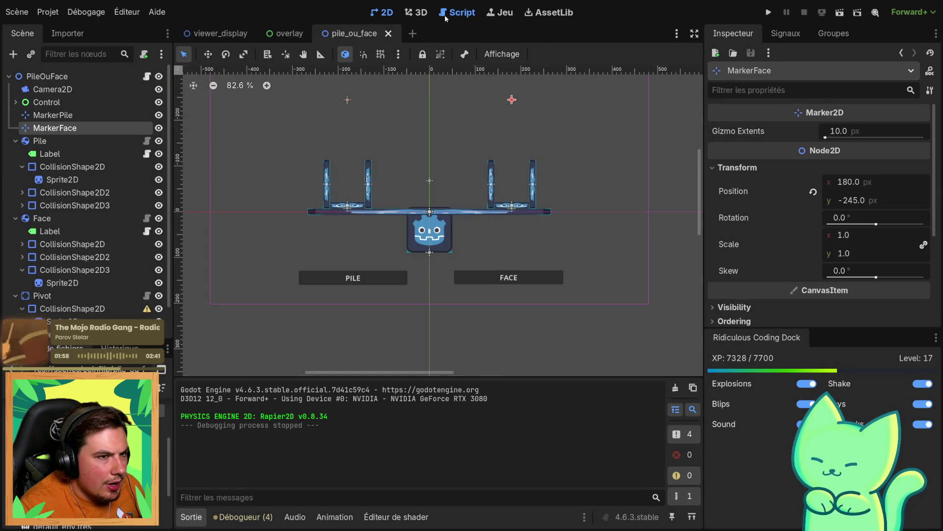
left_click(445, 17)
left_click_drag(449, 352, 644, 364)
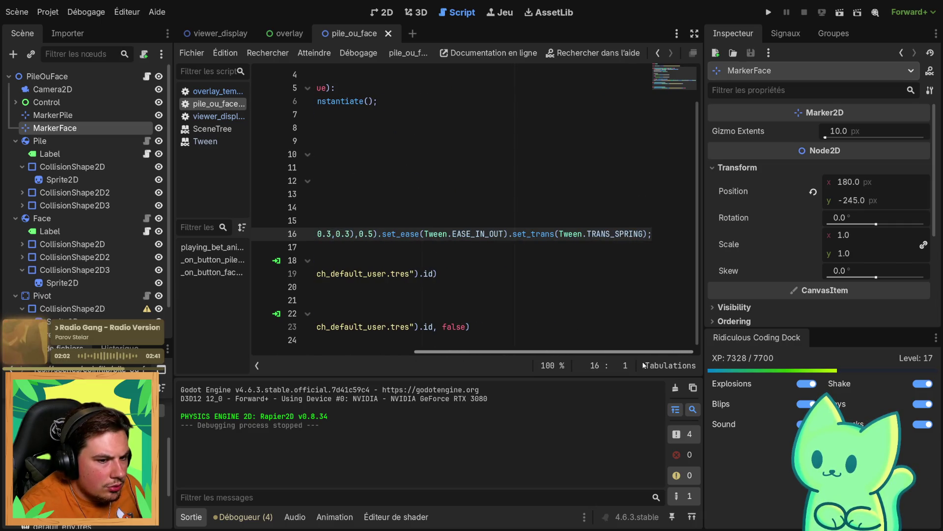
key("Up")
left_click_drag(565, 352, 603, 353)
Change the tween easing from Tween.EASE_IN_OUT to Tween.EASE_OUT
double_click(497, 234)
left_click(499, 233)
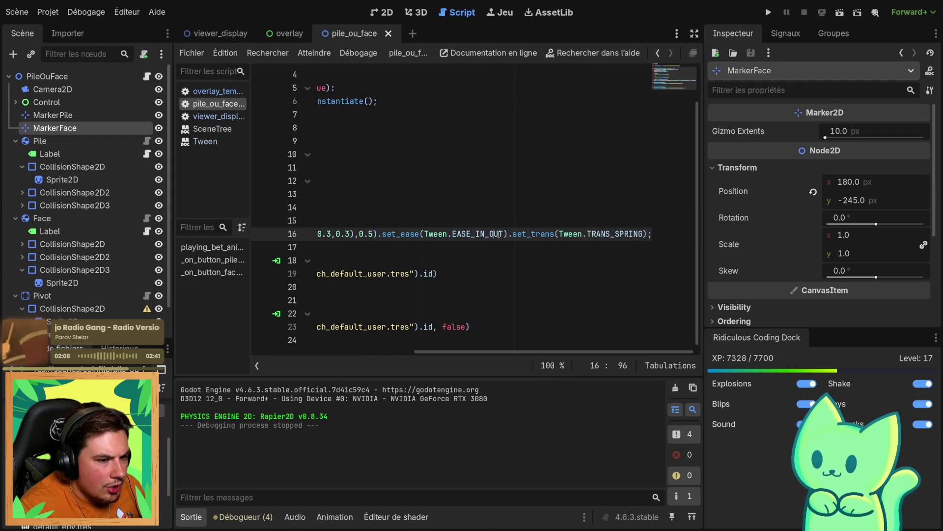
left_click_drag(505, 233, 485, 234)
key("BackSpace")
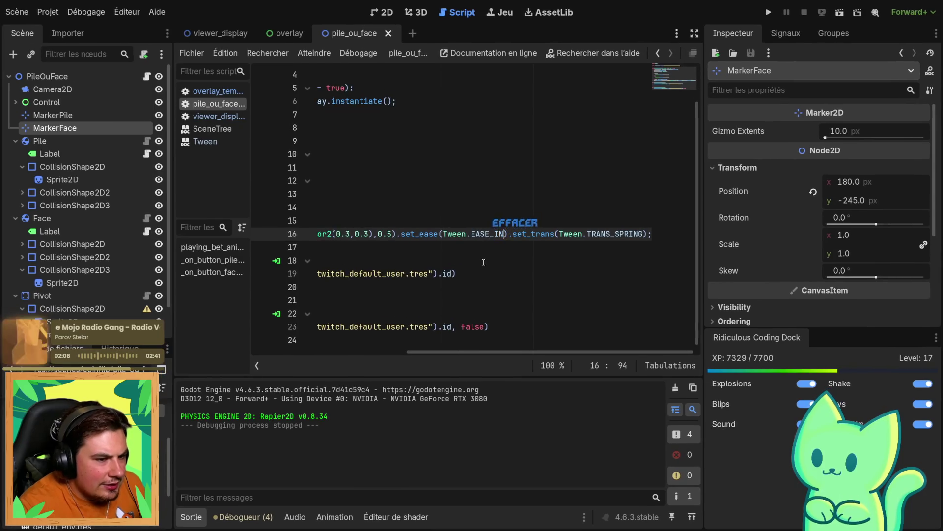
key("ctrl+s")
double_click(499, 234)
left_click(499, 234)
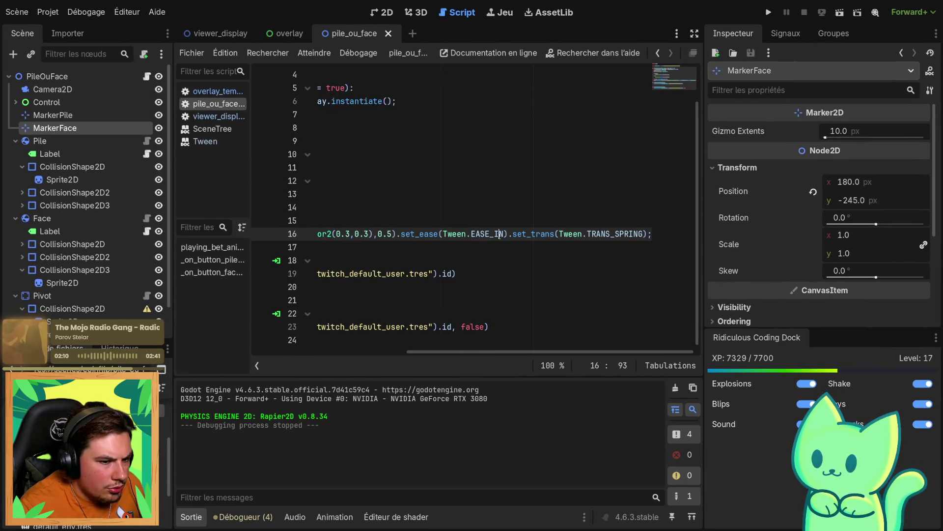
key("BackSpace")
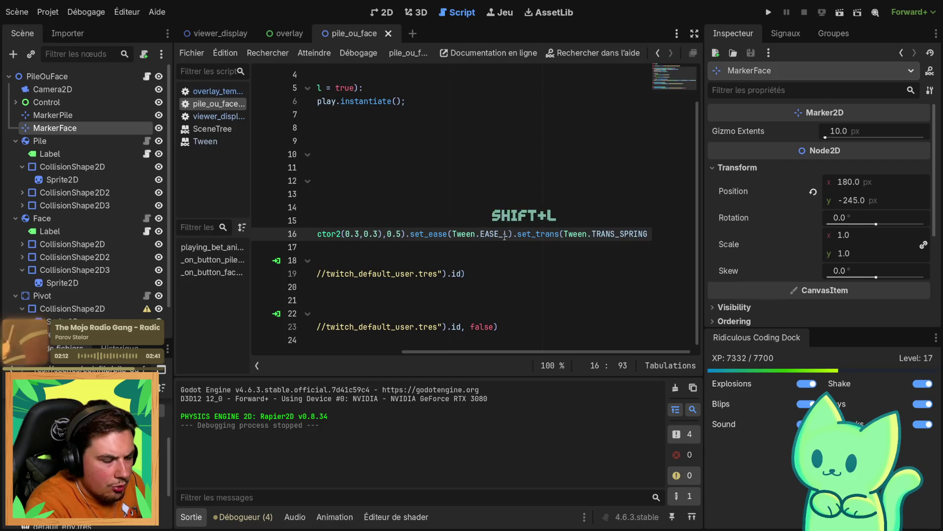
key("shift+BackSpace")
type("OUT")
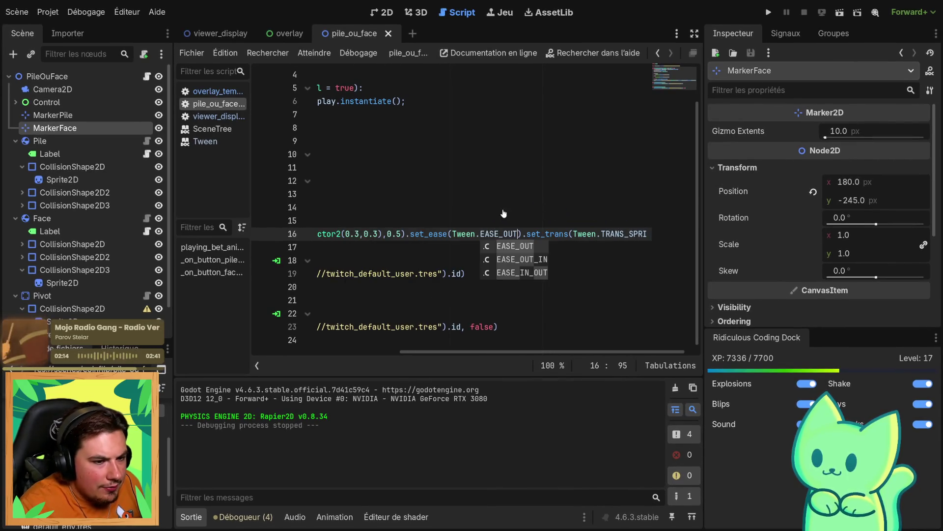
key("Return")
key("Up")
key("Up")
key("Up")
Set the tween duration to 0.7, save the script, and run the current scene with F6
left_click(424, 237)
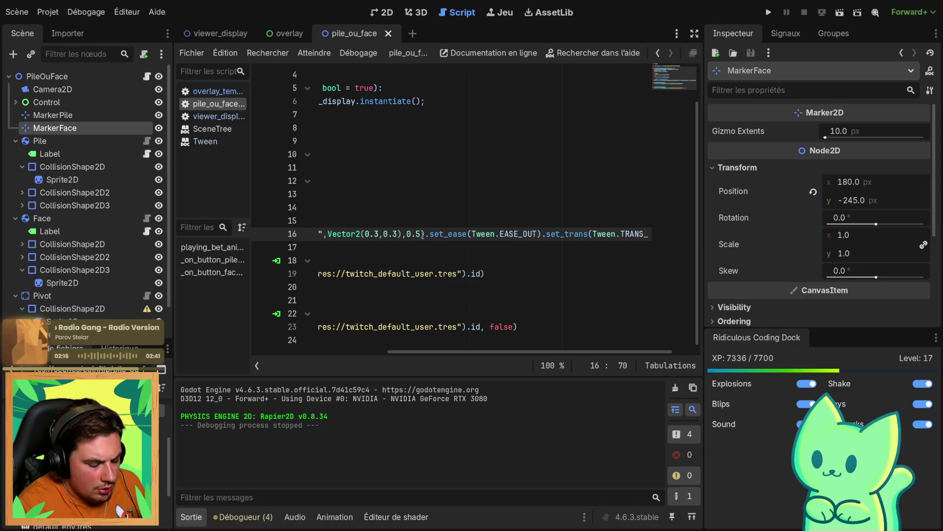
key("BackSpace")
key("ctrl+s")
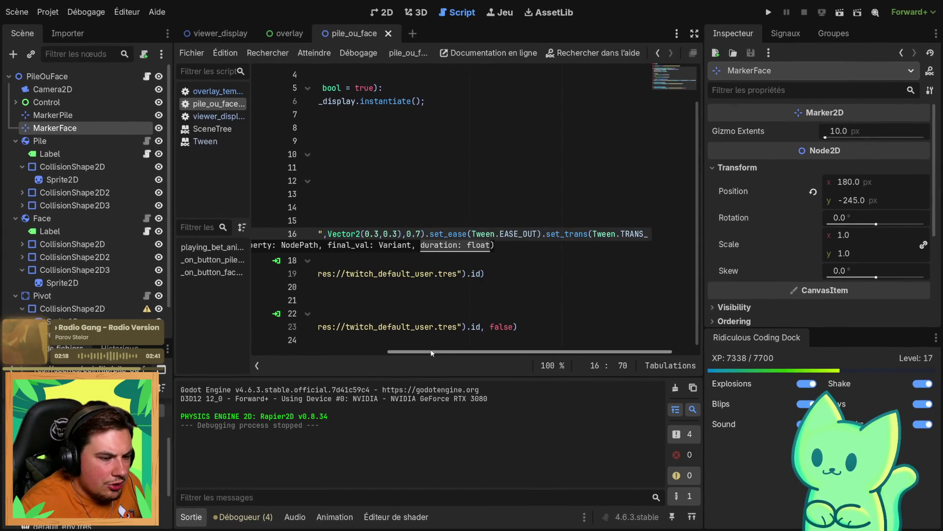
scroll(432, 206, "left", 5)
left_click(442, 167)
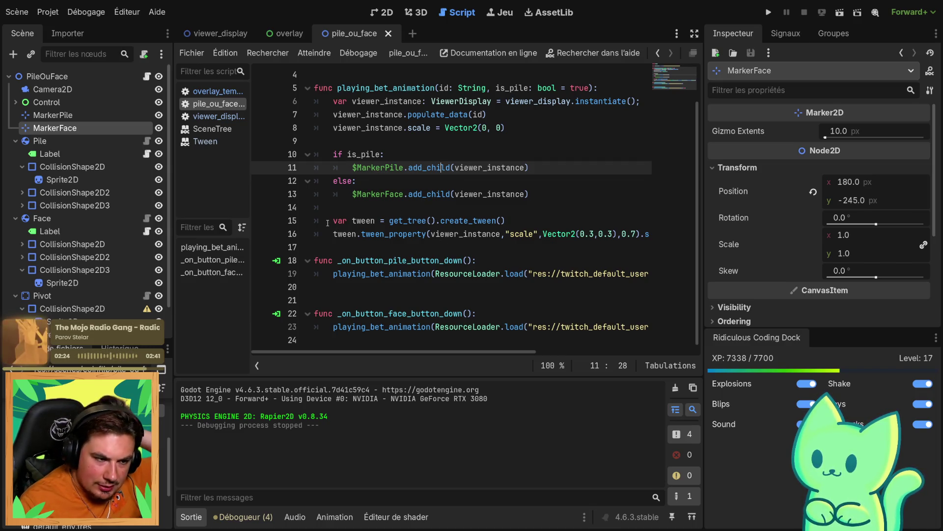
left_click_drag(334, 221, 397, 234)
left_click(397, 234)
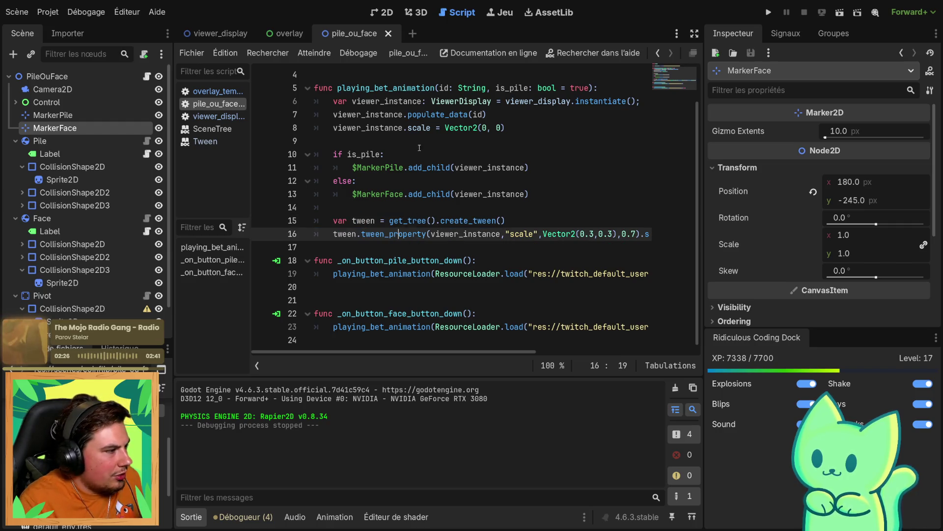
key("F6")
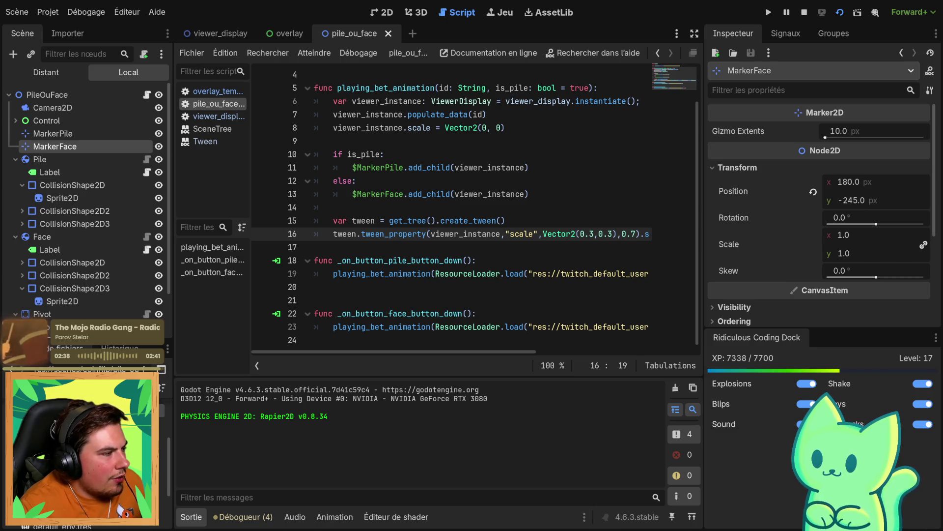
Stop the running game and relaunch it from the overlay scene
key("F5")
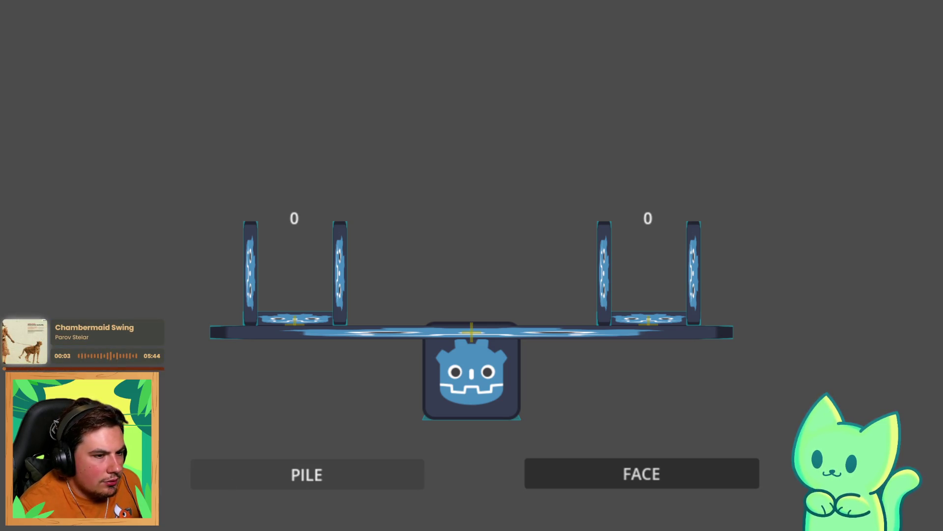
key("F8")
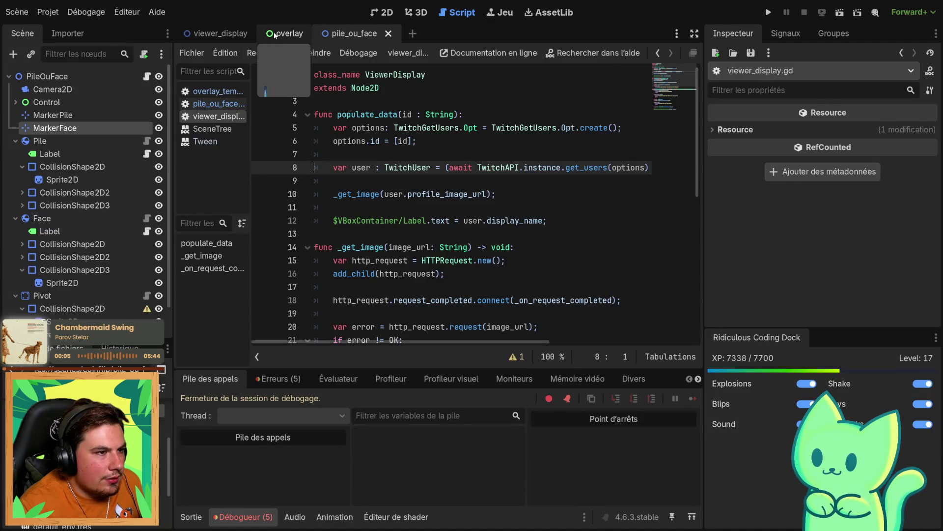
left_click(274, 35)
left_click(840, 13)
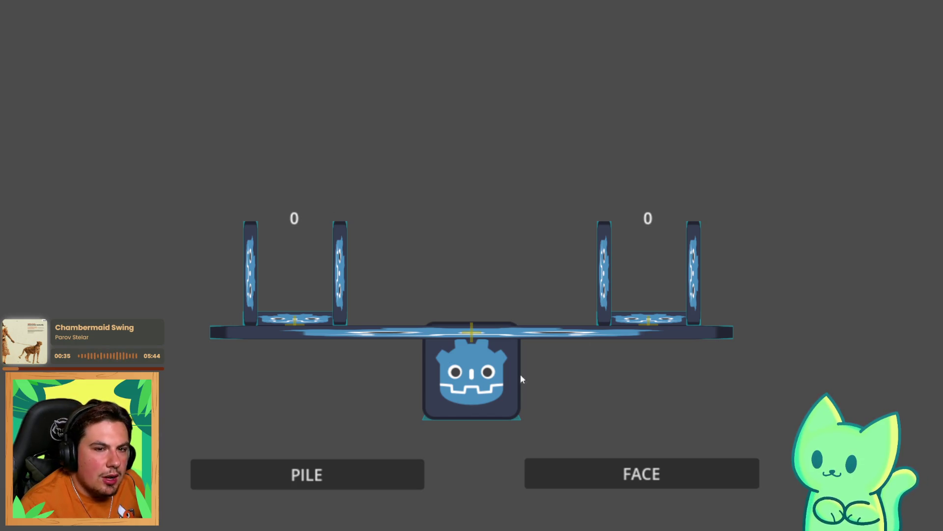
Add avatars to PILE and FACE until both show 6 and the seesaw levels, then close the game
left_click(304, 485)
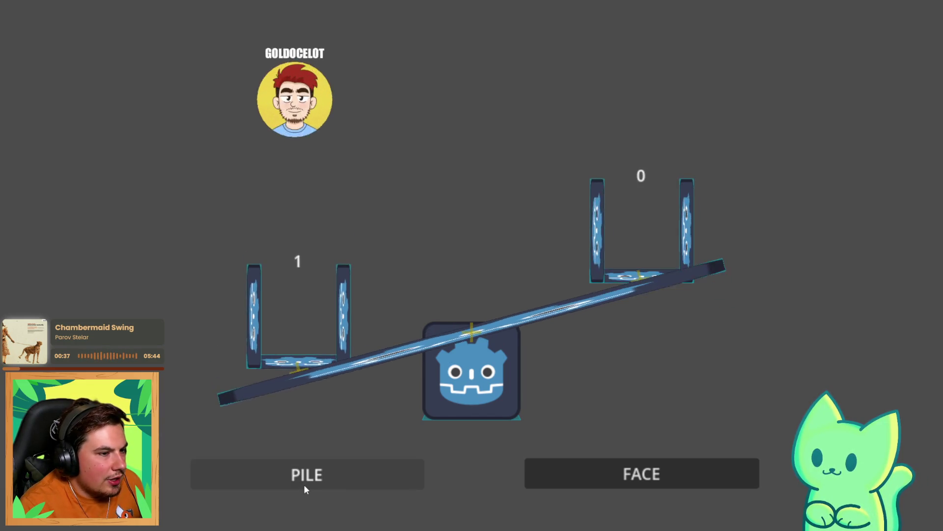
left_click(712, 482)
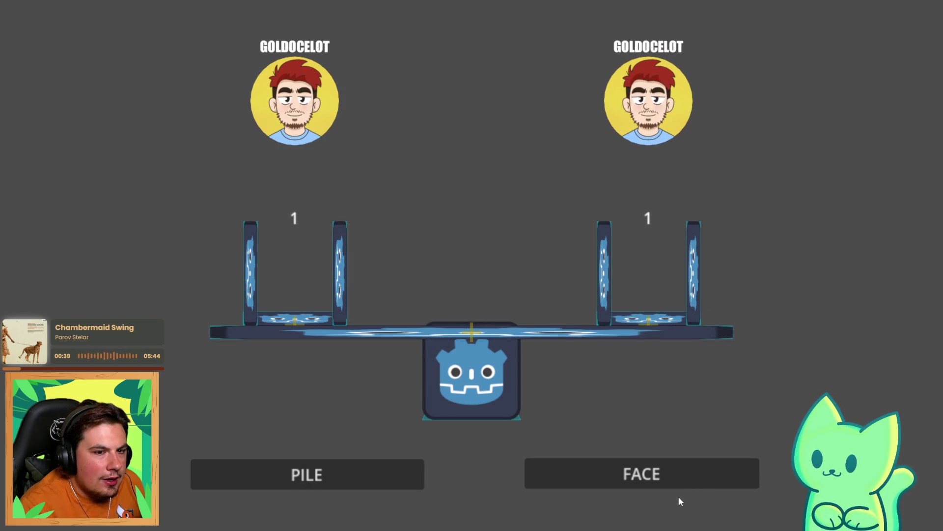
left_click(317, 482)
left_click(681, 470)
left_click(654, 480)
left_click(654, 479)
left_click(329, 487)
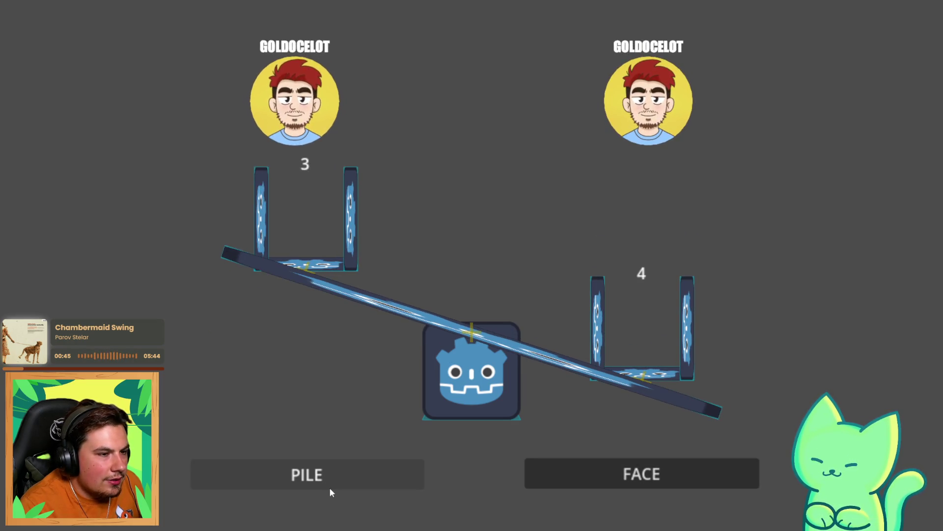
left_click(329, 487)
left_click(329, 487)
left_click(329, 487)
left_click(606, 470)
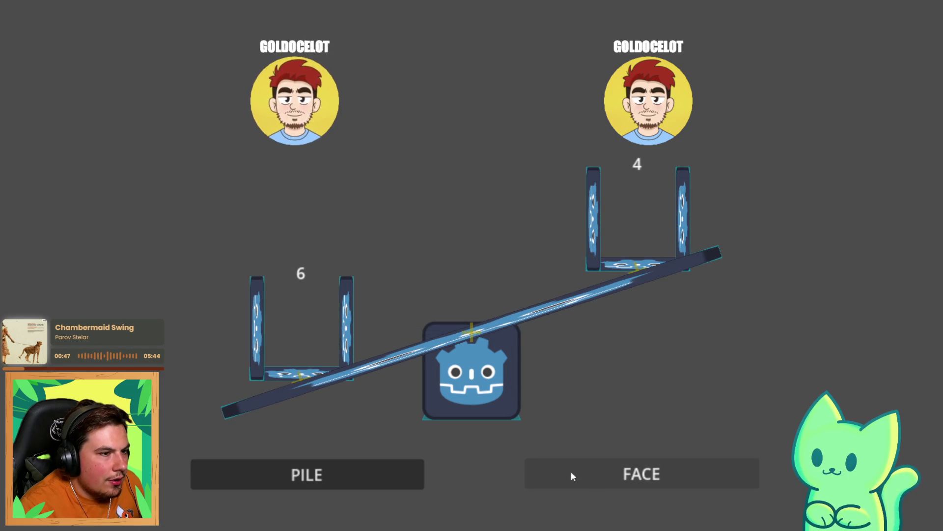
left_click(605, 470)
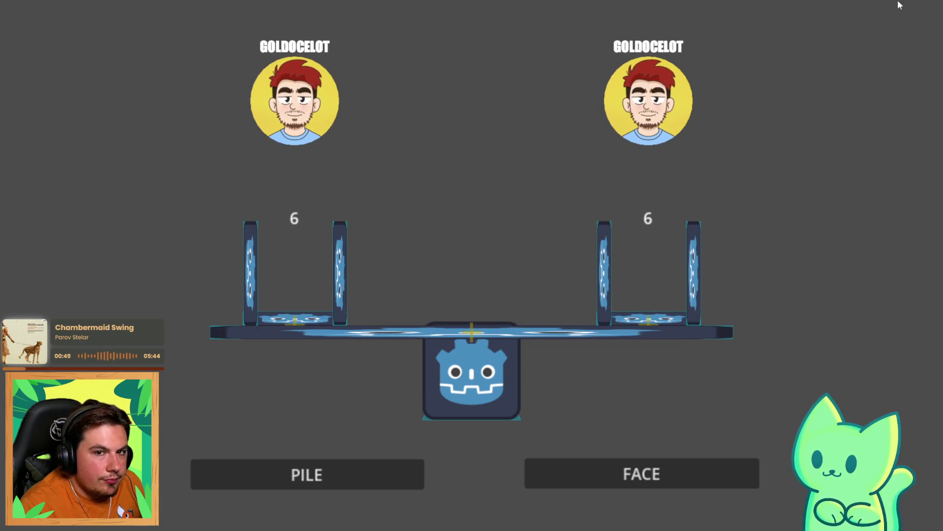
key("alt+F4")
left_click(217, 35)
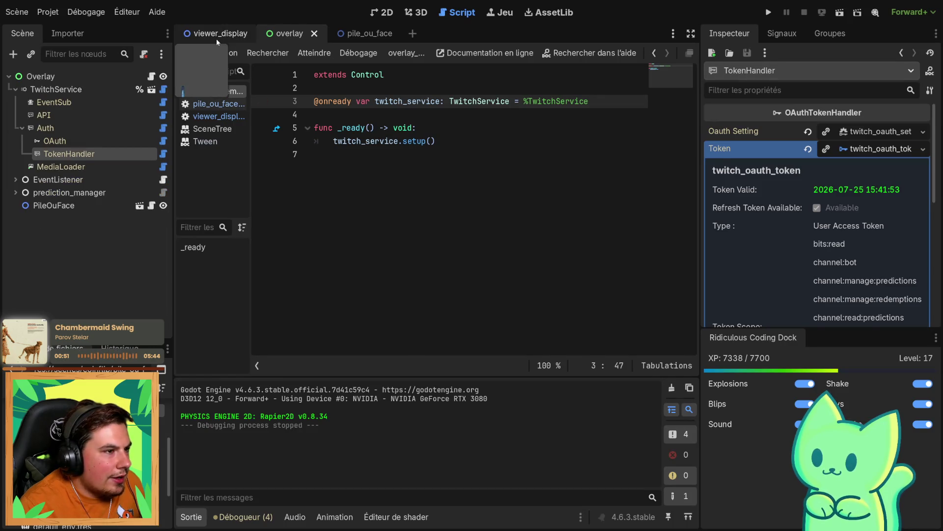
Return to the viewer_display scene, collapse VBoxContainer and select the root node
left_click(300, 34)
left_click(190, 38)
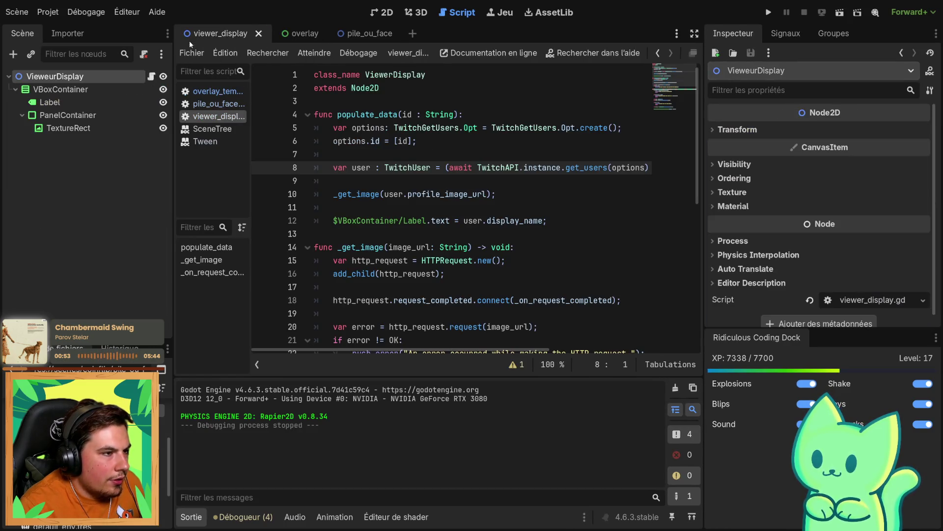
left_click(15, 89)
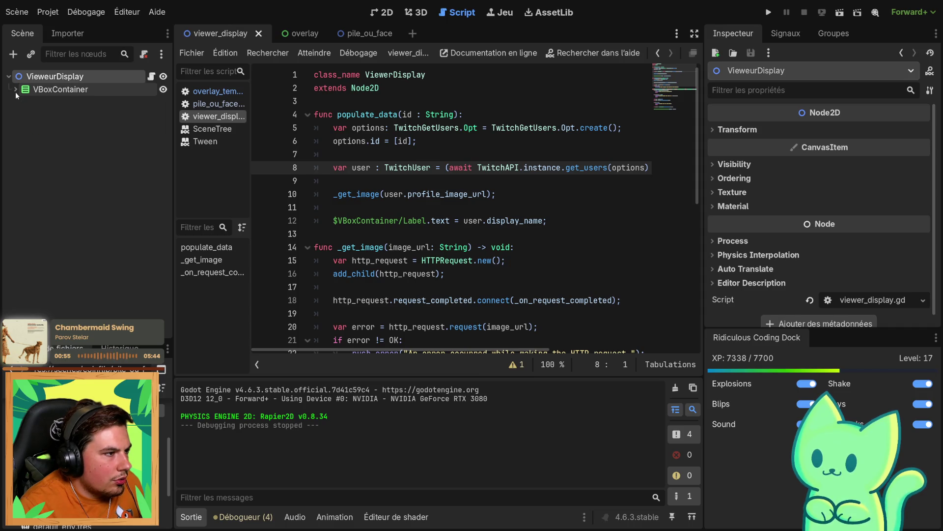
left_click(151, 76)
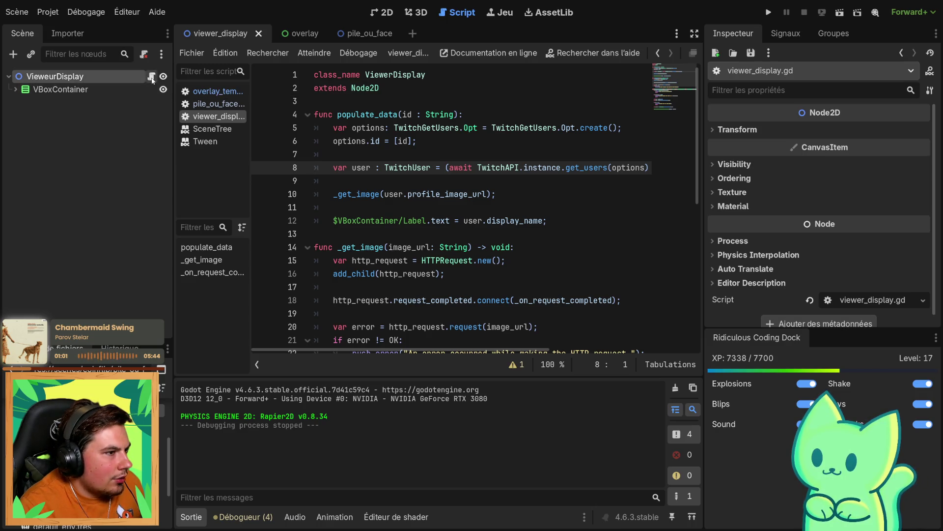
Fold the _on_request_completed and _get_image functions in viewer_display.gd
scroll(418, 198, "down", 5)
scroll(344, 211, "up", 1)
left_click(308, 217)
scroll(311, 197, "up", 4)
left_click(307, 246)
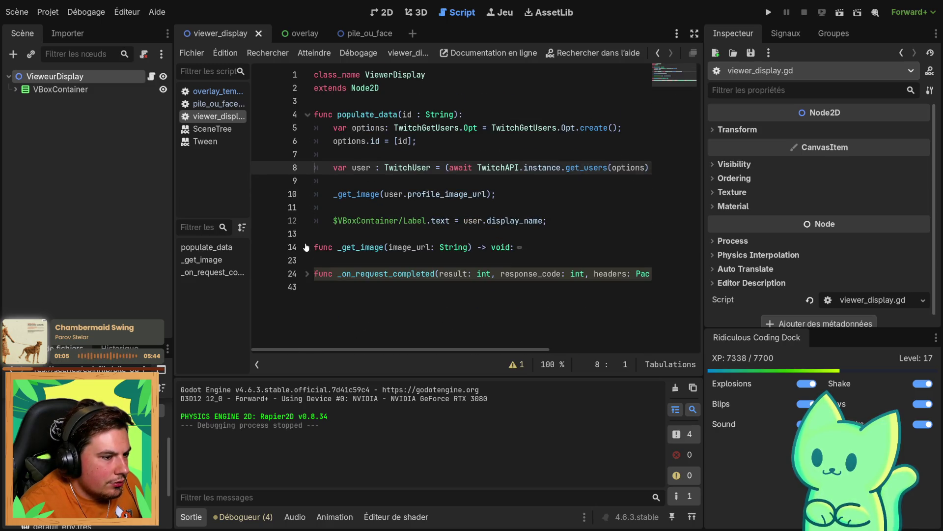
Clear the scene tree selection and begin creating a new scene from FileSystem
left_click(96, 127)
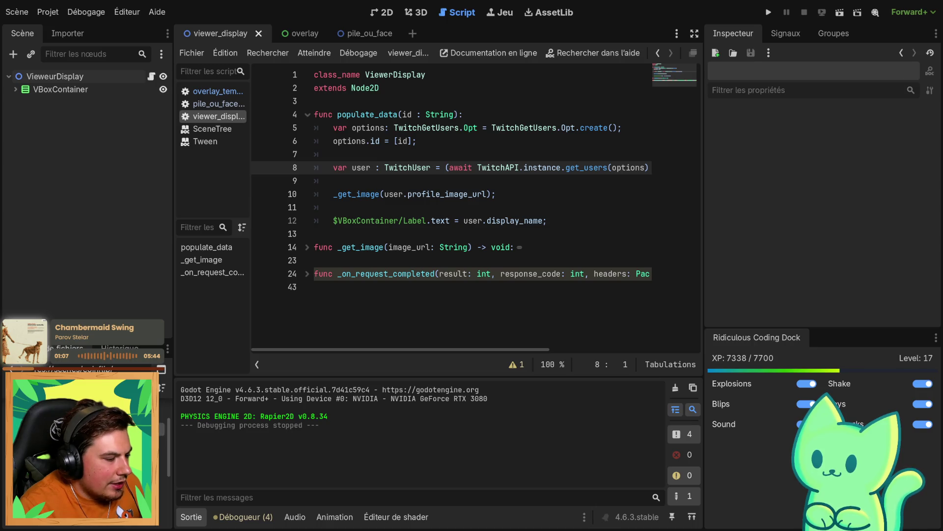
mouse_move(261, 332)
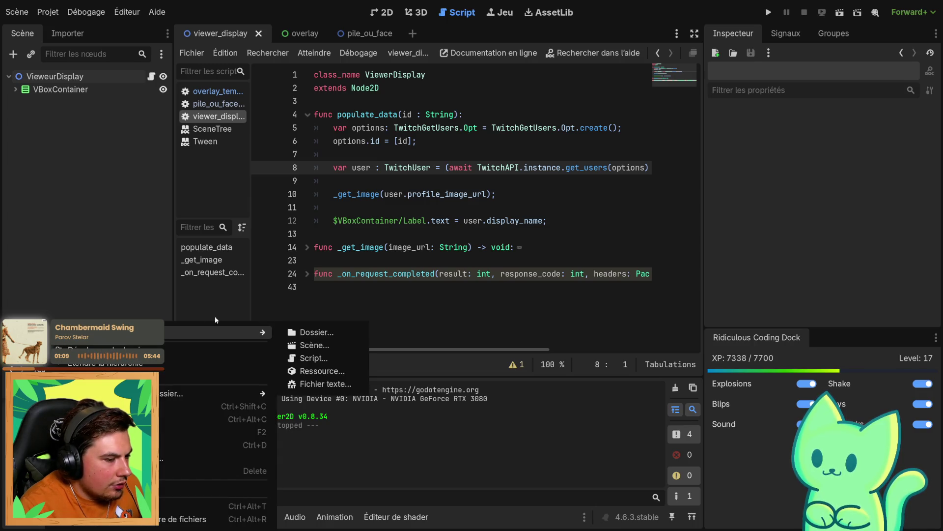
left_click(298, 351)
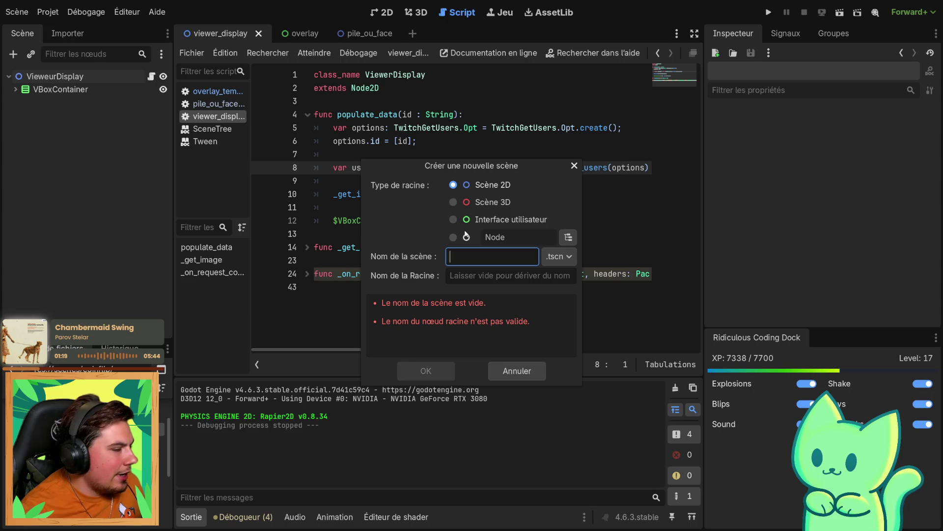
Name the new 2D scene ChannelPoints and confirm its creation
type("C")
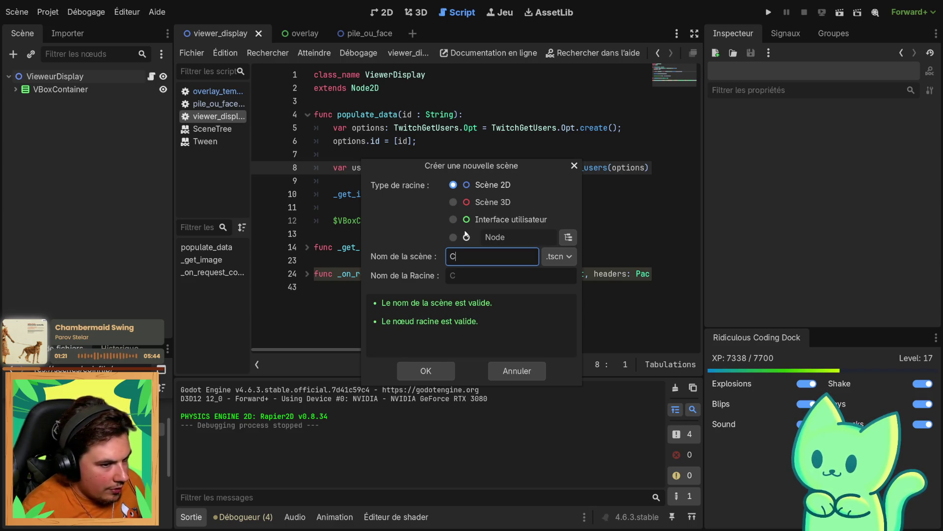
type("hannelPoin")
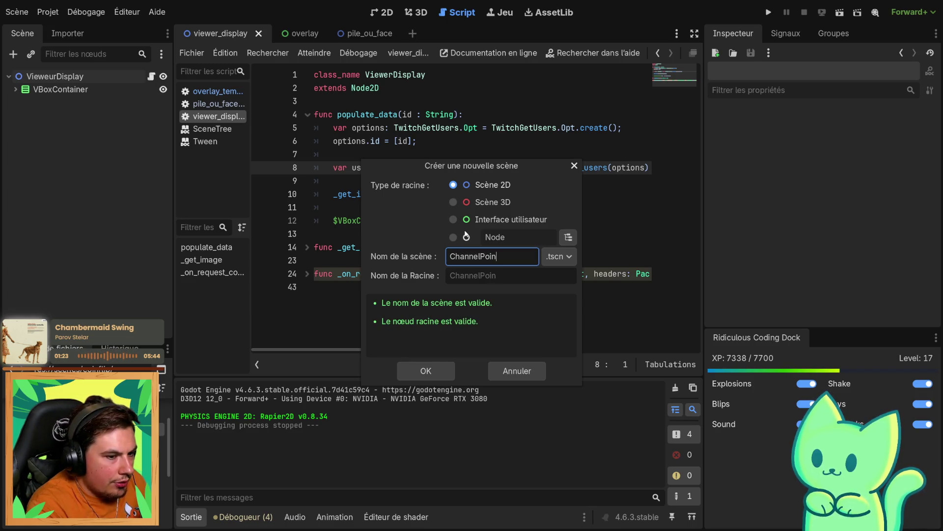
type("ts")
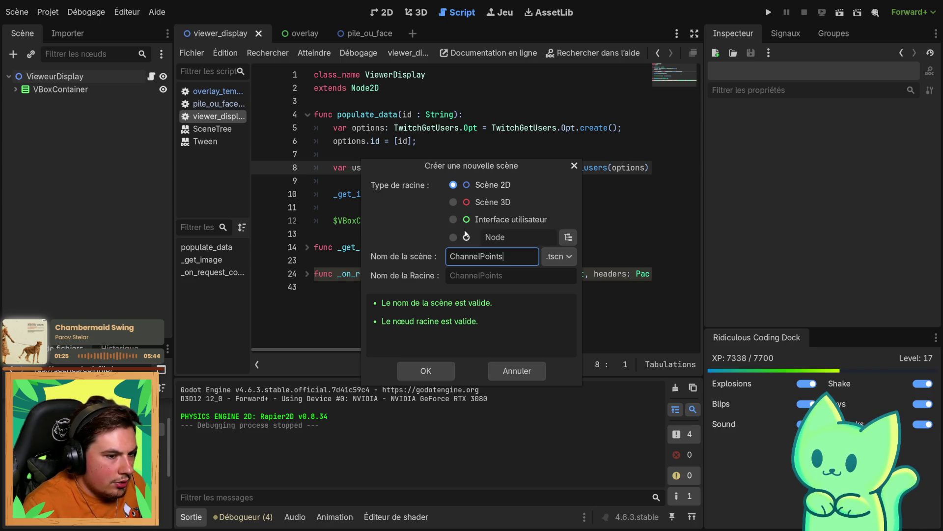
left_click(425, 370)
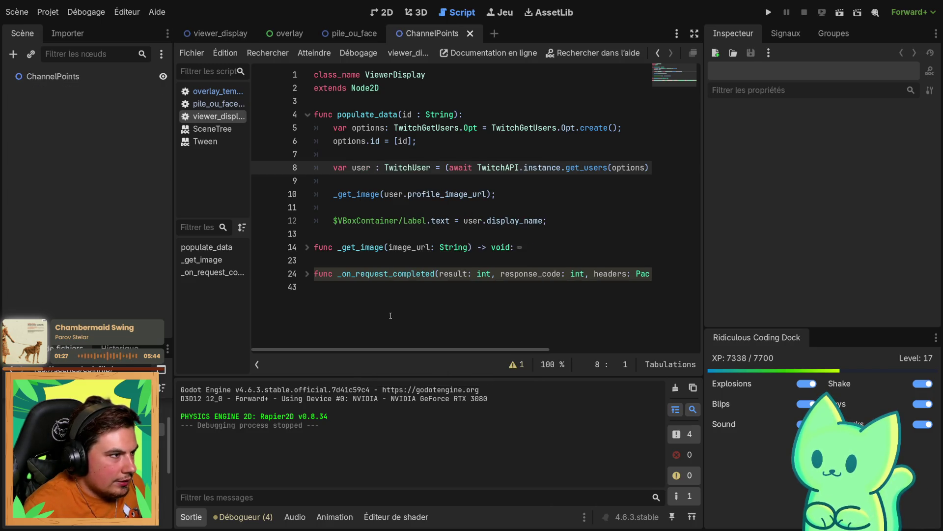
Paste viewer_display's VBoxContainer under the ChannelPoints root and frame it in the 2D view
left_click(54, 76)
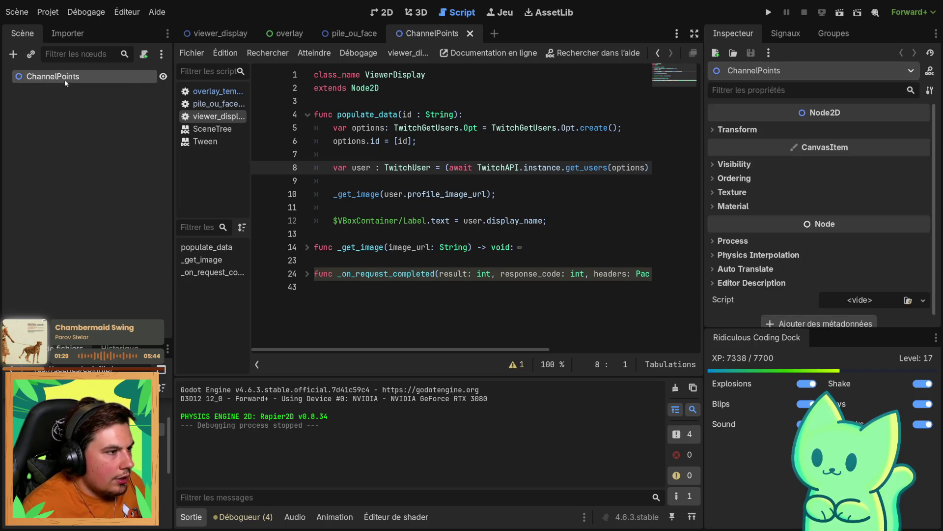
left_click(249, 34)
left_click(77, 90)
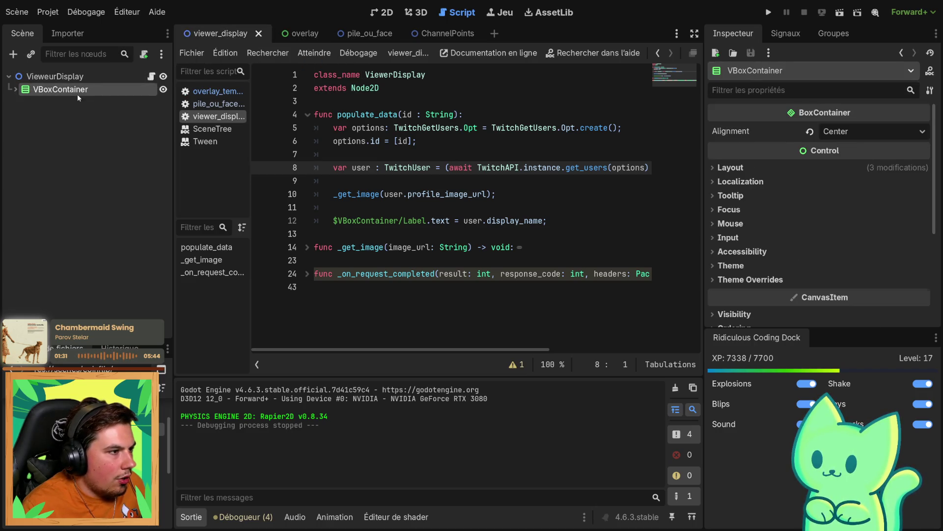
left_click(426, 35)
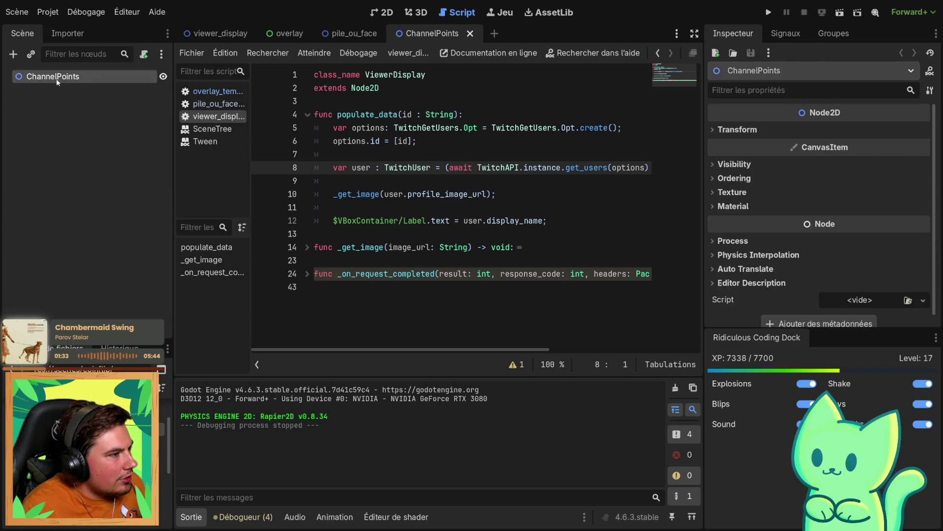
key("ctrl+v")
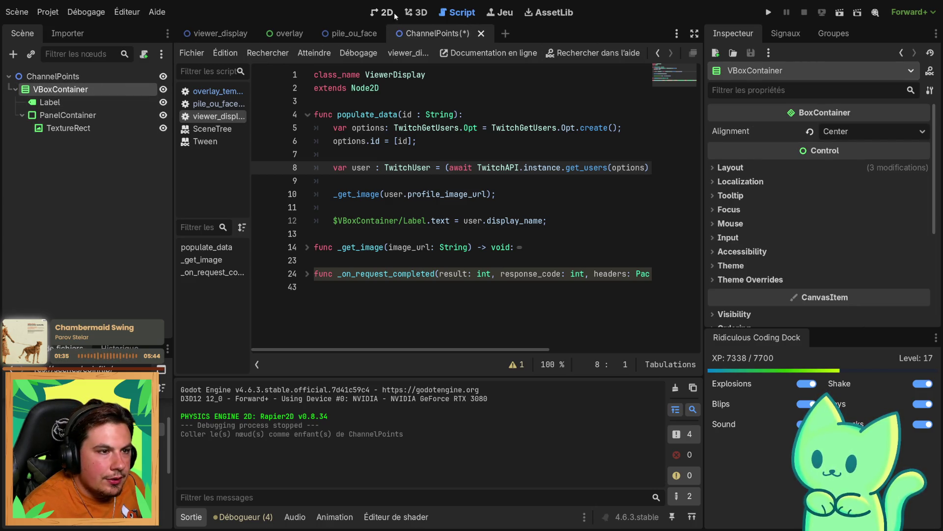
left_click(388, 12)
key("f")
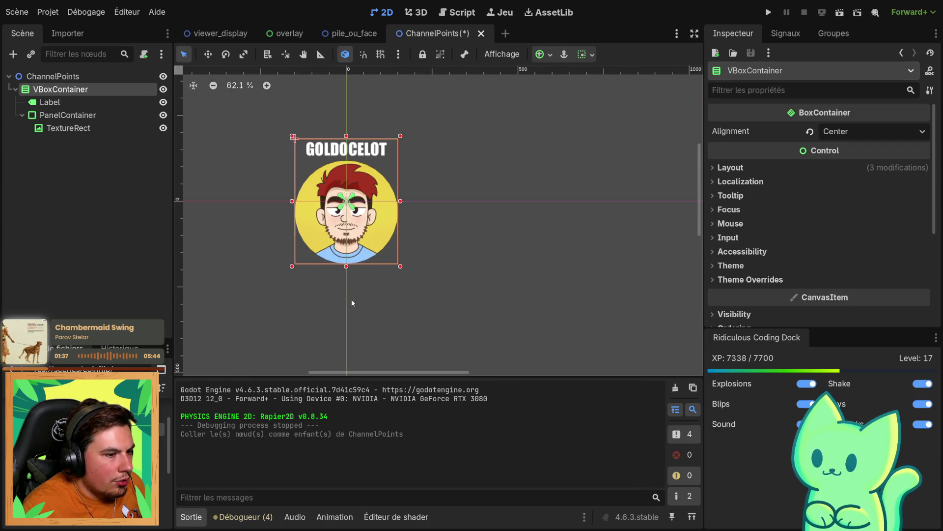
Select the pasted Label node and highlight its goldocelot text for replacement
left_click(40, 102)
left_click(30, 116)
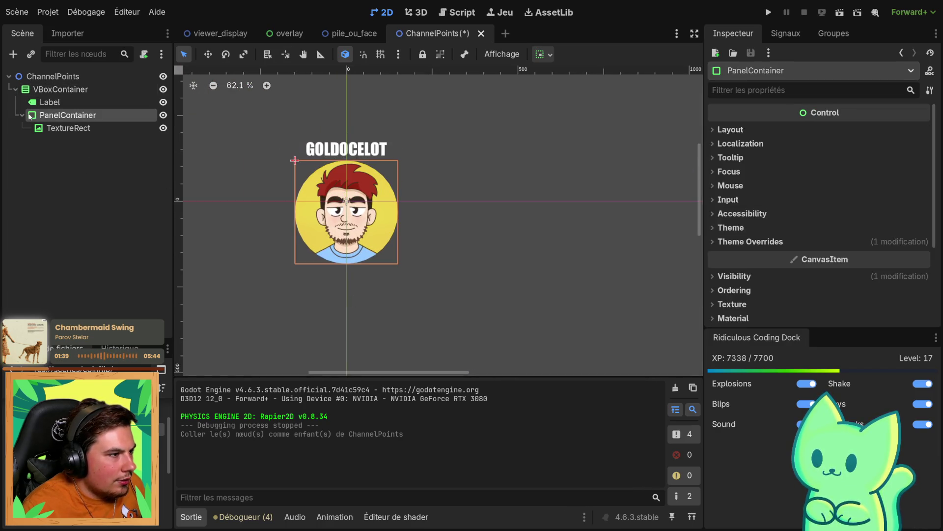
double_click(43, 102)
left_click(773, 152)
key("ctrl+a")
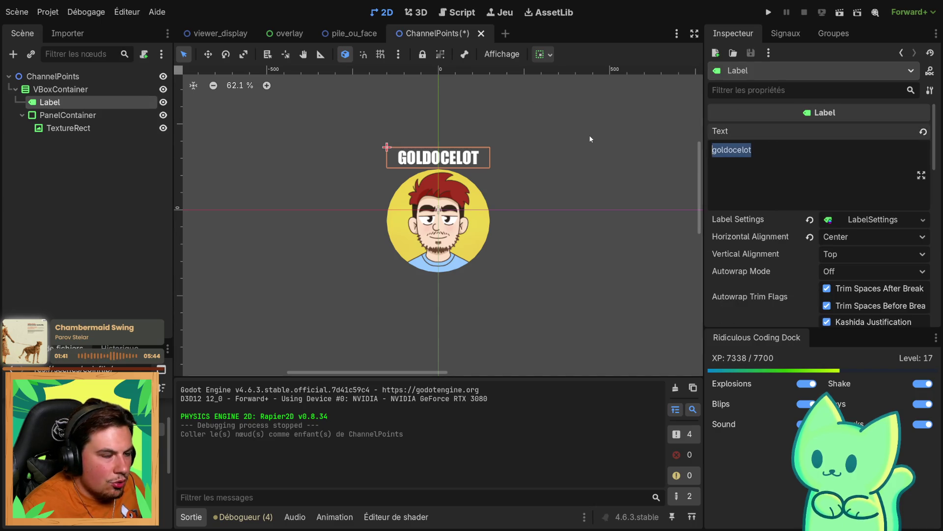
Replace the label text with 100 and zoom the 2D view to check it
type("100")
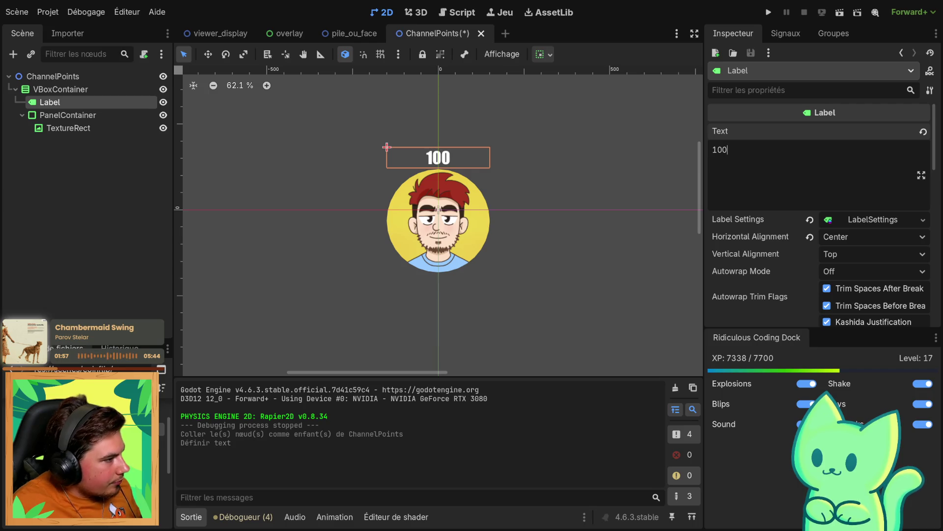
scroll(416, 214, "up", 2)
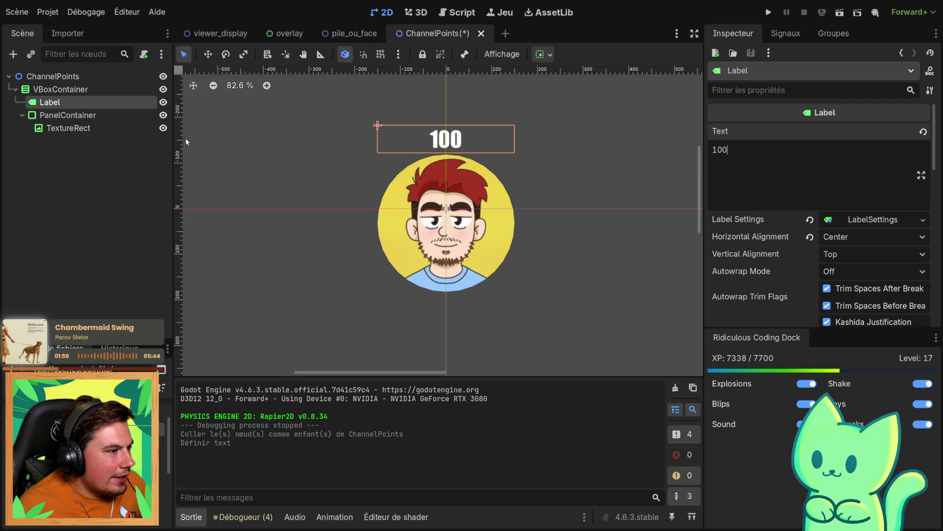
scroll(276, 357, "down", 2)
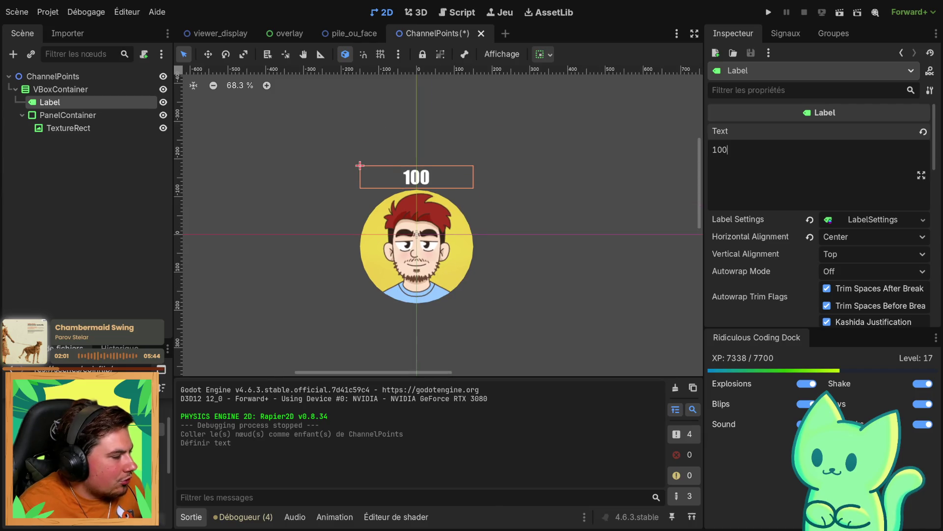
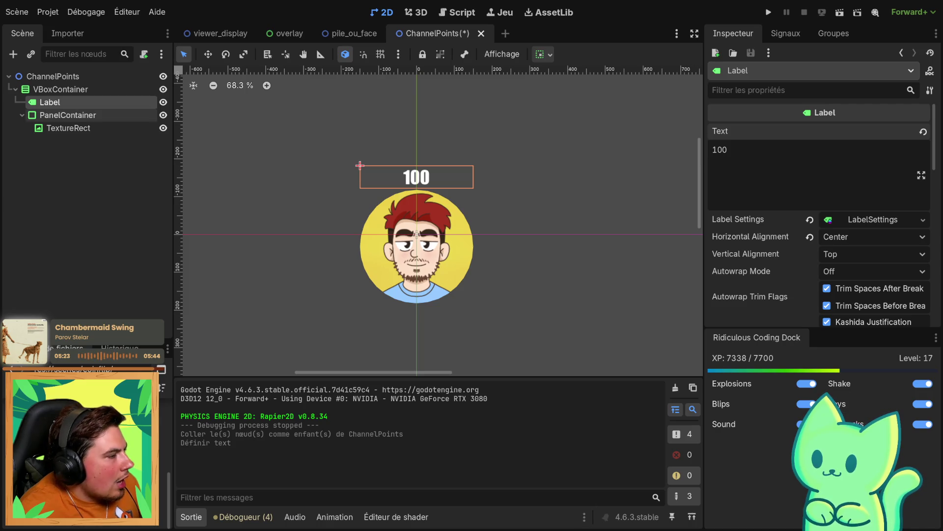
Review the Label, TextureRect and PanelContainer nodes of the ChannelPoints scene
left_click(74, 102, "ctrl")
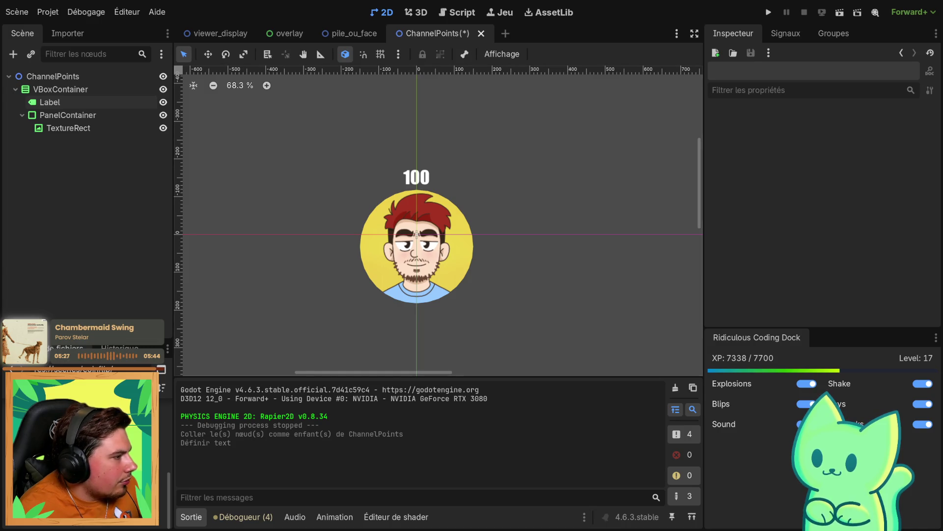
scroll(360, 275, "down", 4)
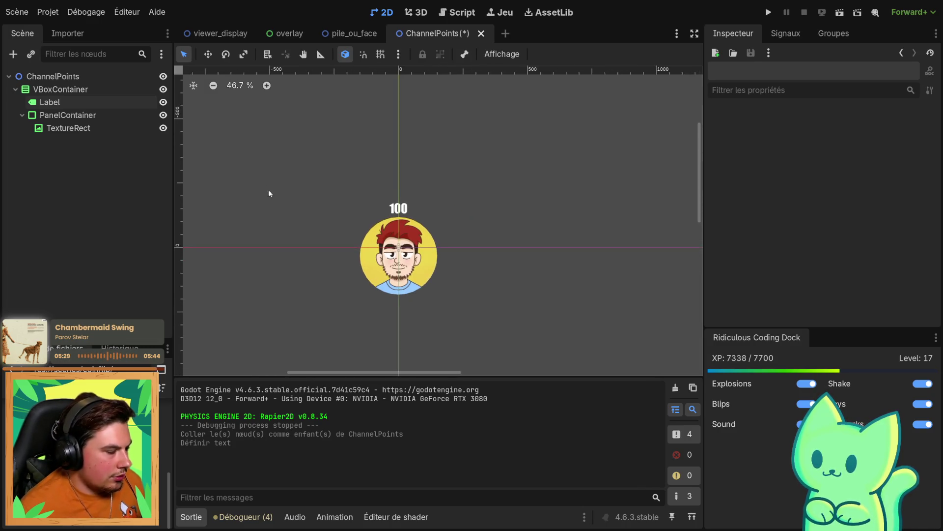
scroll(265, 210, "down", 1)
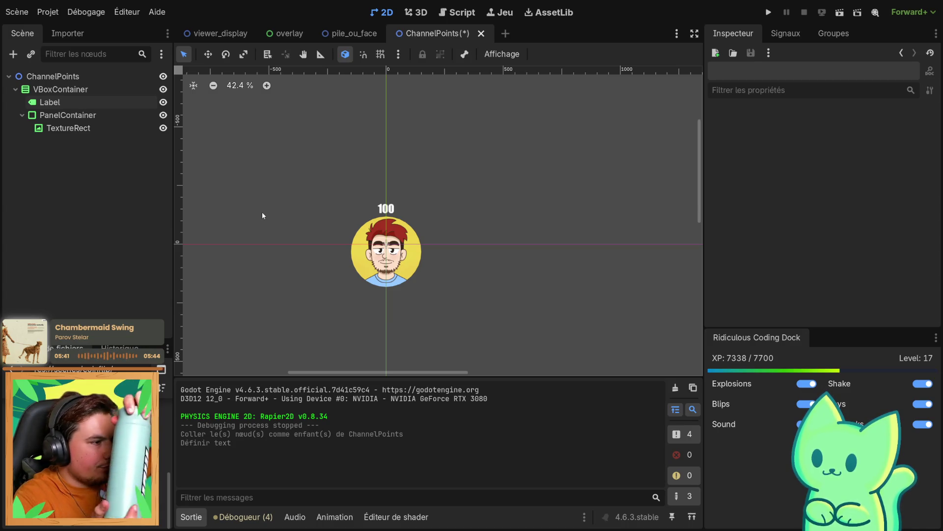
left_click(71, 127)
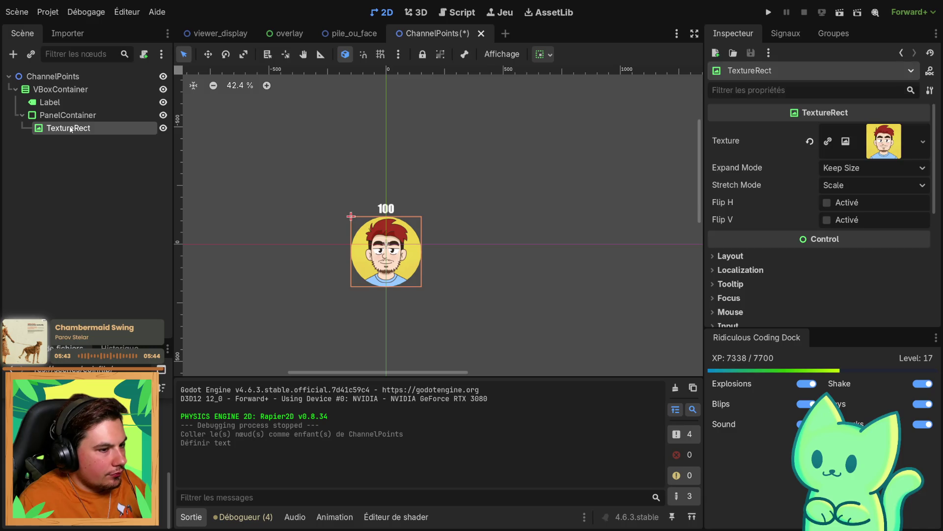
left_click(67, 115)
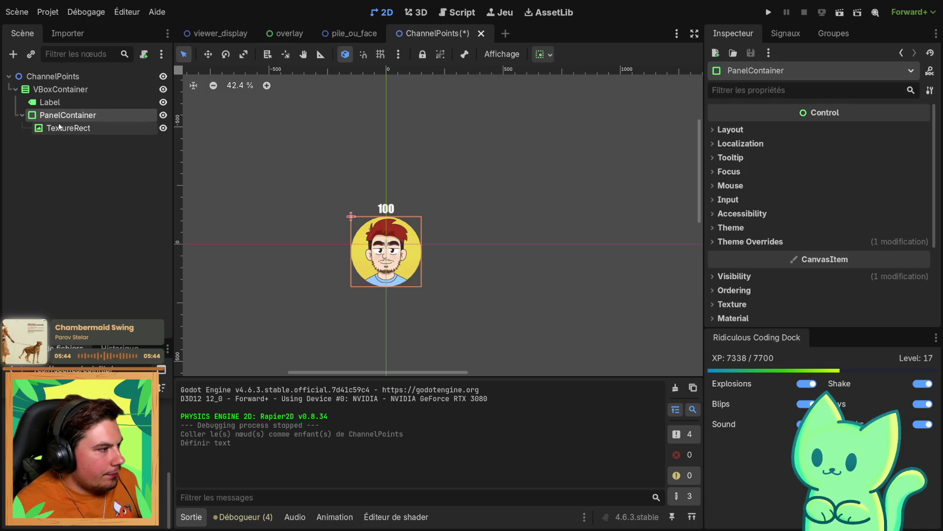
scroll(322, 244, "down", 3)
scroll(315, 258, "down", 8)
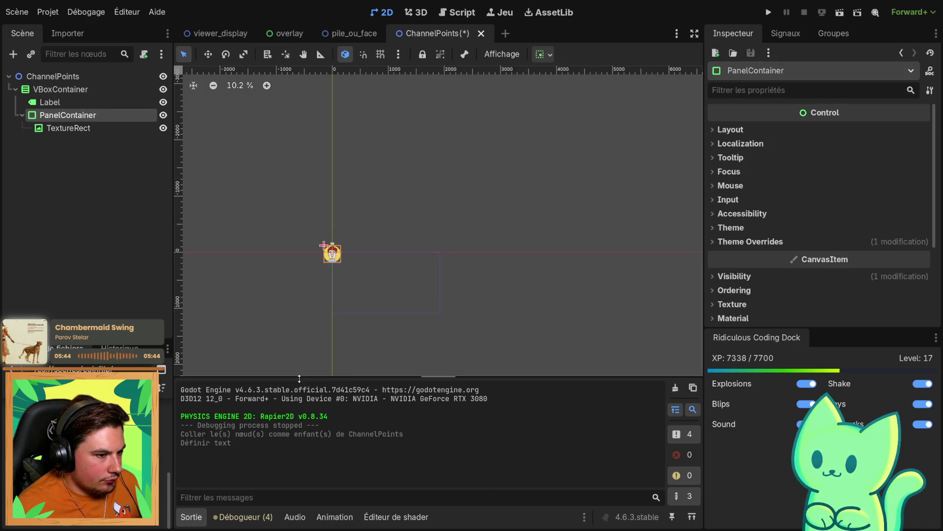
scroll(286, 199, "up", 7)
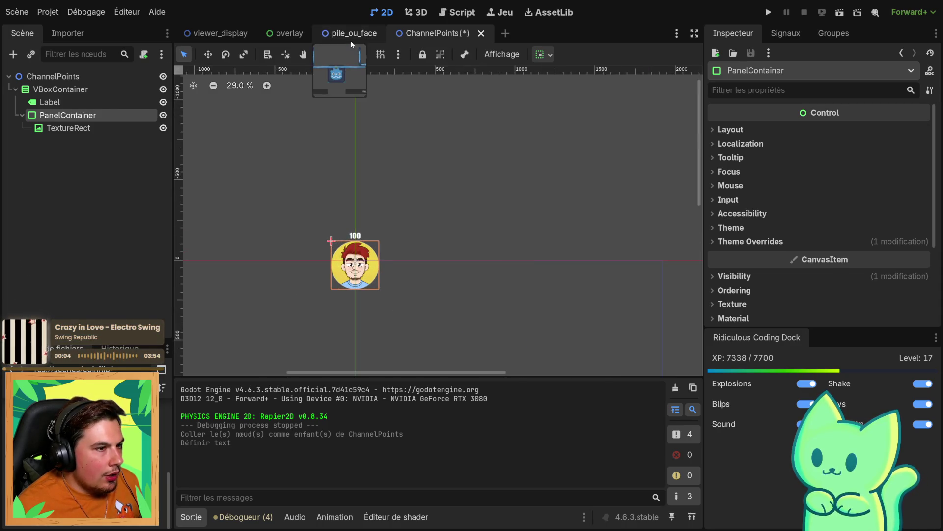
Return from the pile_ou_face scene, save ChannelPoints with Ctrl+S, and select its root
left_click(350, 35)
left_click(443, 34)
left_click(384, 139)
key("ctrl+s")
left_click(52, 76)
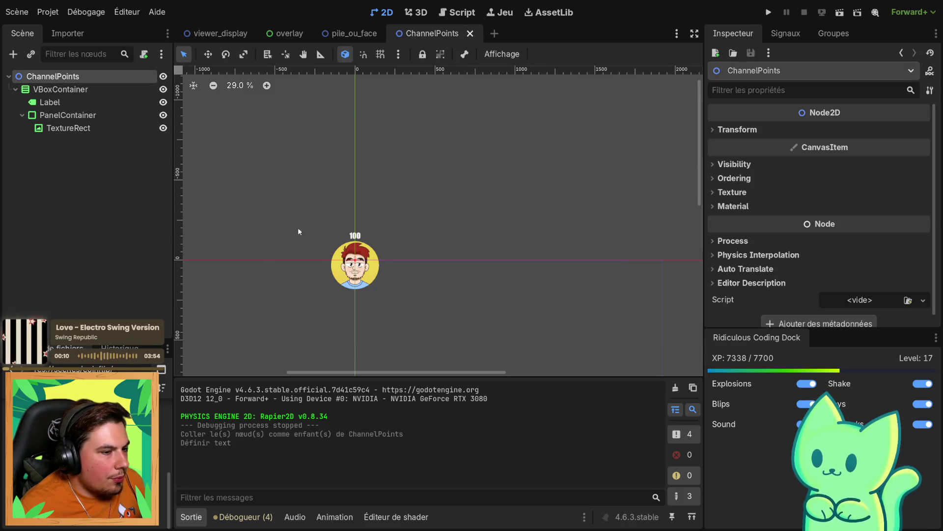
Change the ChannelPoints root node's type to RigidBody2D
scroll(231, 260, "down", 4)
right_click(21, 78)
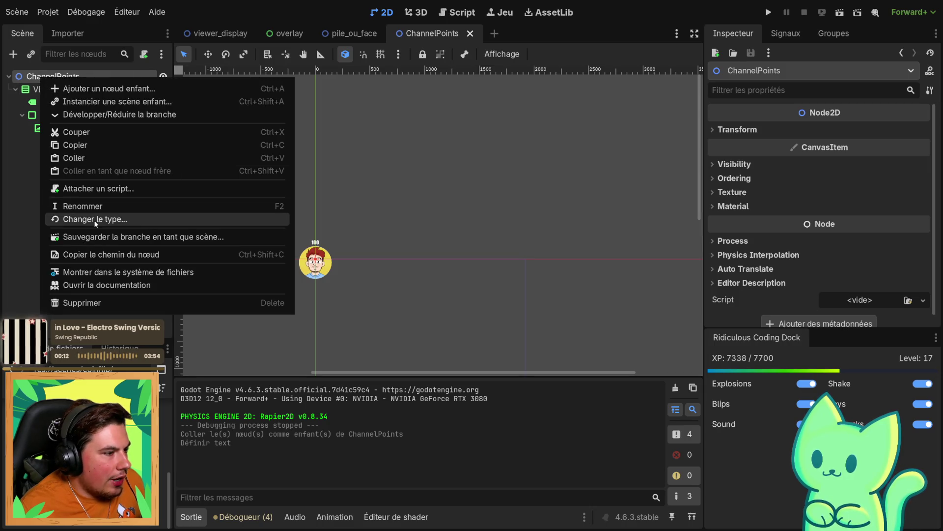
left_click(96, 222)
type("rigib")
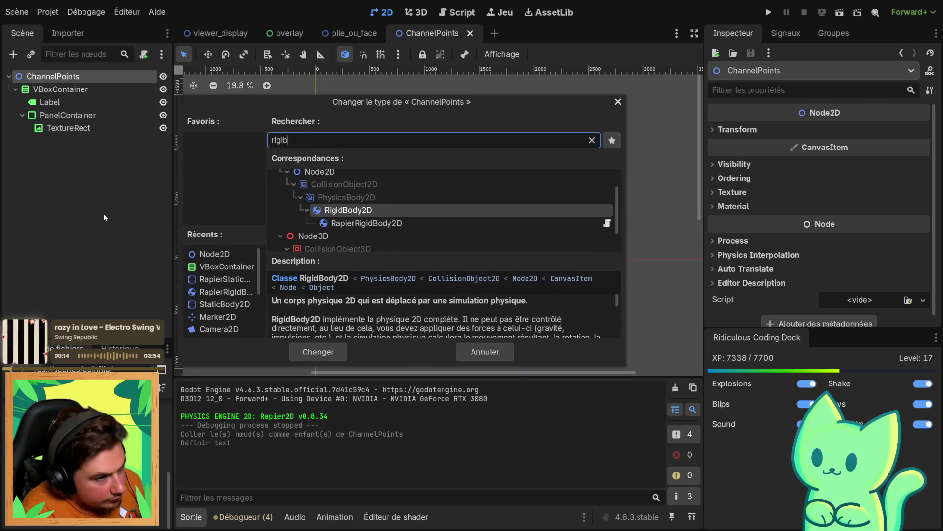
key("Return")
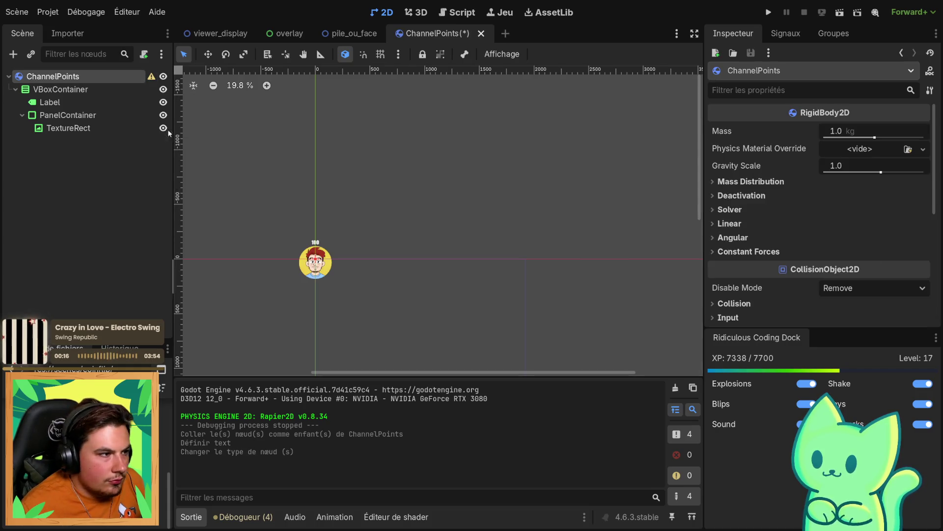
right_click(39, 81)
left_click(24, 211)
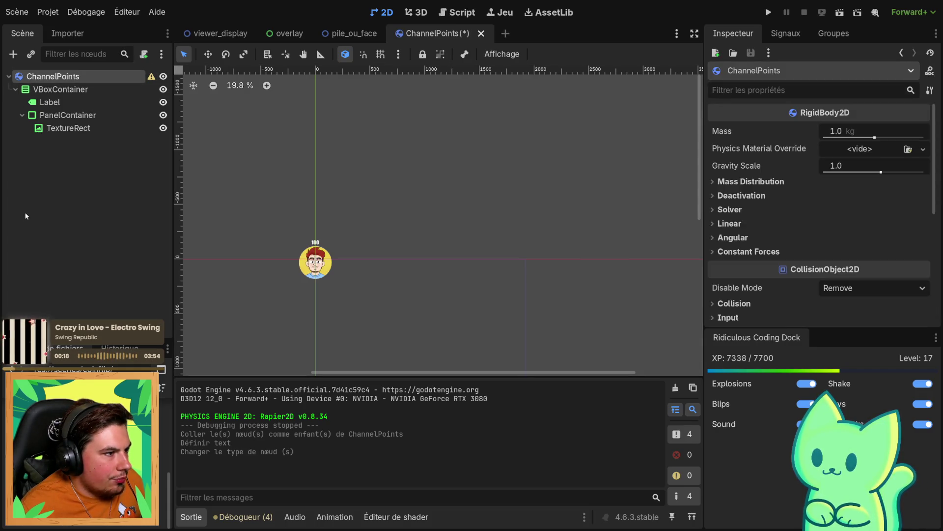
Add a CollisionShape2D child and place it directly under the ChannelPoints root
right_click(82, 72)
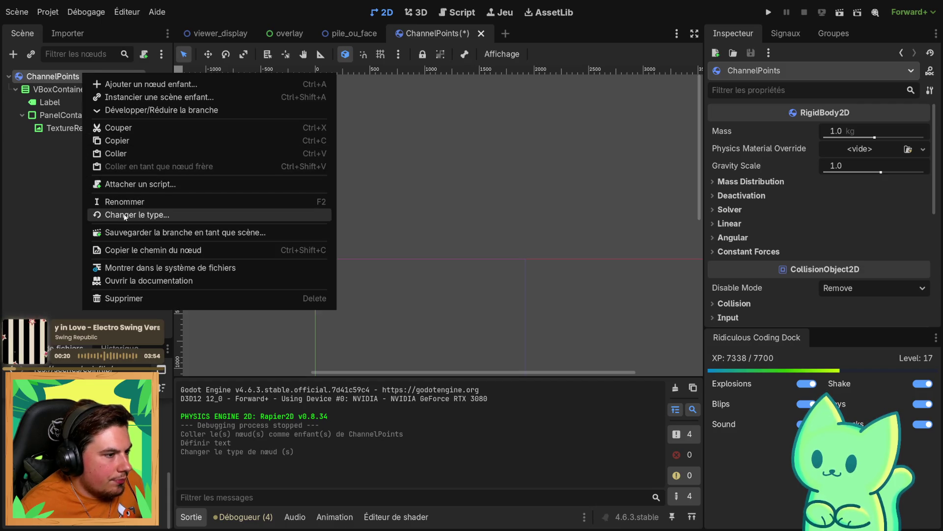
left_click(103, 82)
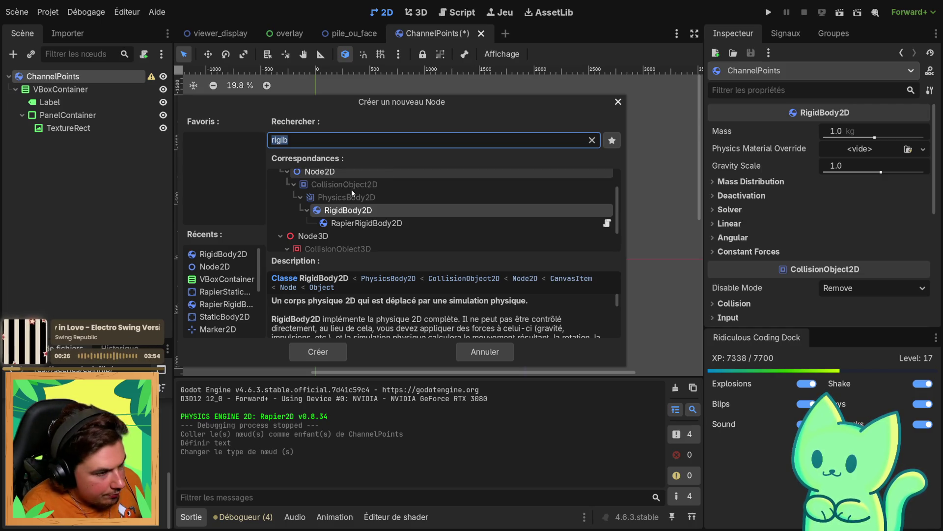
type("coll")
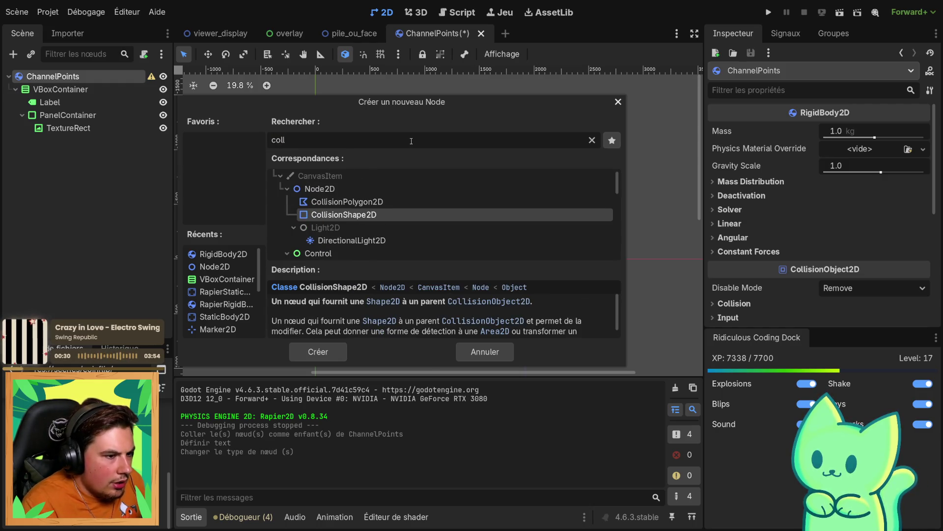
key("Return")
mouse_move(66, 141)
left_mouse_down()
mouse_move(83, 104)
mouse_move(66, 84)
left_mouse_up()
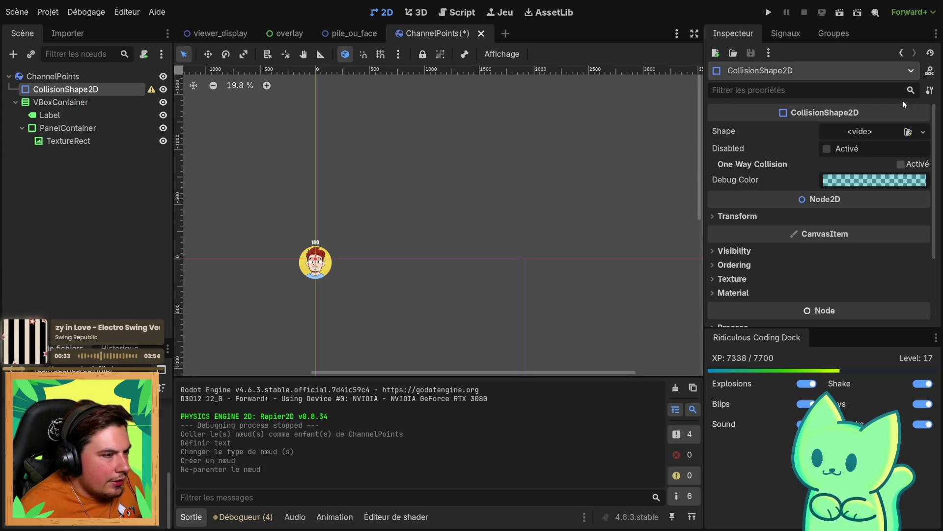
Give the collision node a new CapsuleShape2D and move VBoxContainer above it
left_click(883, 129)
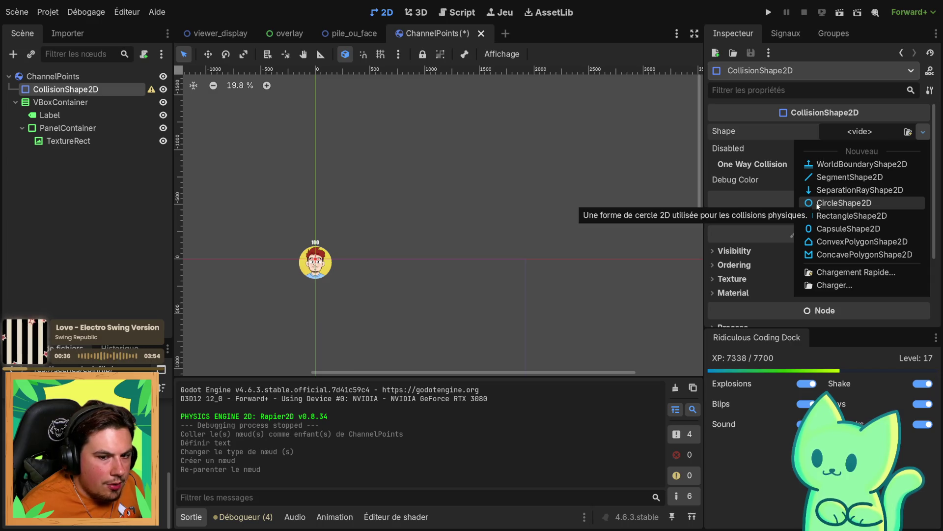
left_click(848, 228)
scroll(300, 266, "up", 8)
scroll(313, 224, "up", 10)
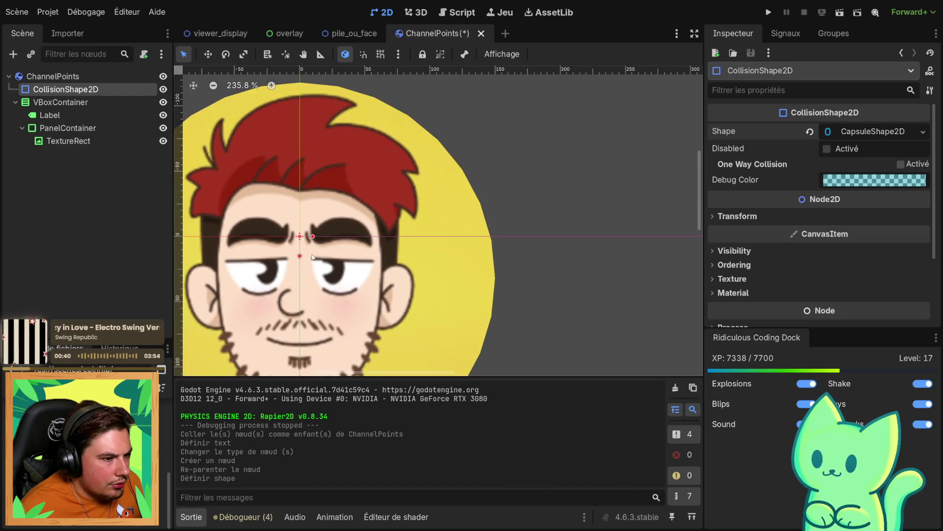
left_click(15, 103)
left_click_drag(56, 103, 56, 86)
scroll(346, 260, "down", 2)
scroll(347, 260, "down", 6)
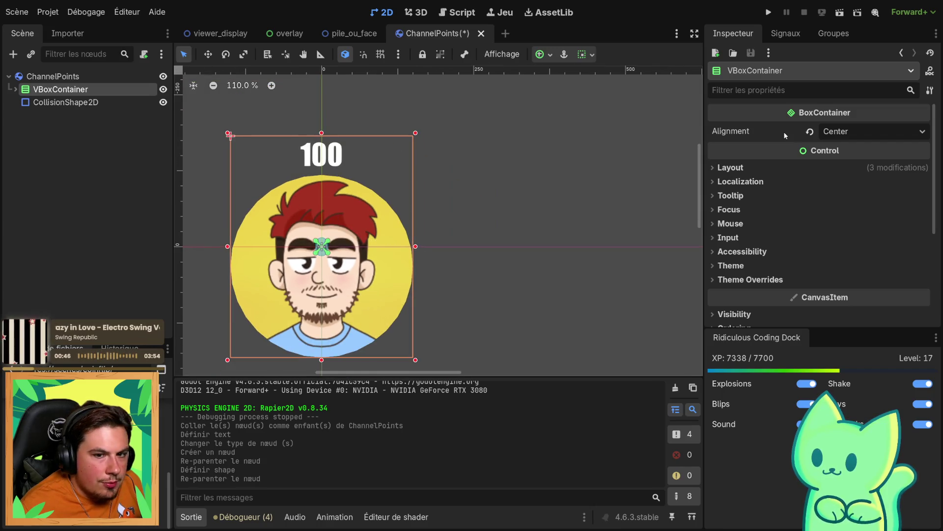
scroll(749, 290, "down", 3)
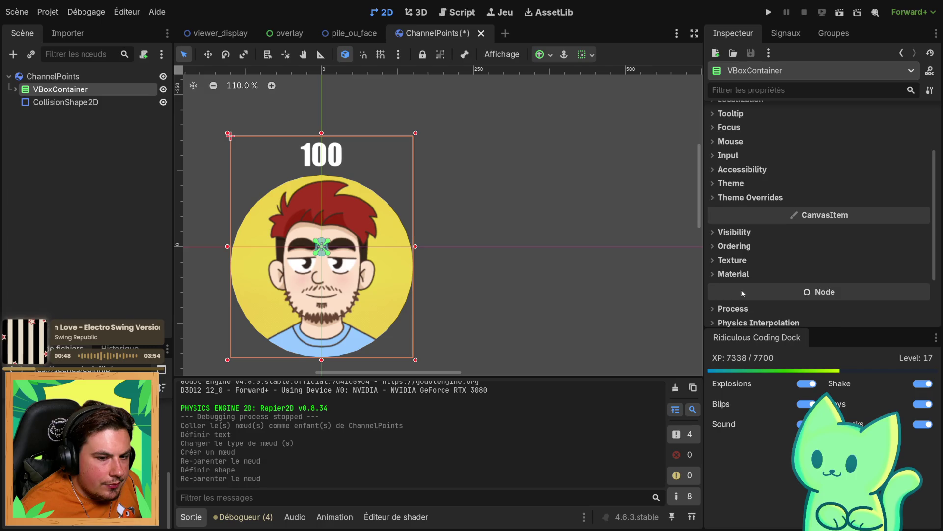
scroll(741, 293, "down", 3)
scroll(338, 215, "up", 3)
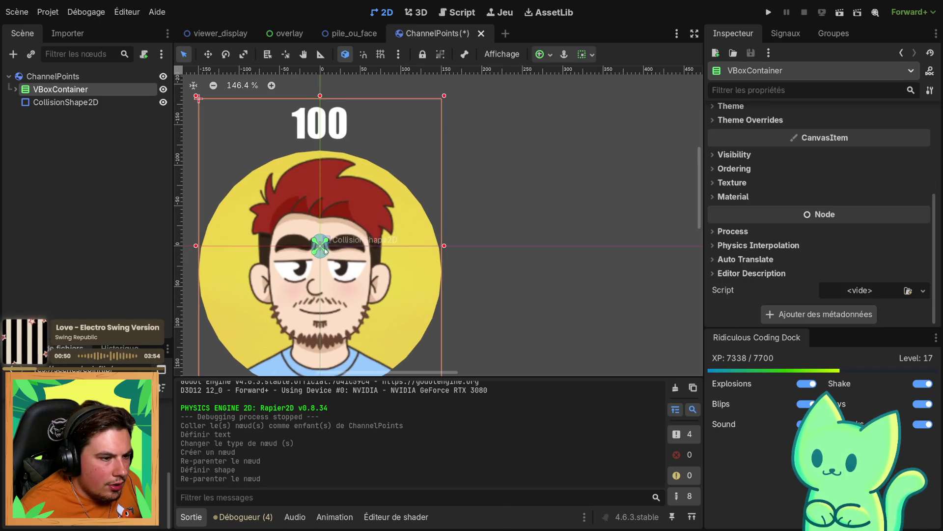
scroll(777, 244, "up", 6)
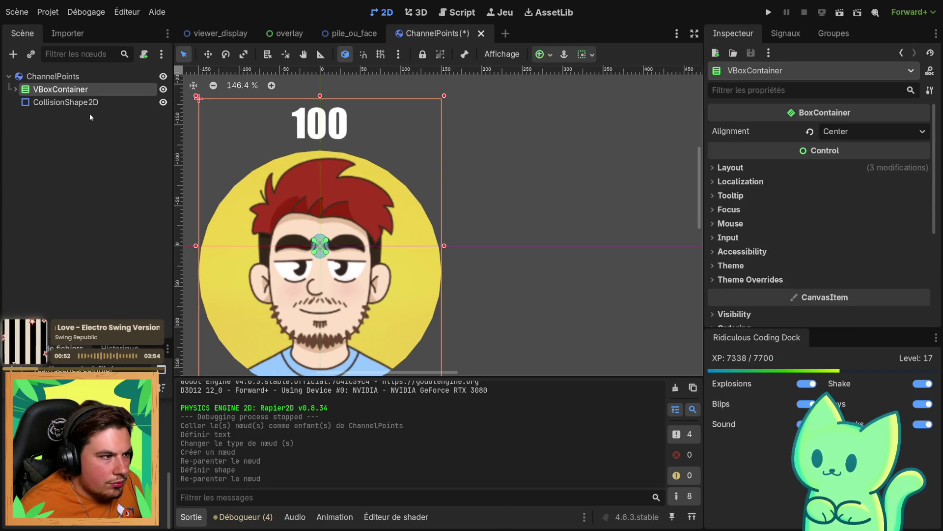
Resize the capsule's radius and height to fit over the avatar's face
left_click(93, 102)
left_click(737, 216)
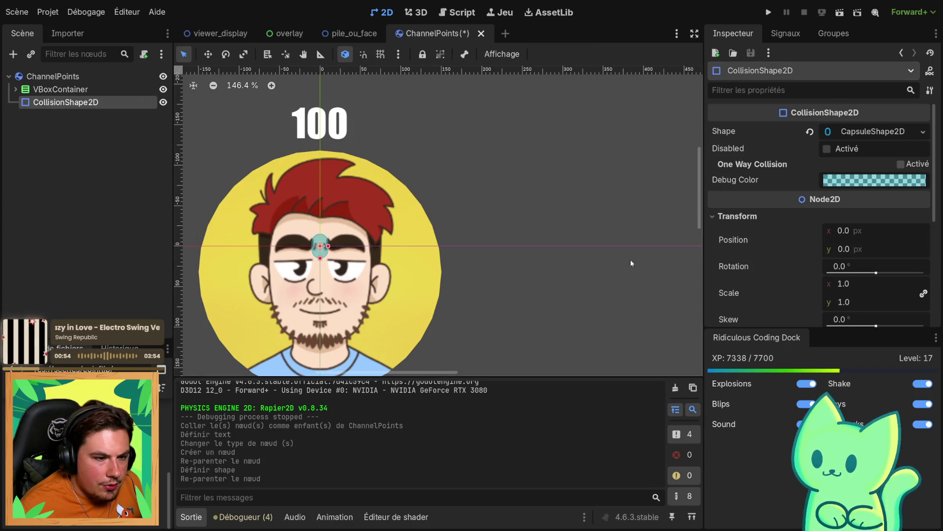
mouse_move(328, 246)
left_mouse_down()
mouse_move(446, 247)
mouse_move(343, 248)
left_mouse_up()
scroll(343, 247, "down", 3)
left_click_drag(330, 355, 332, 311)
left_click_drag(342, 247, 347, 247)
scroll(811, 274, "down", 3)
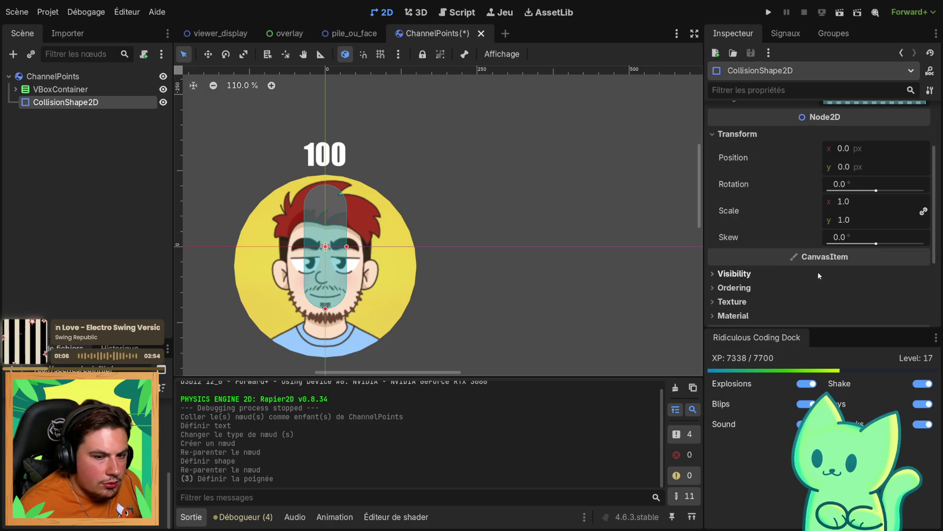
Set the CollisionShape2D rotation to 90° so the capsule lies horizontally
left_click_drag(876, 190, 886, 187)
left_click(878, 184)
type("90")
key("Return")
scroll(415, 148, "down", 3)
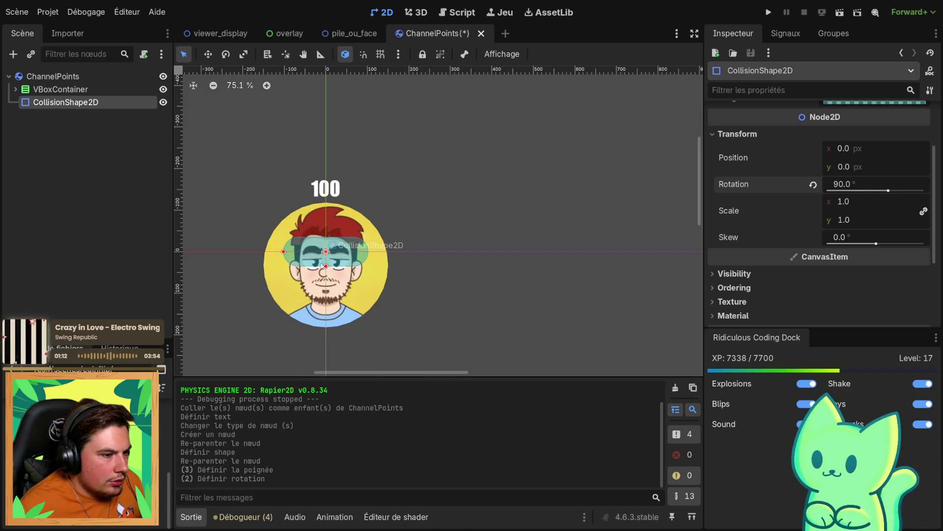
left_click(17, 90)
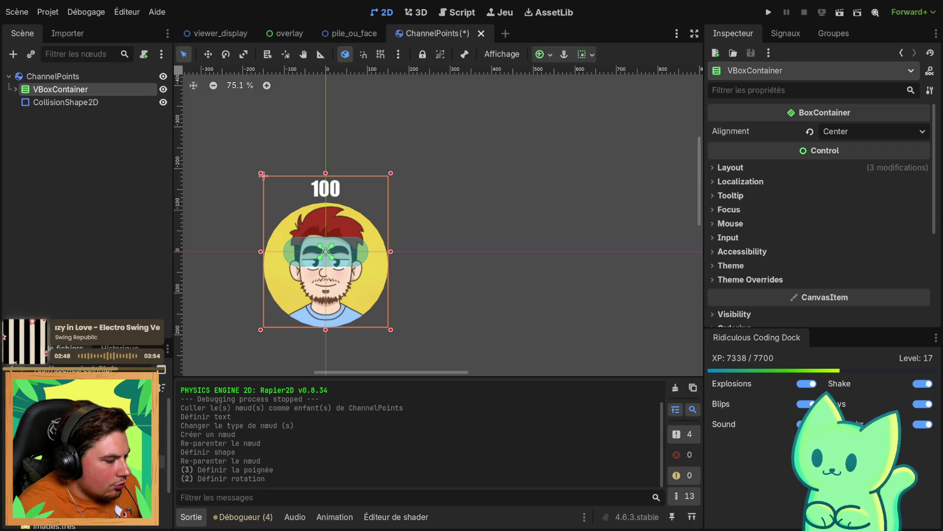
Create an 'assets' folder in the FileSystem and confirm moving the file into it
right_click(73, 388)
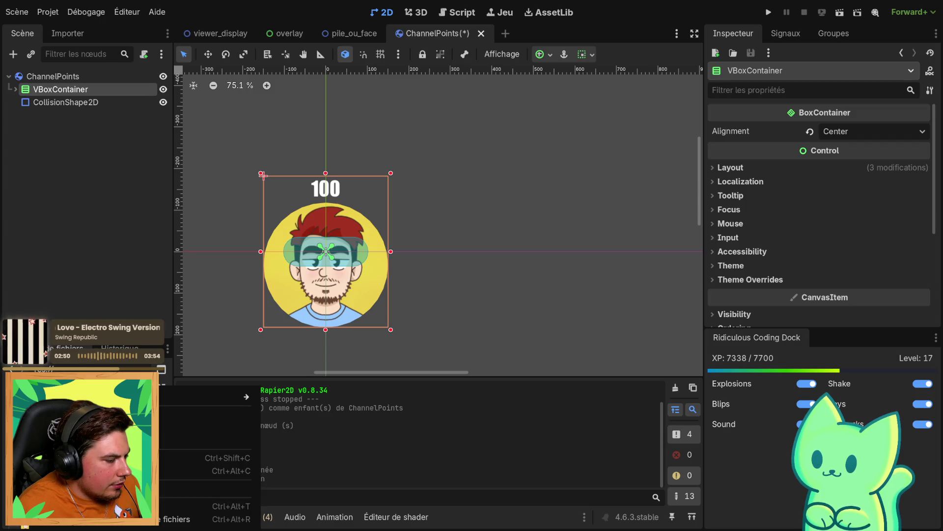
key("Escape")
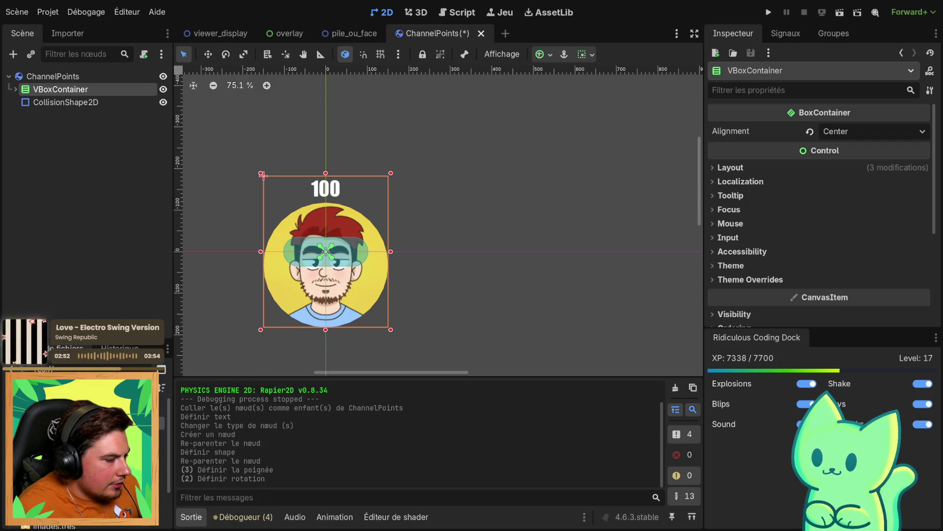
right_click(74, 388)
mouse_move(221, 390)
left_click(326, 400)
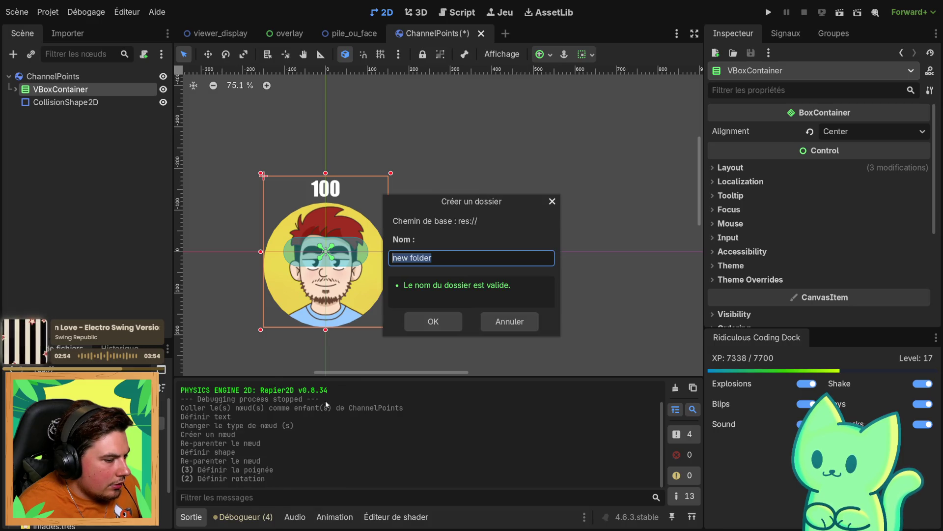
type("assets")
key("Return")
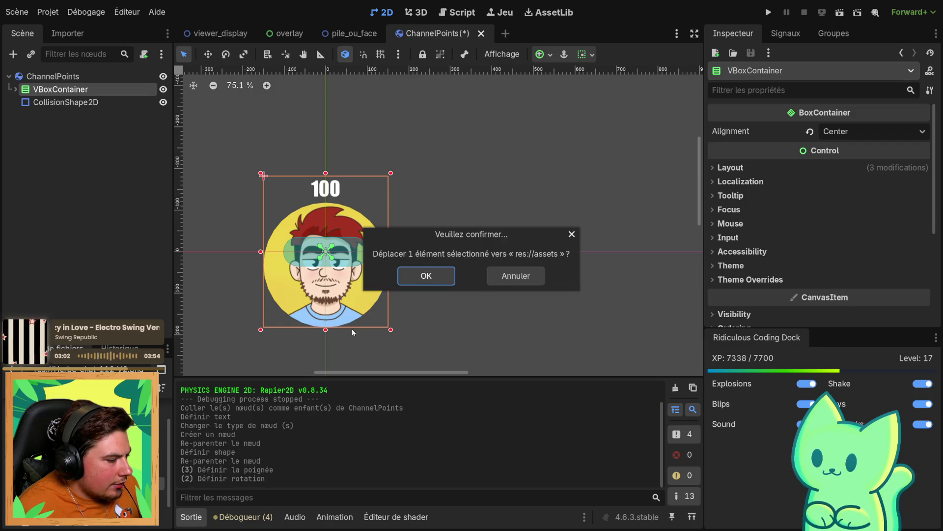
left_click(444, 281)
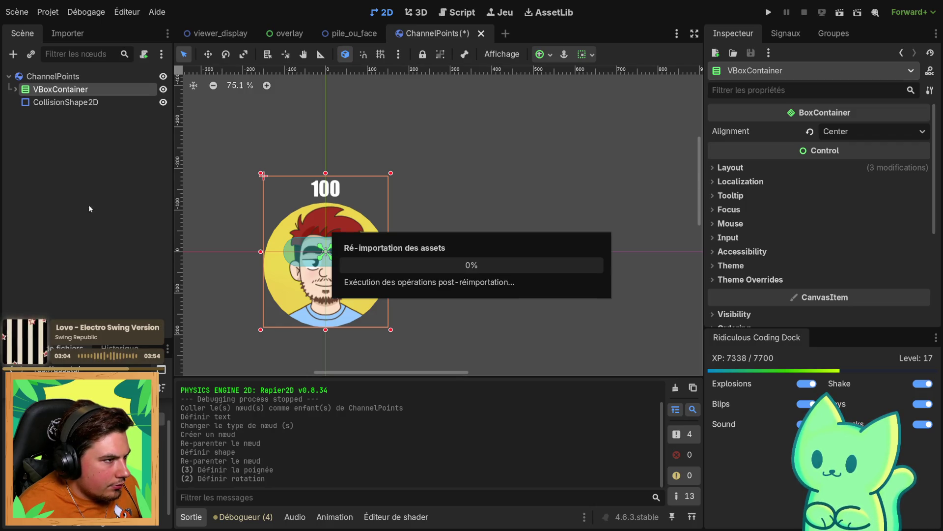
Drag TextureRect out of the PanelContainer in the scene tree
left_click(65, 102)
left_click(15, 90)
left_click(64, 115)
left_click_drag(59, 128, 47, 110)
left_click(47, 126)
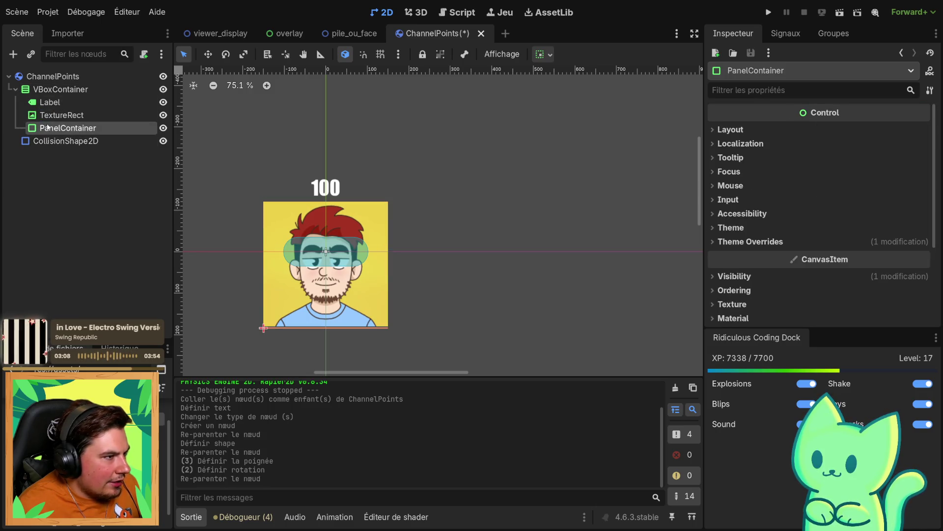
Delete the PanelContainer node from the ChannelPoints scene
key("Delete")
left_click(432, 274)
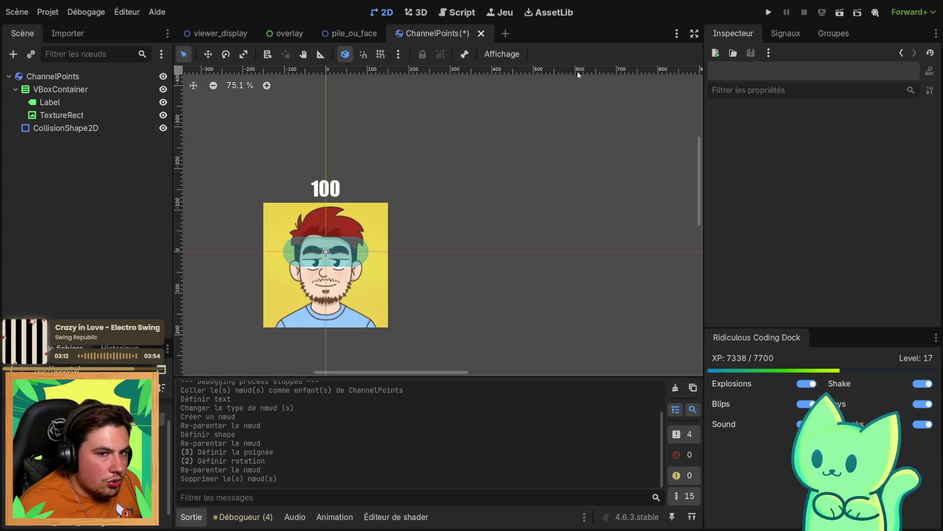
left_click(61, 114)
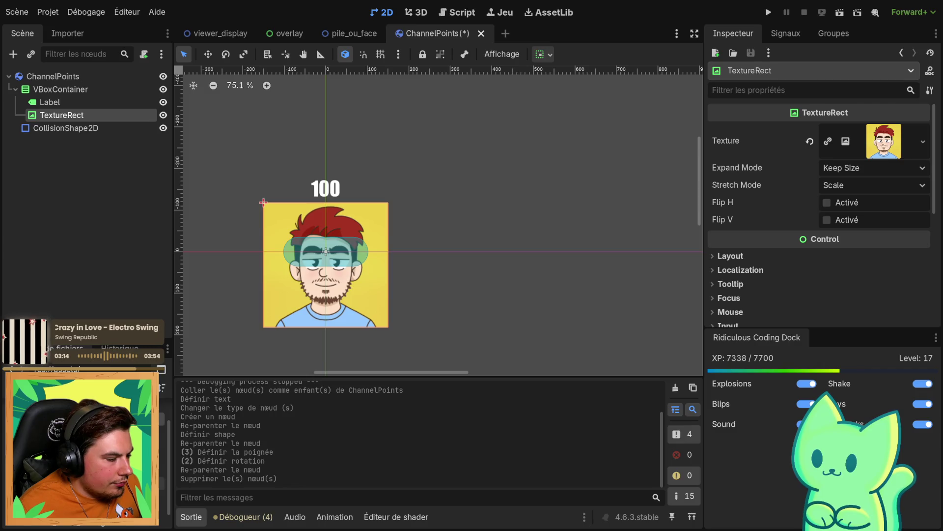
Set the TextureRect's Texture to the grass image from the FileSystem
left_click_drag(74, 432, 882, 141)
scroll(514, 258, "down", 3)
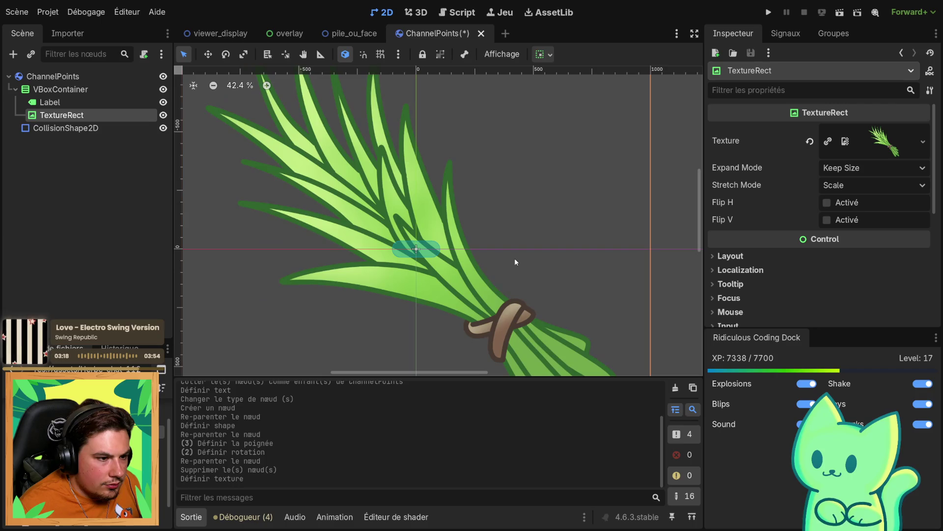
scroll(506, 260, "down", 8)
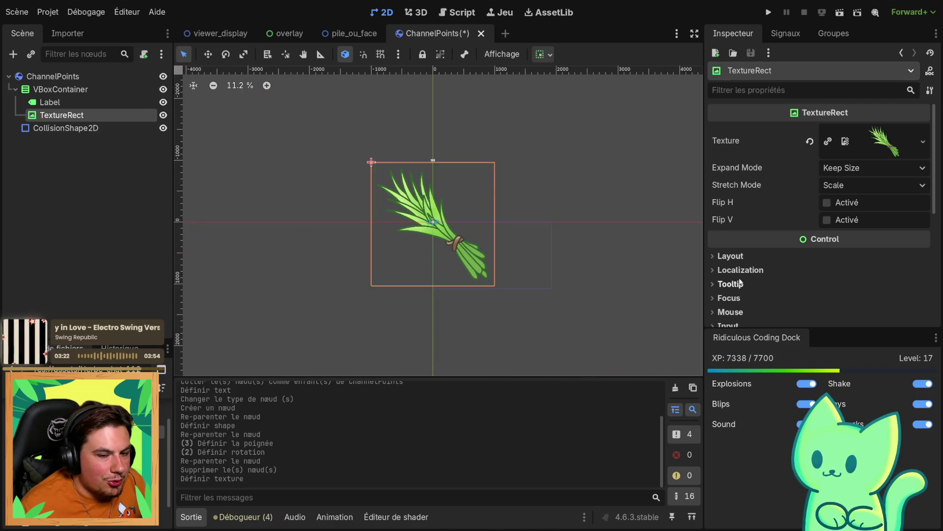
scroll(744, 263, "down", 5)
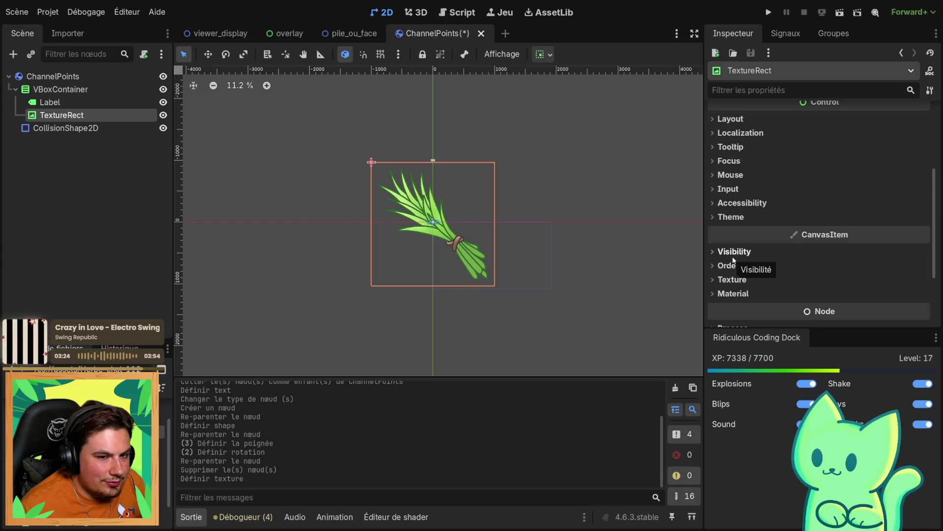
scroll(733, 258, "up", 1)
scroll(733, 261, "down", 4)
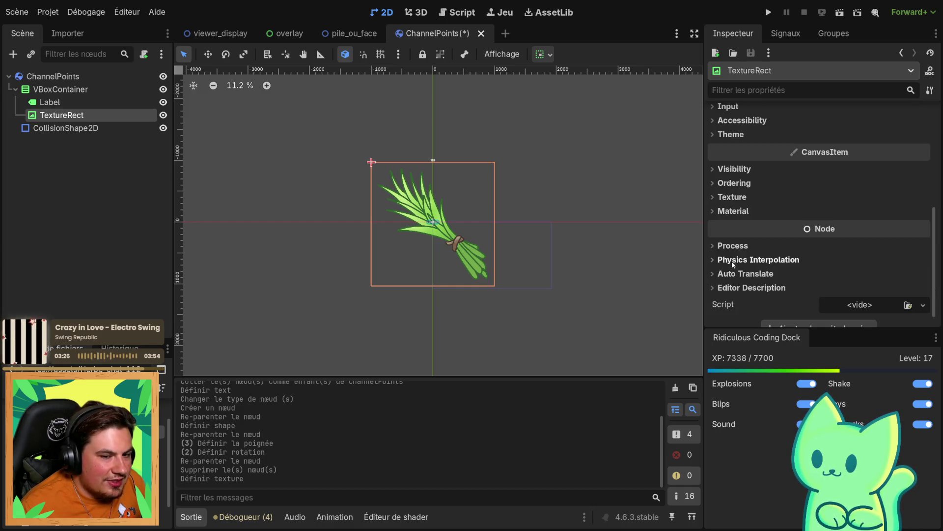
scroll(739, 265, "up", 4)
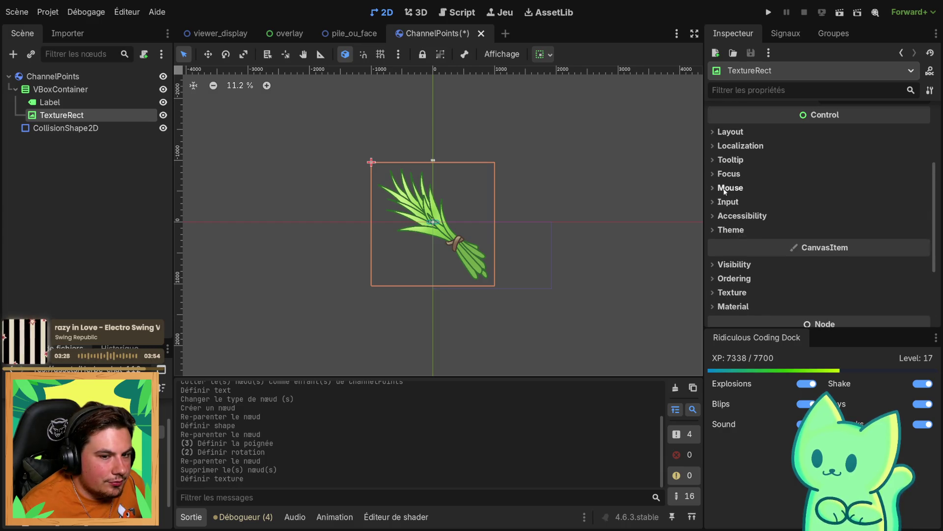
scroll(773, 210, "up", 5)
scroll(763, 196, "down", 3)
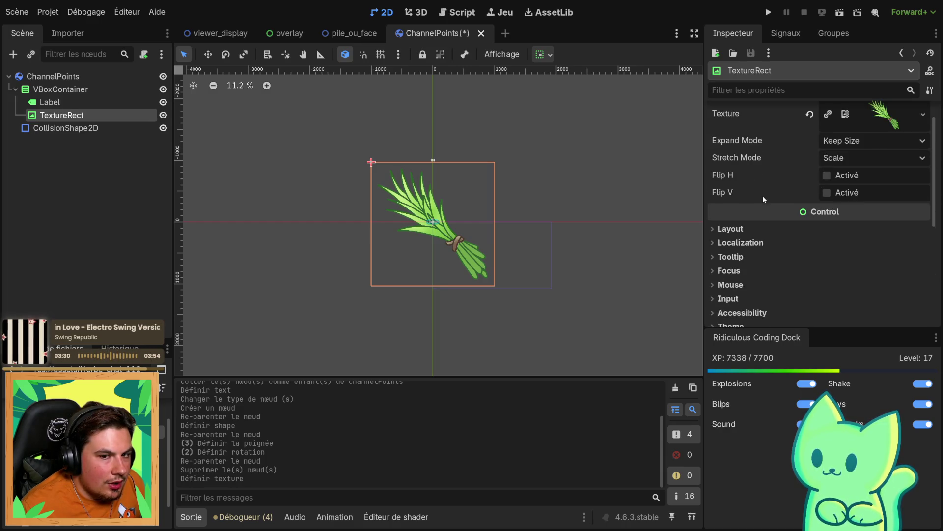
scroll(743, 190, "down", 2)
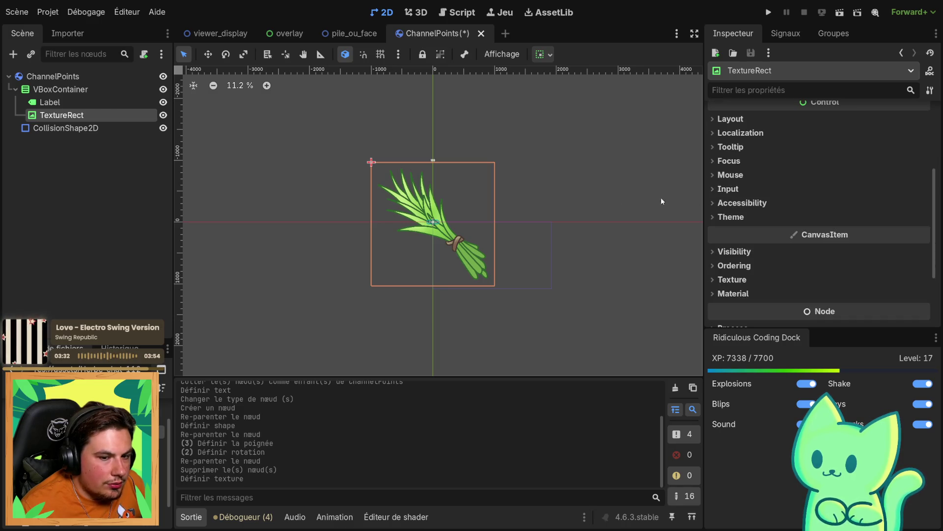
left_click(98, 102)
Resize the VBoxContainer to 2000 by 2064
left_click(69, 114)
left_click(60, 89)
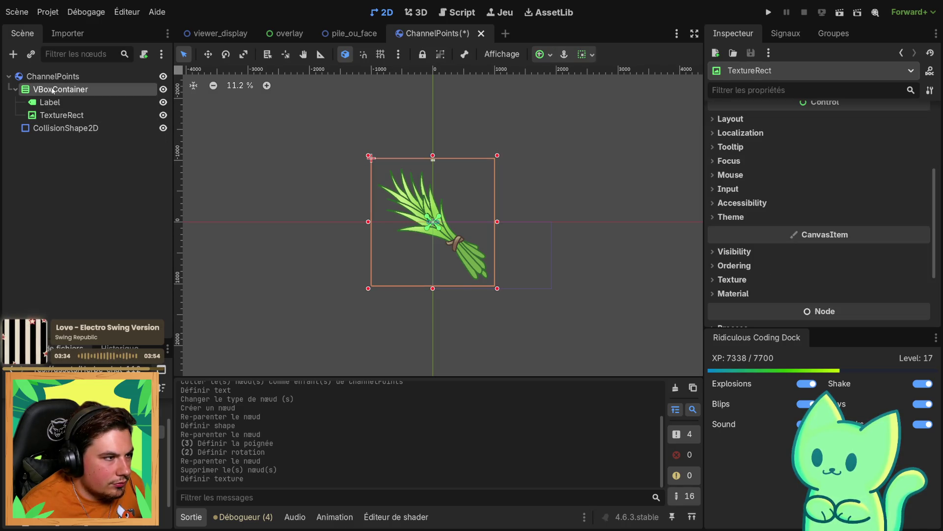
left_click(497, 289)
Try the TextureRect Stretch Mode Tile, then set it back to Scale
left_click(419, 240)
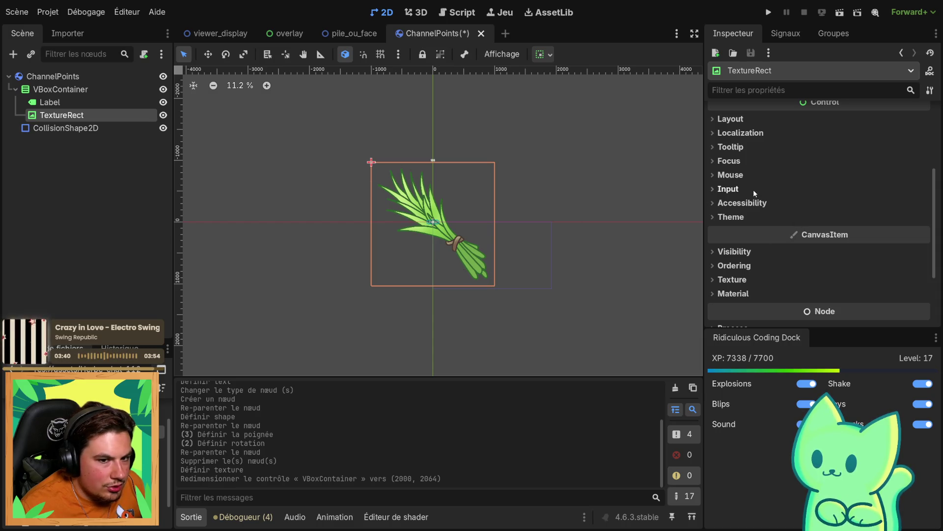
scroll(752, 187, "up", 3)
left_click(853, 185)
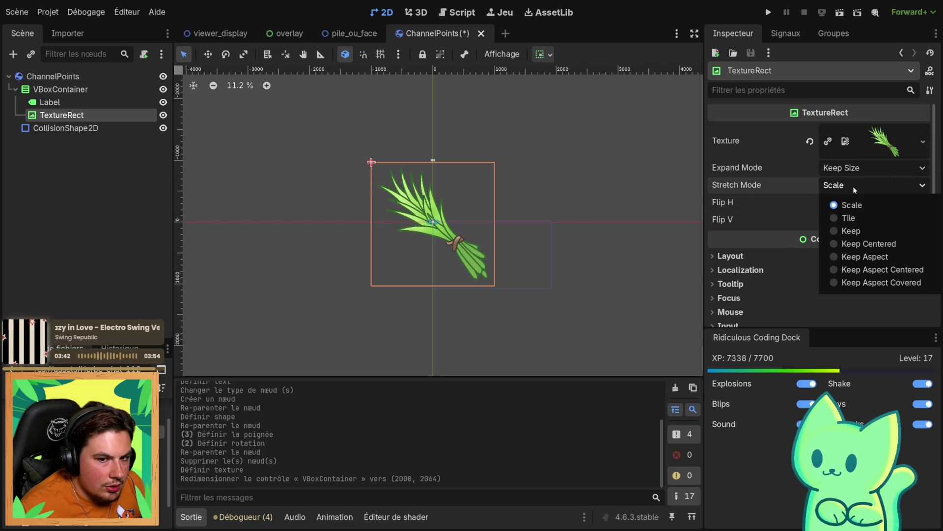
left_click(849, 217)
left_click(862, 191)
left_click(844, 205)
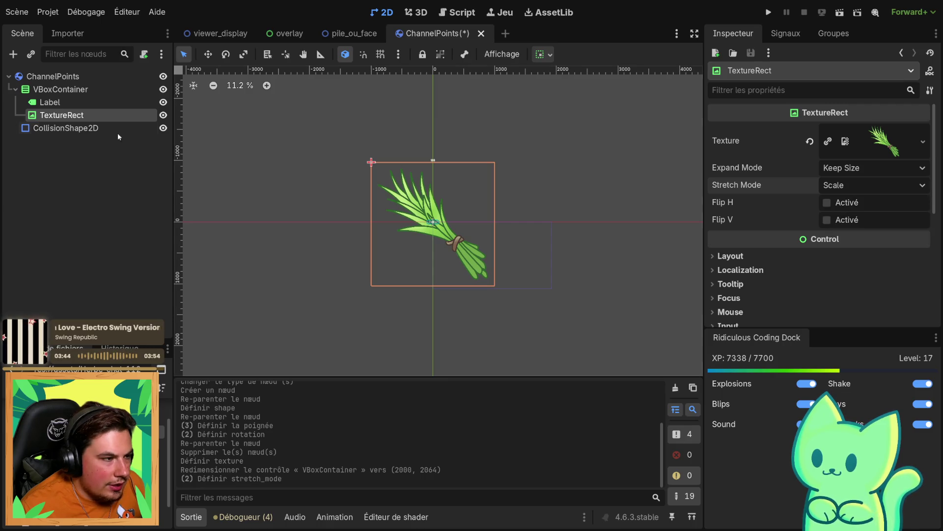
Inspect the VBoxContainer's Layout and Localization properties
left_click(71, 100)
left_click(69, 89)
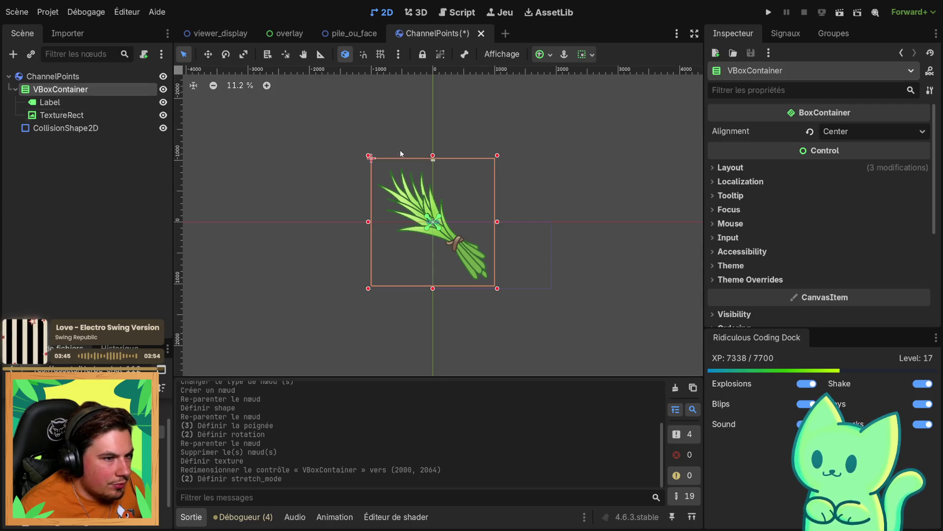
left_click(734, 168)
left_click(735, 168)
left_click(735, 183)
left_click(734, 183)
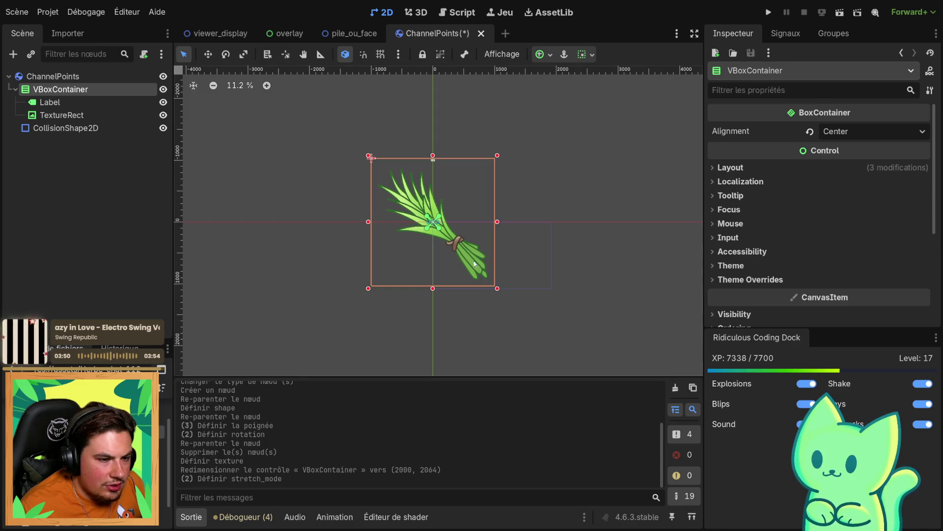
scroll(414, 238, "up", 5)
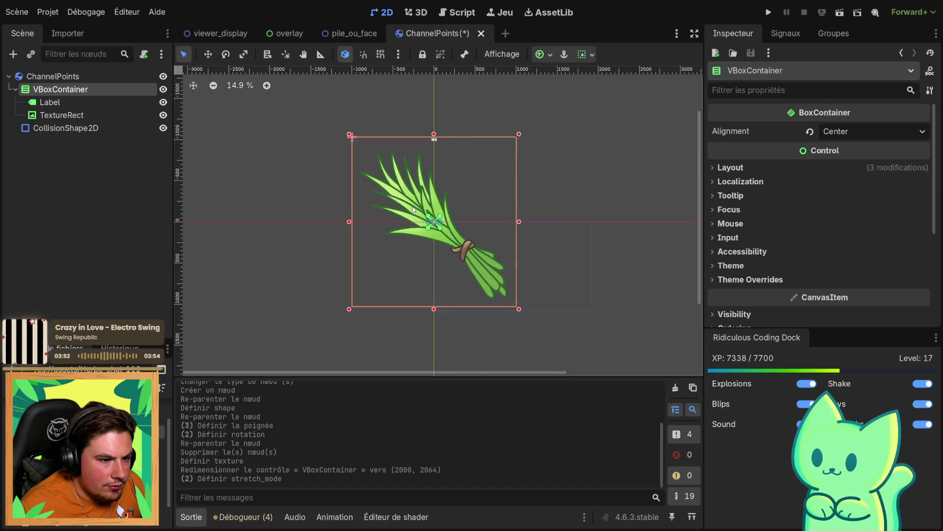
left_click(92, 113)
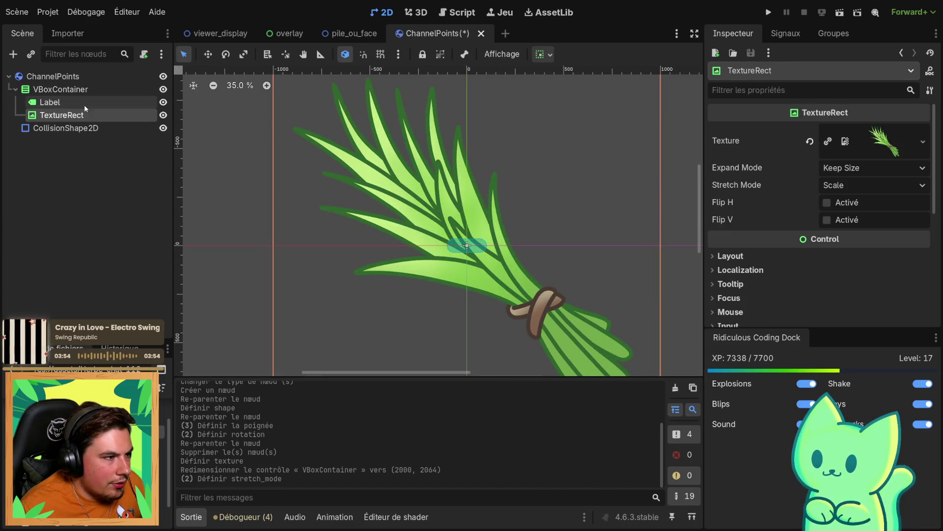
scroll(741, 272, "down", 3)
left_click(732, 245)
left_click(732, 246)
scroll(745, 267, "down", 5)
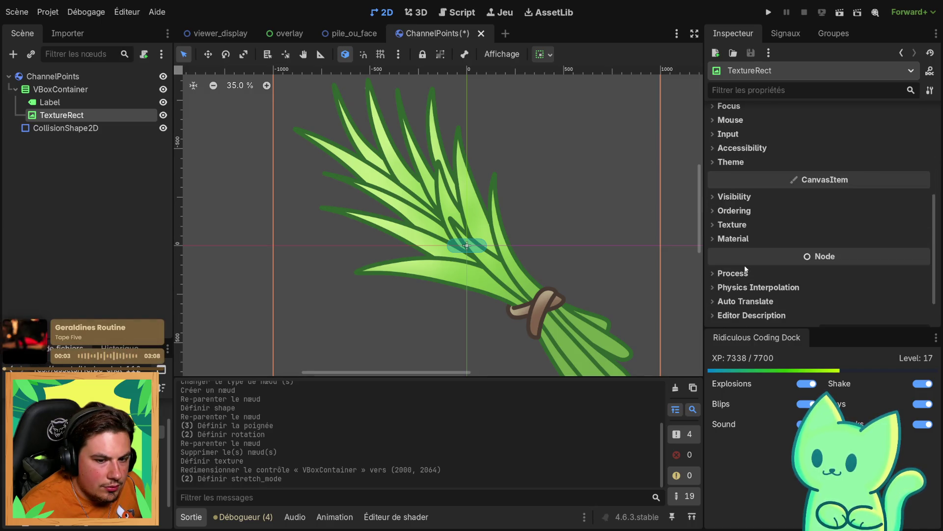
scroll(750, 266, "up", 10)
scroll(524, 225, "down", 2)
scroll(524, 224, "down", 1)
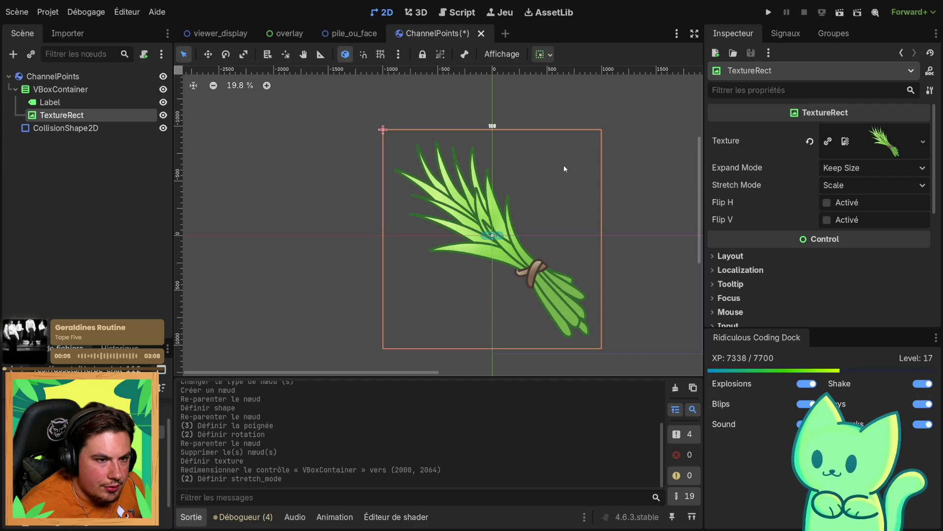
mouse_move(61, 116)
left_mouse_down()
mouse_move(73, 92)
mouse_move(55, 85)
left_mouse_up()
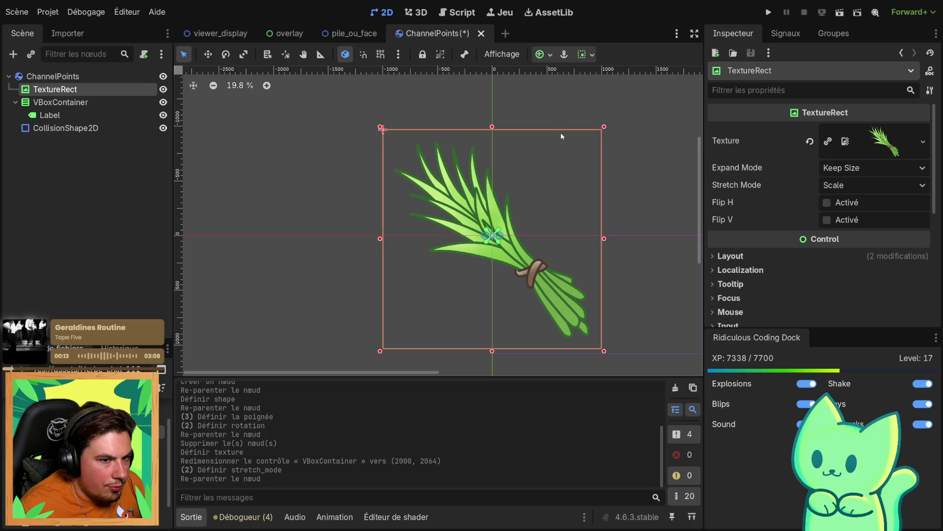
left_click(600, 122)
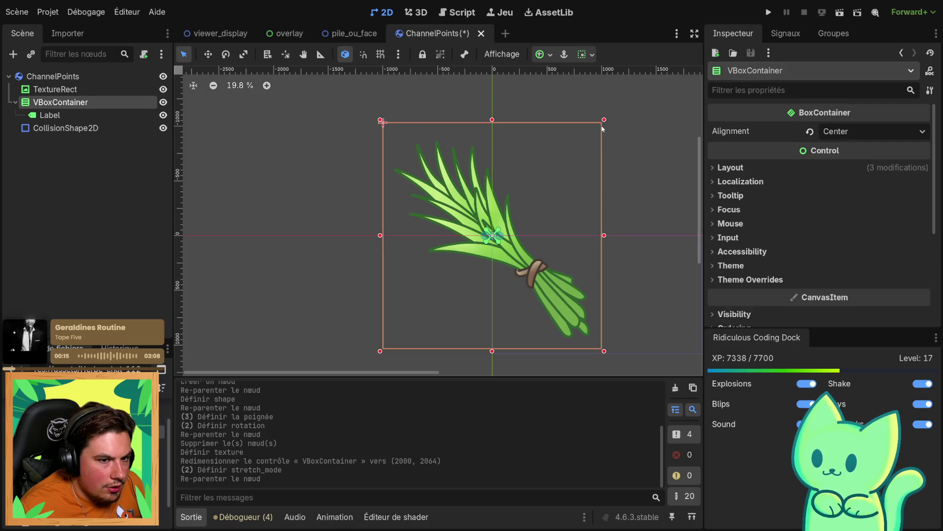
mouse_move(599, 122)
left_mouse_down()
mouse_move(584, 189)
mouse_move(486, 202)
left_mouse_up()
key("ctrl+z")
left_click(69, 89)
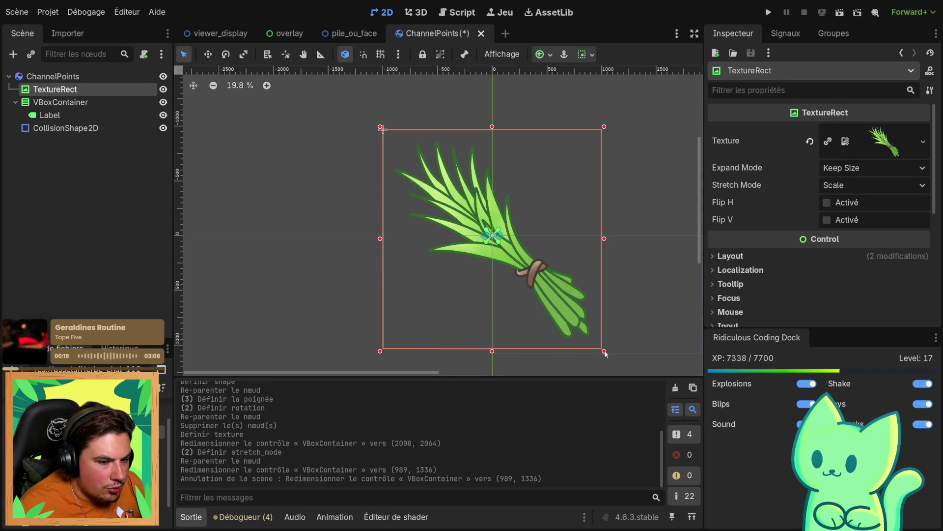
left_click(591, 336)
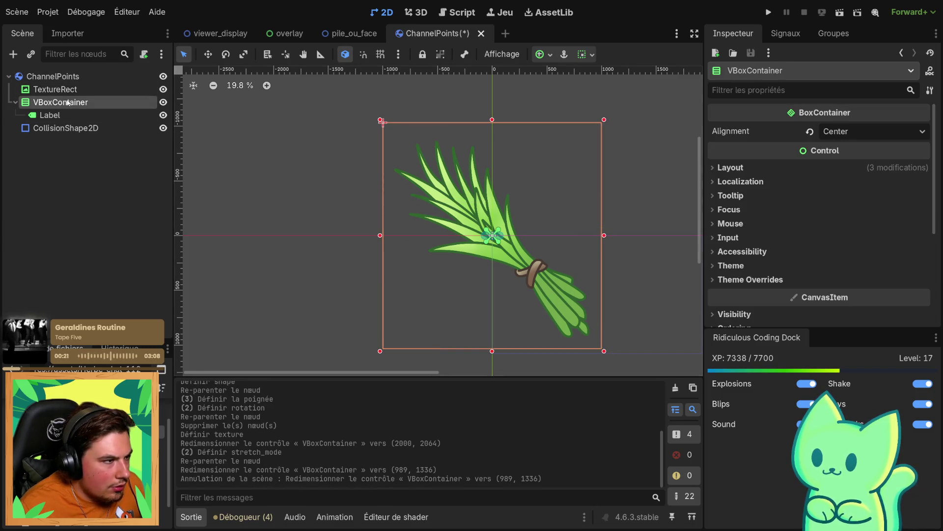
key("ctrl+z")
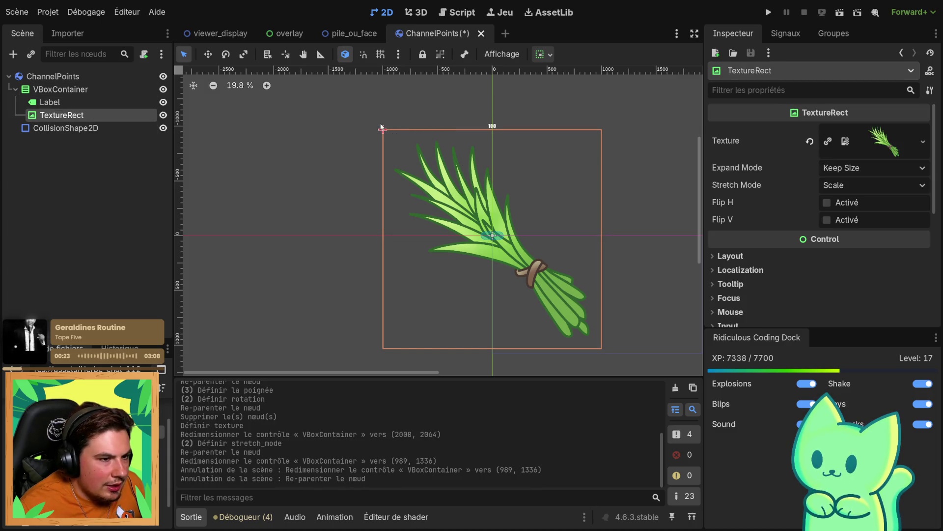
left_click(381, 126)
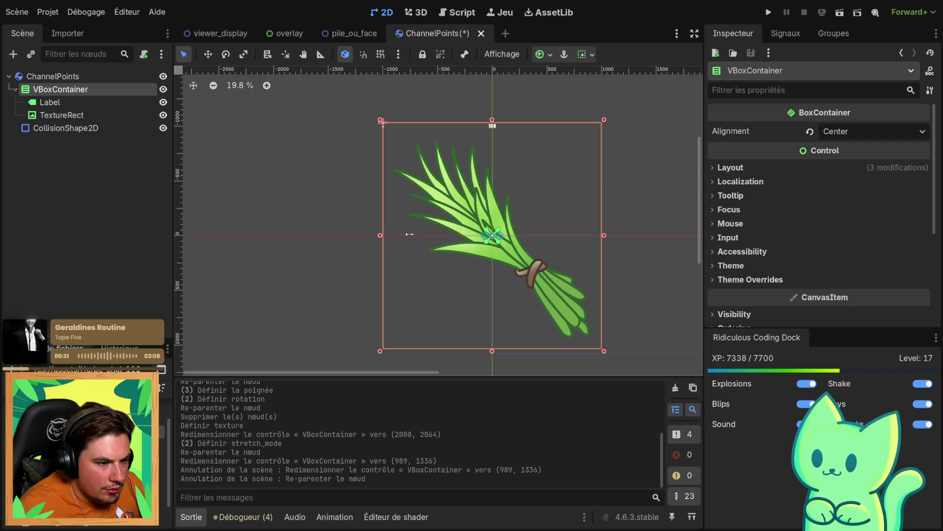
scroll(386, 234, "up", 5)
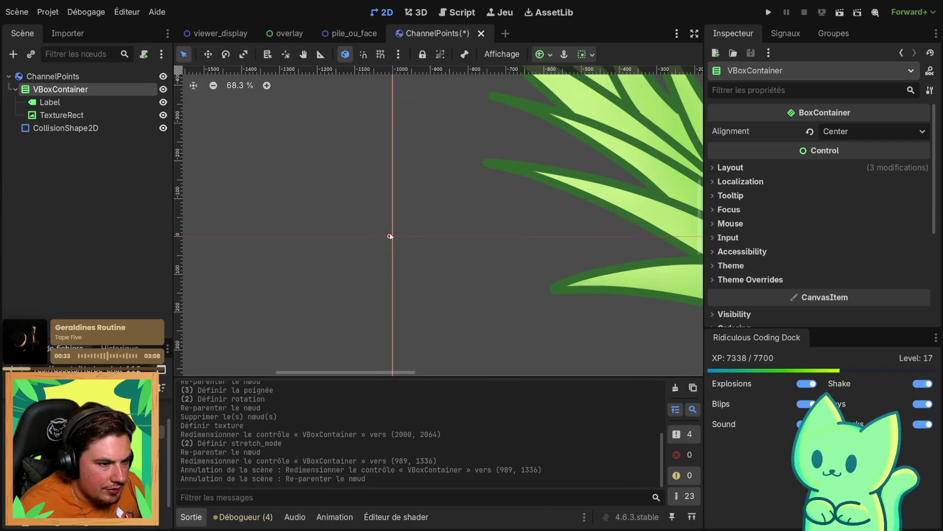
left_click(424, 237)
left_click(405, 233)
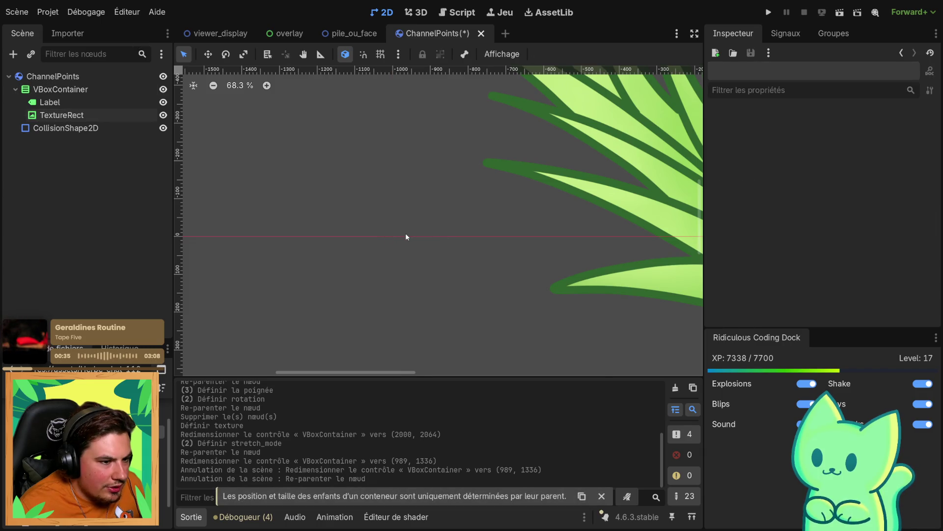
scroll(406, 232, "down", 2)
left_click(55, 89)
scroll(403, 223, "down", 3)
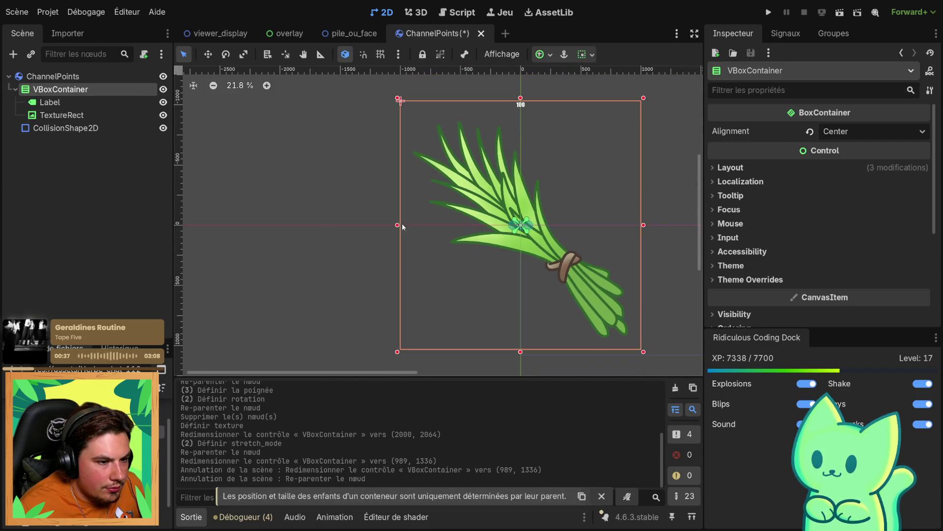
mouse_move(339, 226)
left_mouse_down()
mouse_move(247, 225)
mouse_move(398, 225)
left_mouse_up()
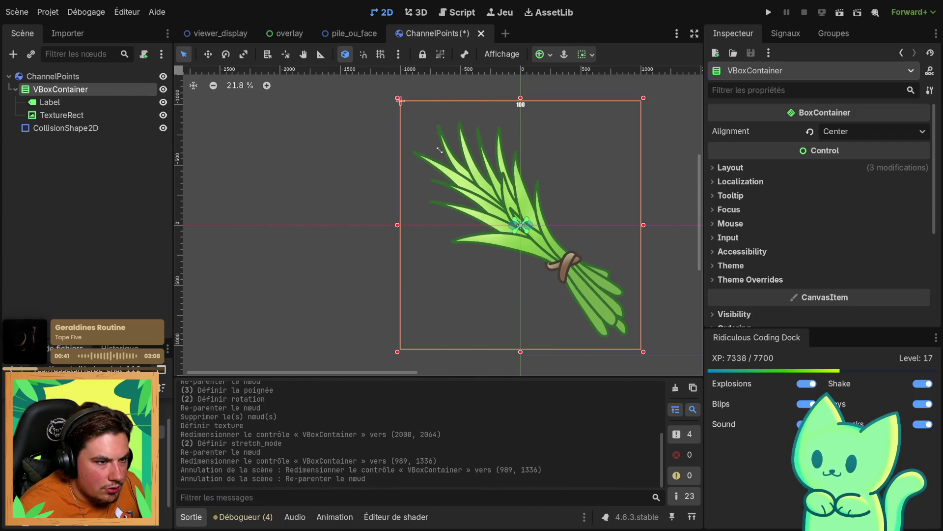
left_click(400, 105)
left_click(69, 114)
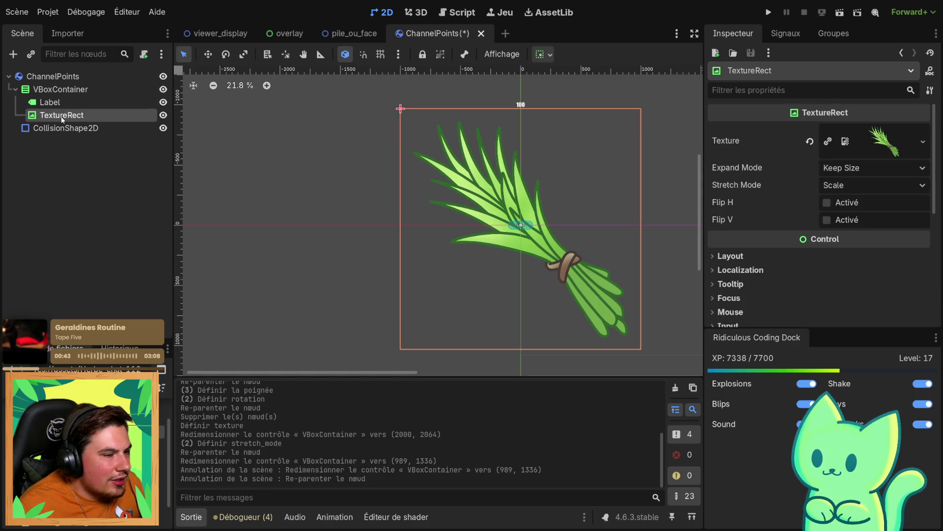
Try the TextureRect Expand Modes Fit Width, Fit Width Proportional, Fit Height Proportional and Fit Height
left_click(843, 169)
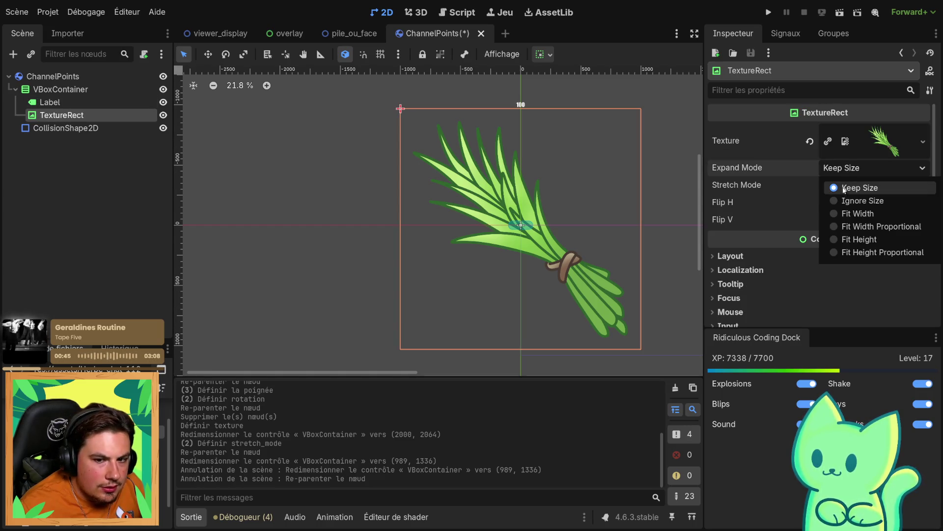
left_click(848, 213)
scroll(516, 207, "up", 5)
scroll(435, 239, "down", 5)
left_click(864, 166)
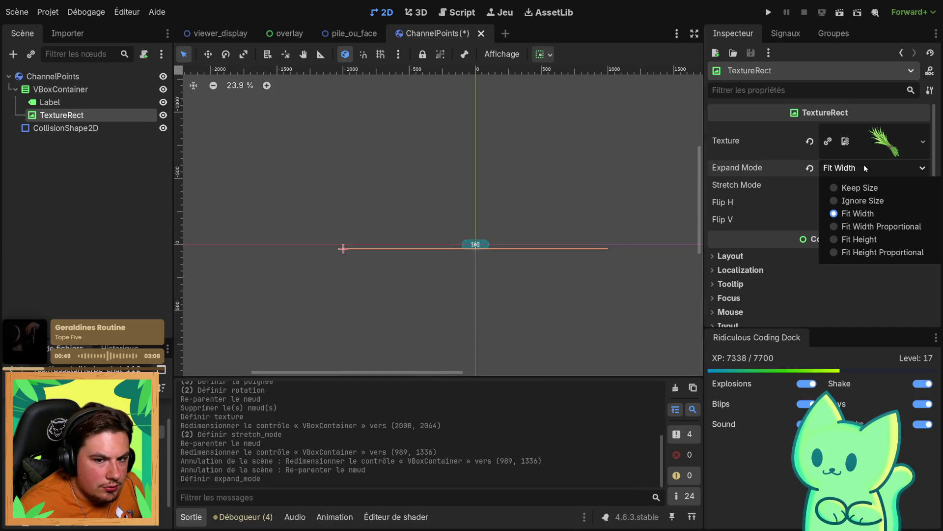
left_click(850, 227)
left_click(855, 168)
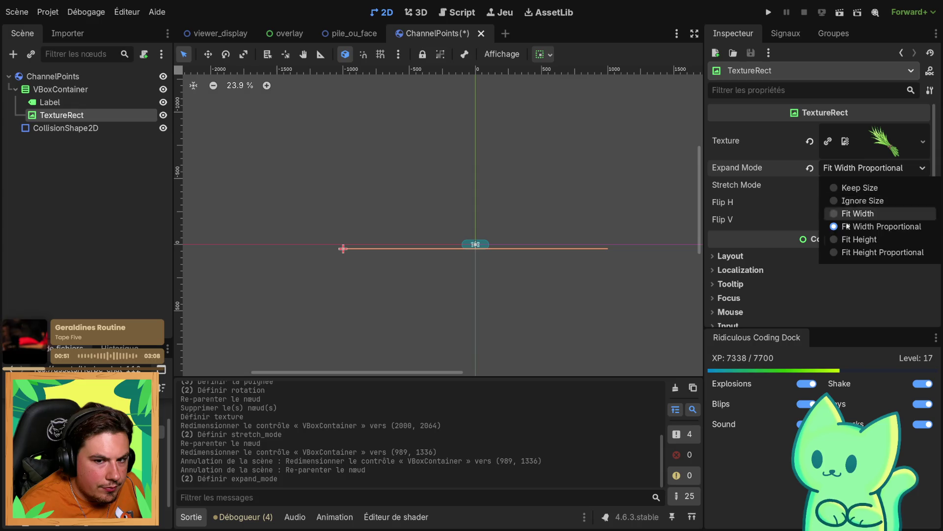
left_click(844, 252)
left_click(880, 168)
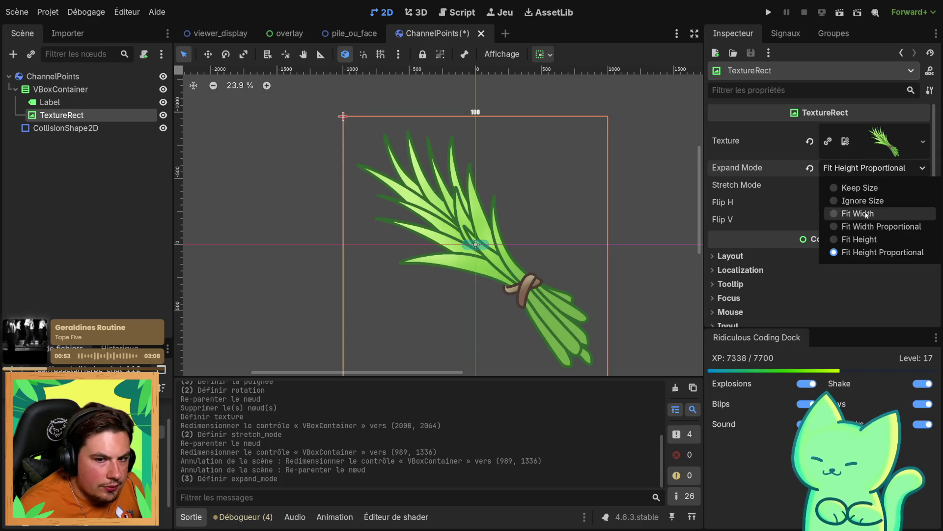
left_click(847, 239)
scroll(486, 185, "down", 1)
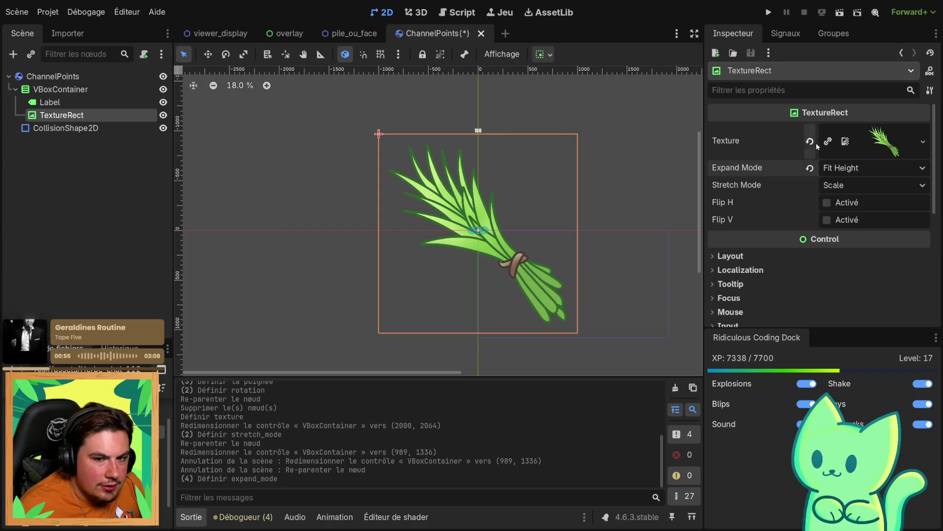
left_click(847, 168)
left_click(857, 213)
left_click(855, 167)
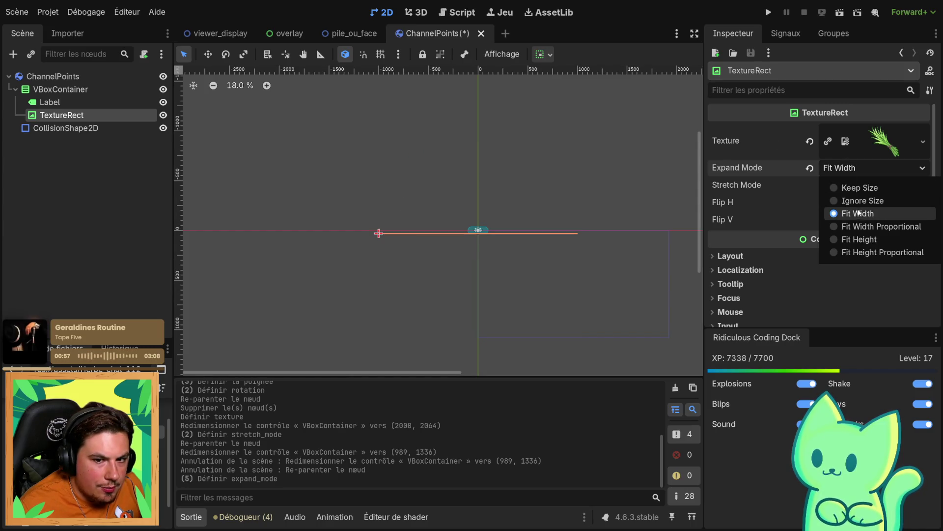
left_click(858, 226)
Try shrinking the VBoxContainer toward the lower right, then undo the resize
left_click(94, 90)
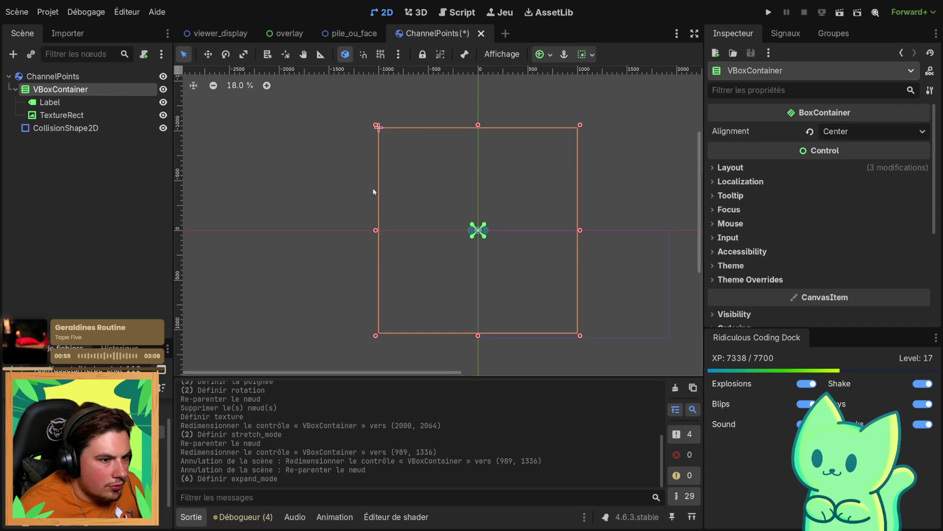
mouse_move(376, 125)
left_mouse_down()
mouse_move(480, 181)
mouse_move(480, 270)
mouse_move(502, 255)
left_mouse_up()
key("ctrl+z")
scroll(579, 258, "up", 5)
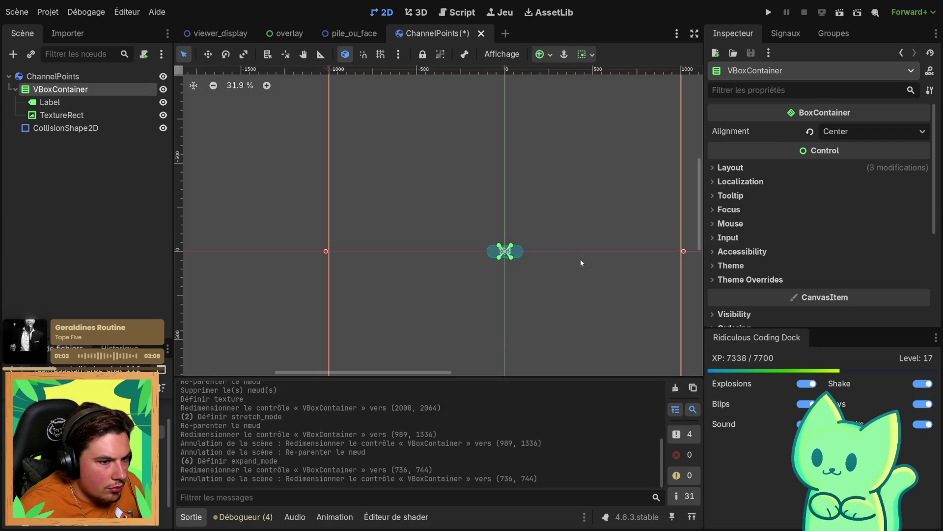
scroll(522, 285, "up", 2)
Cycle the TextureRect Expand Mode through Keep Size, Ignore Size and Fit Width
left_click(62, 115)
scroll(579, 206, "down", 5)
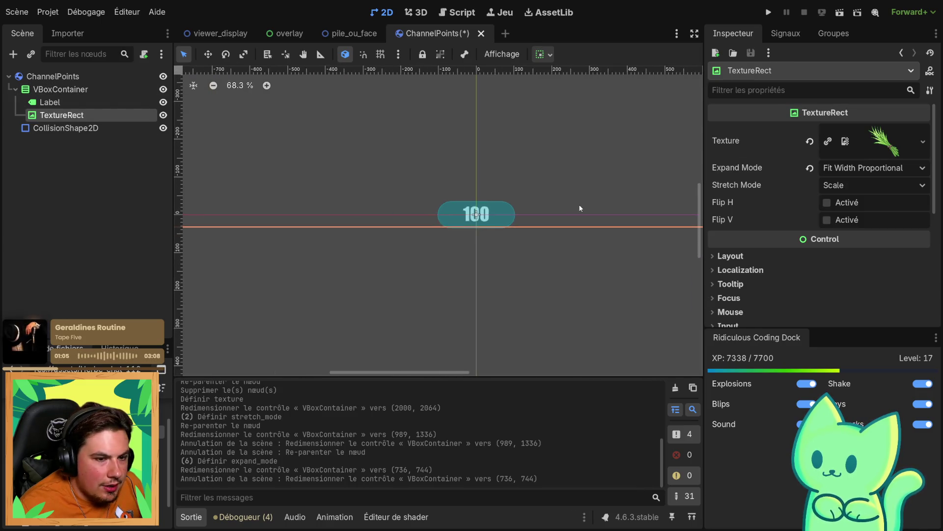
left_click(839, 169)
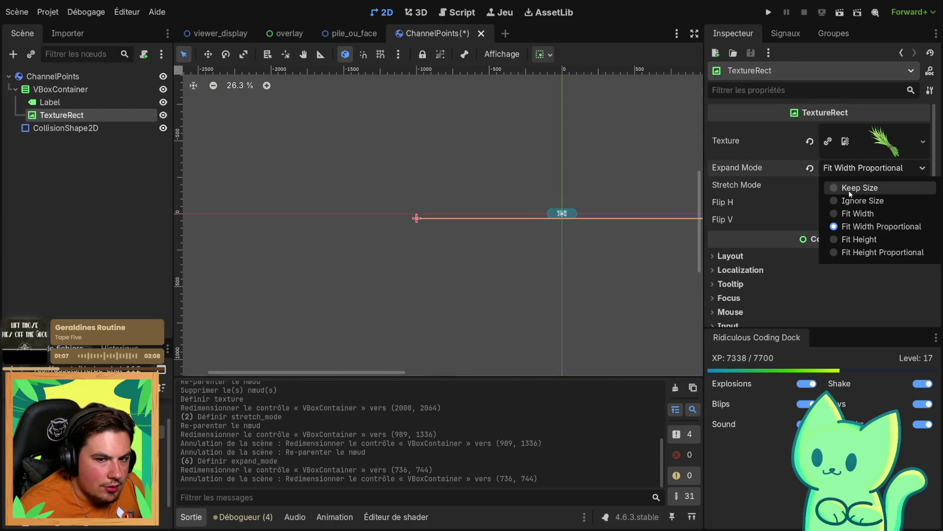
left_click(845, 186)
scroll(842, 163, "down", 1)
left_click(843, 145)
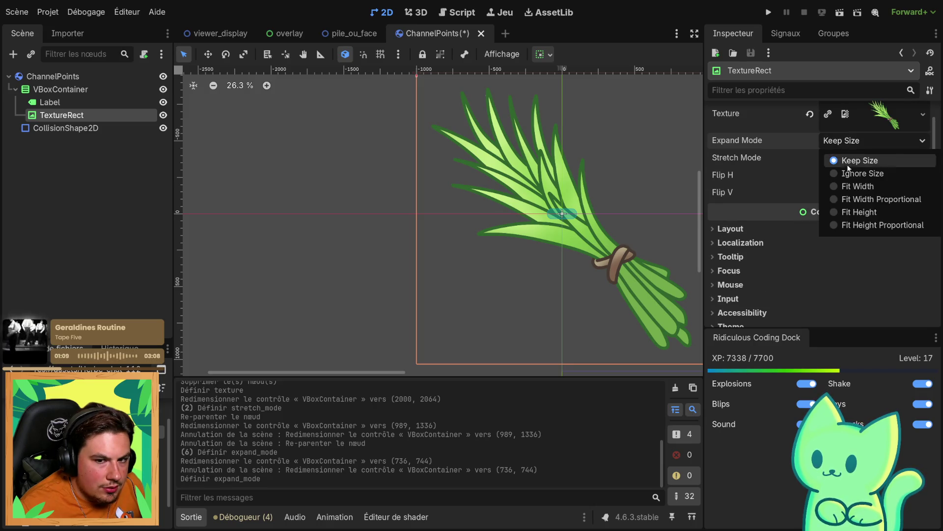
left_click(852, 169)
left_click(860, 143)
left_click(842, 192)
Try Fit Width Proportional and Fit Height, settling on Fit Height Proportional expand mode
left_click(854, 147)
left_click(855, 200)
left_click(856, 145)
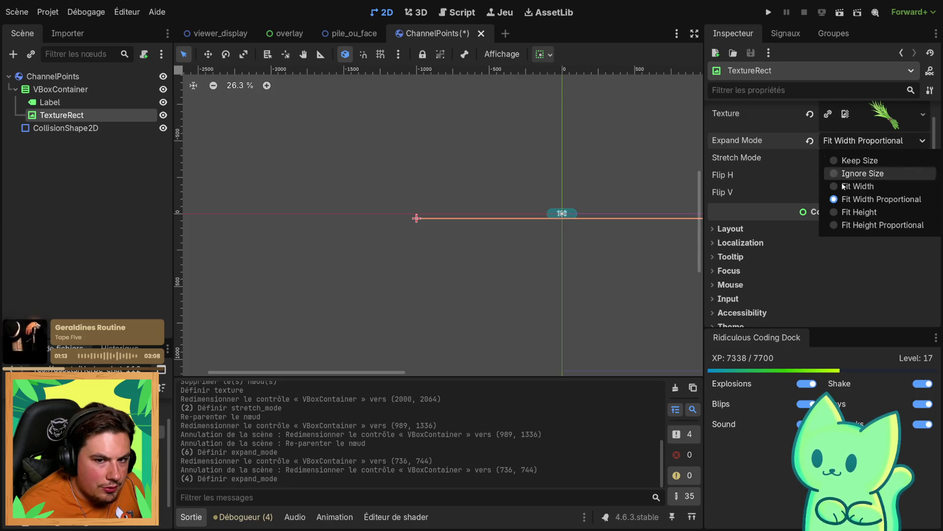
left_click(854, 212)
left_click(855, 142)
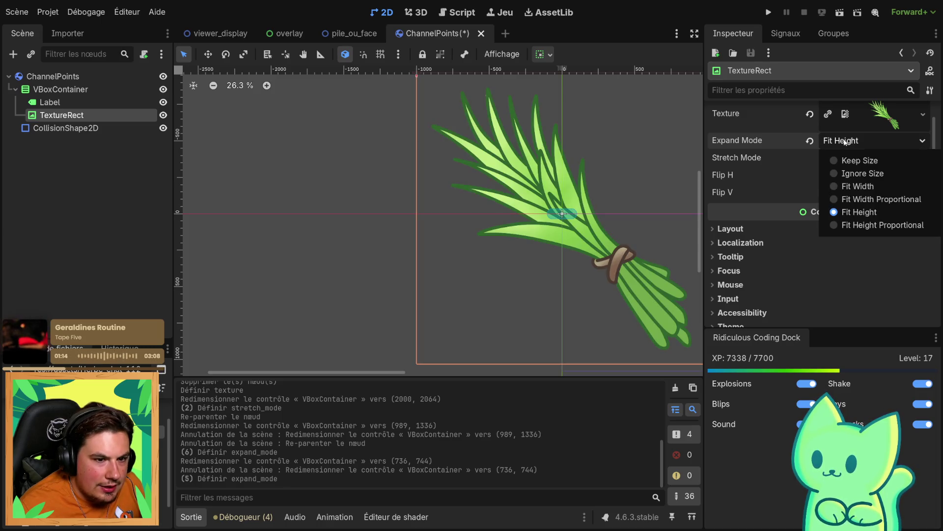
left_click(842, 225)
scroll(613, 213, "down", 3)
left_click(60, 89)
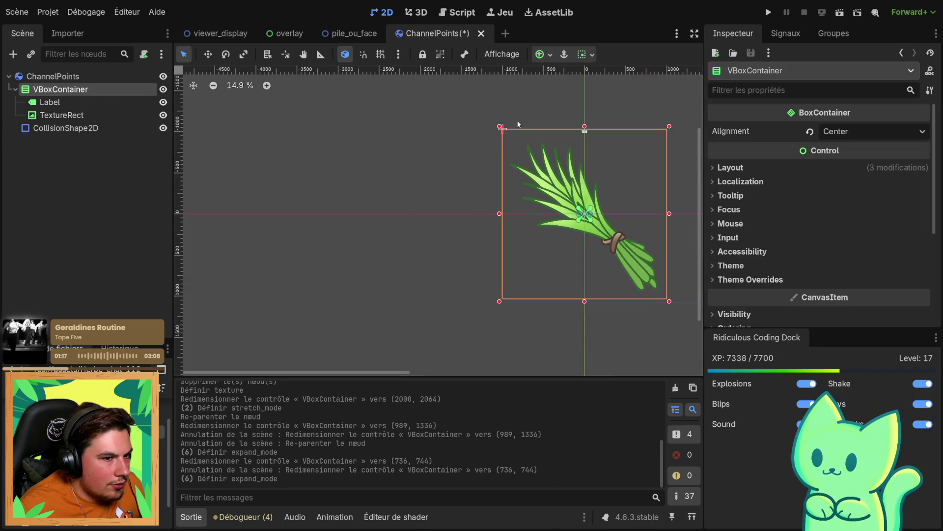
Shrink the VBoxContainer to a small box and move it up-left toward the origin
mouse_move(500, 127)
left_mouse_down()
mouse_move(585, 180)
mouse_move(604, 231)
mouse_move(655, 285)
left_mouse_up()
scroll(656, 287, "up", 3)
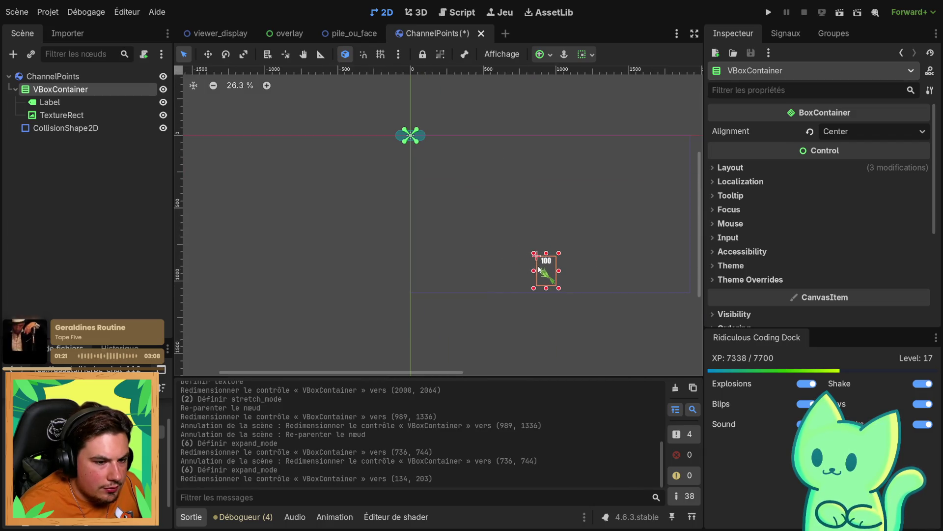
left_click(539, 269)
left_click(545, 259)
left_click(534, 260)
mouse_move(557, 269)
left_mouse_down()
mouse_move(411, 132)
mouse_move(444, 124)
mouse_move(497, 190)
left_mouse_up()
scroll(410, 131, "up", 6)
scroll(497, 189, "up", 3)
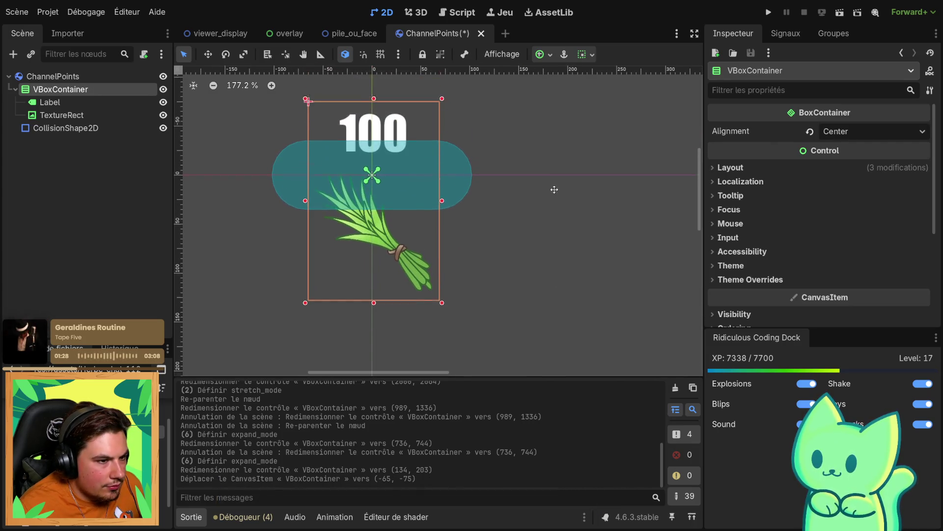
Apply the Center anchor preset to the VBoxContainer, undoing an accidental container move
left_click(549, 55)
left_click(574, 114)
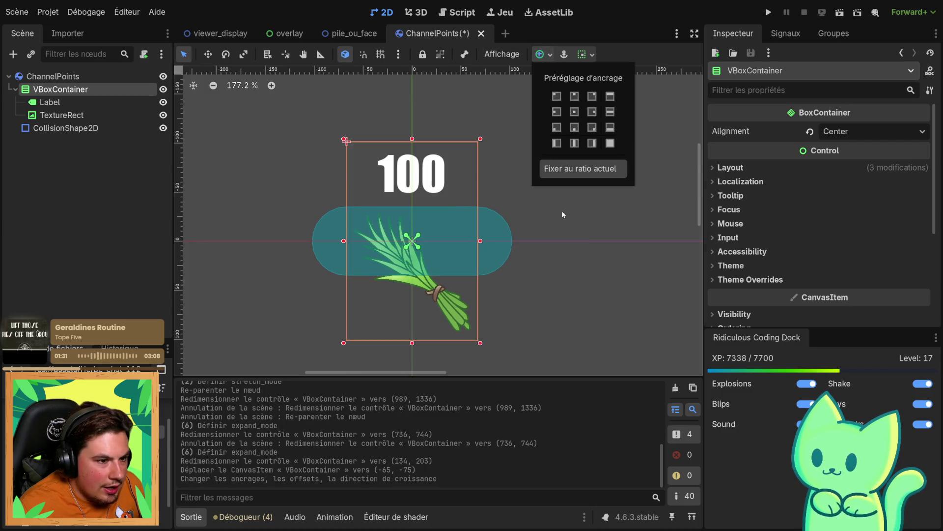
left_click(516, 197)
left_click(432, 244)
left_click(450, 304)
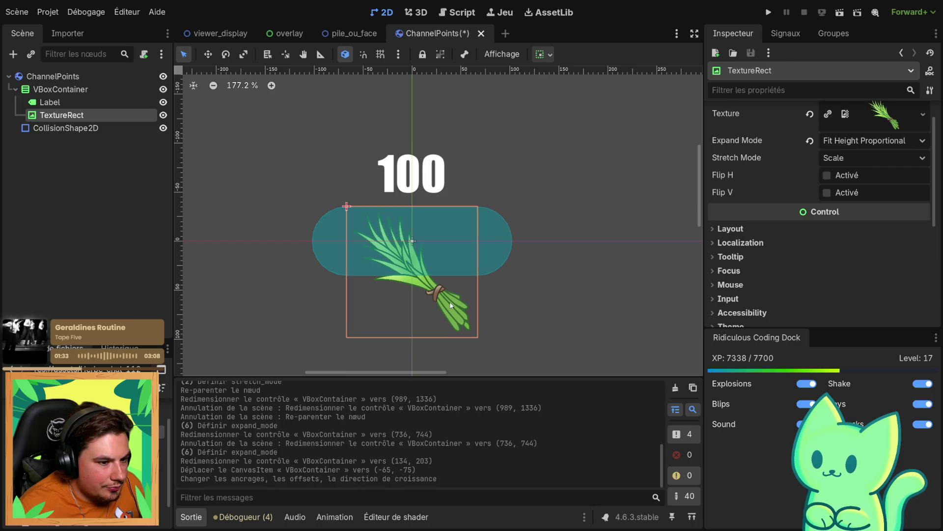
left_click_drag(338, 194, 352, 202)
key("ctrl+z")
left_click(353, 211)
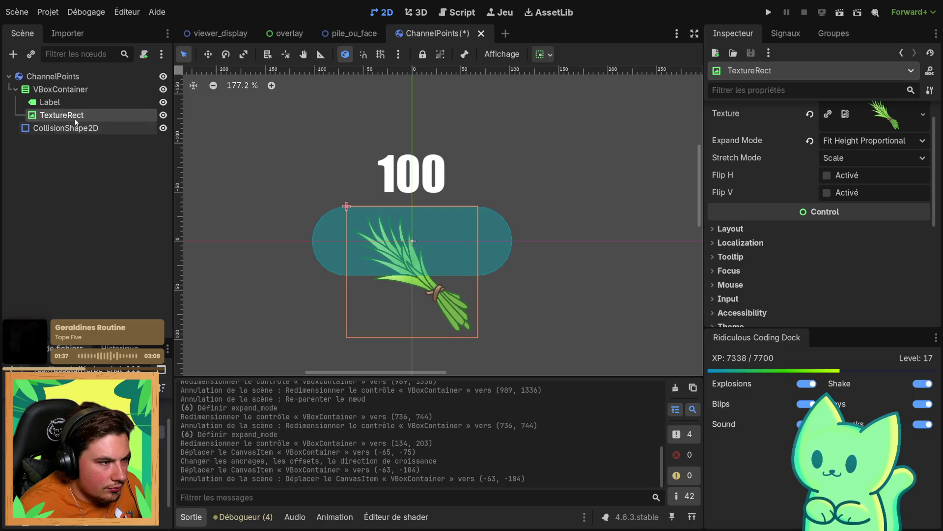
Resize the VBoxContainer to 205 by 269 and recentre the view on it
left_click(121, 90)
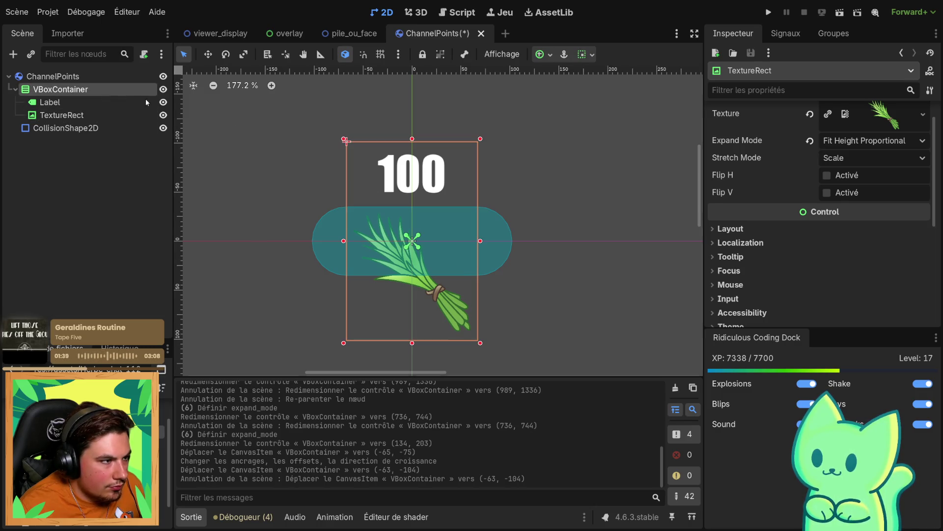
left_click_drag(346, 141, 309, 146)
left_click_drag(482, 129, 491, 105)
scroll(578, 196, "down", 2)
left_click_drag(579, 197, 510, 169)
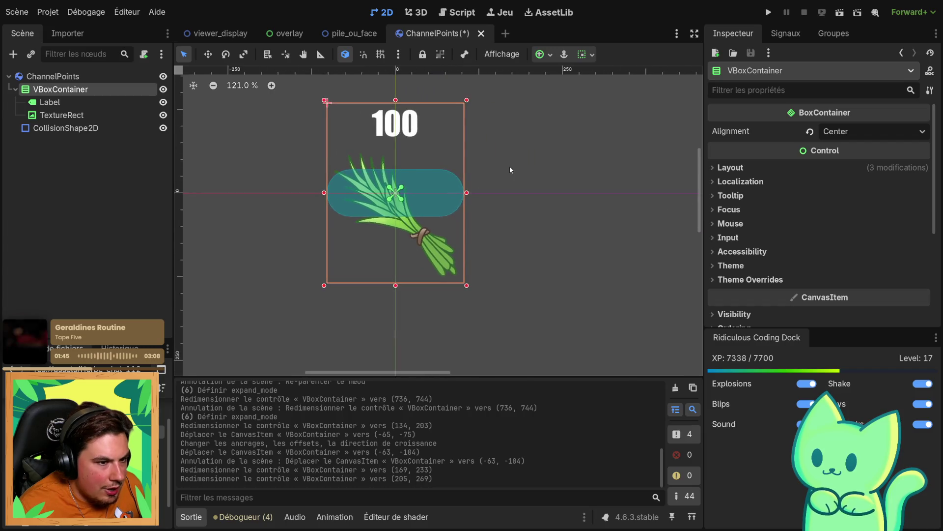
scroll(510, 170, "down", 3)
scroll(485, 175, "down", 3)
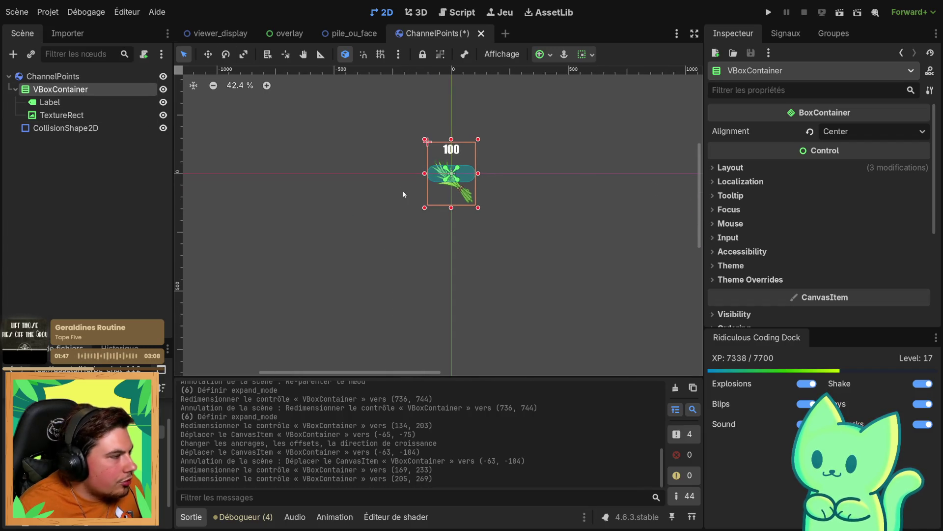
left_click_drag(403, 193, 328, 206)
scroll(397, 177, "up", 4)
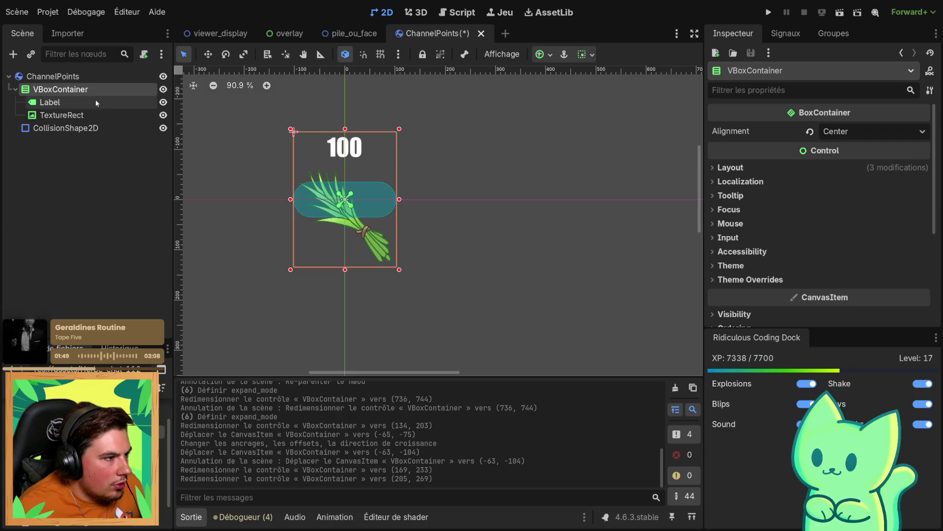
Select the Label, VBoxContainer, collision shape and TextureRect nodes in turn
left_click(81, 102)
left_click(325, 187)
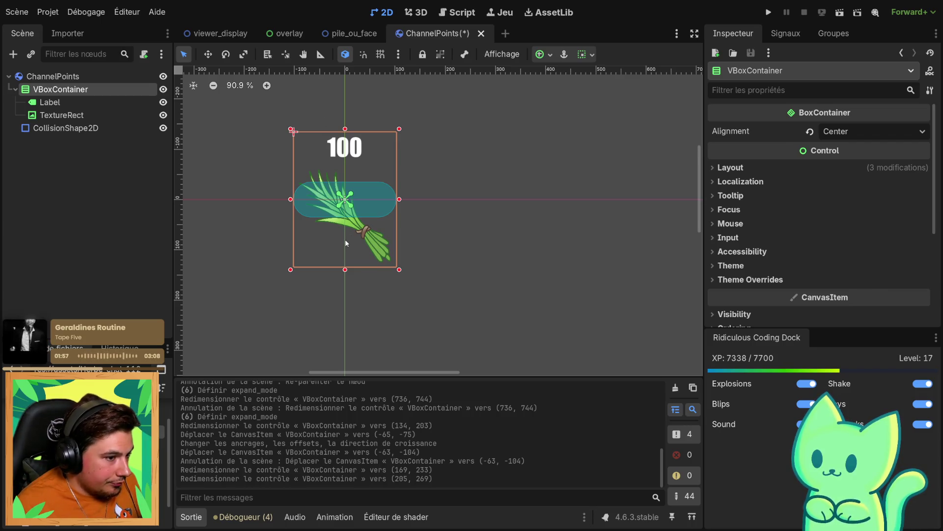
scroll(351, 238, "up", 5)
left_click(49, 102)
left_click(64, 127)
left_click(50, 116)
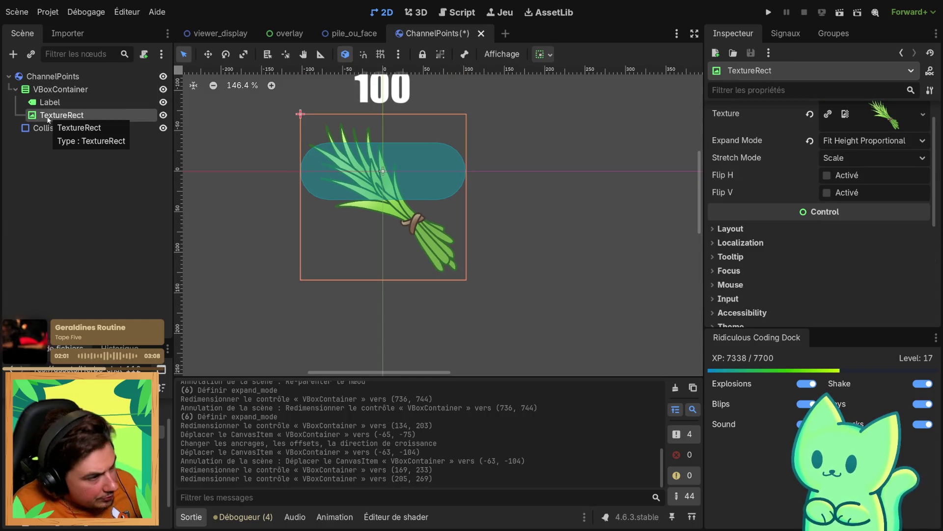
Paste a copy of the grass image inside the TextureRect and start renaming it
key("ctrl+v")
double_click(70, 129)
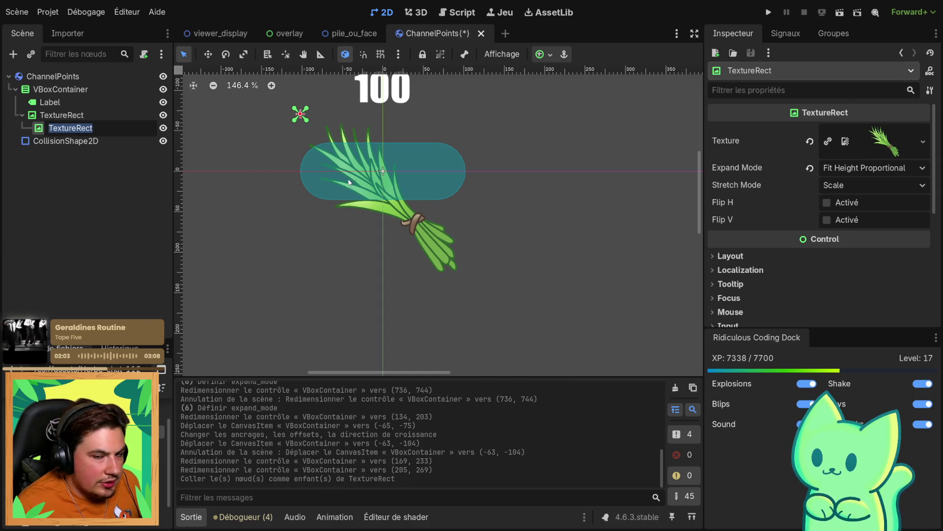
left_click(875, 169)
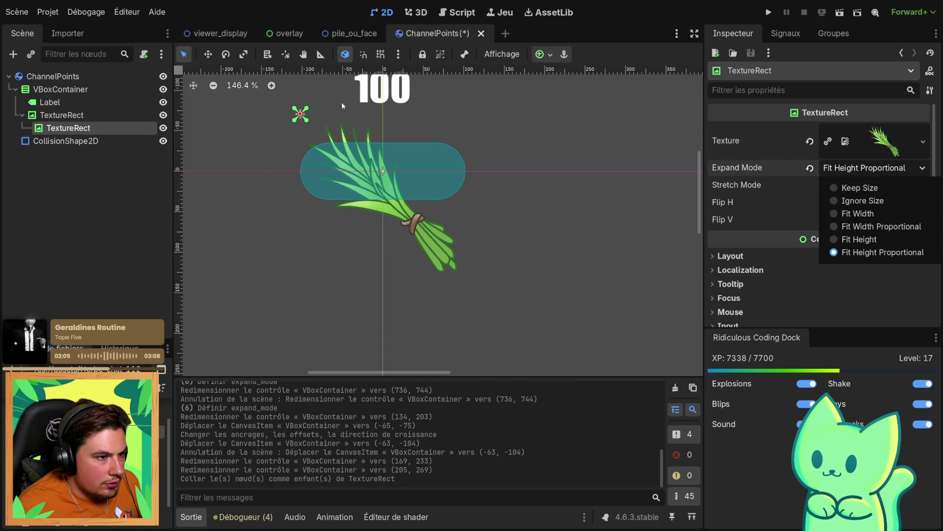
scroll(297, 120, "up", 12)
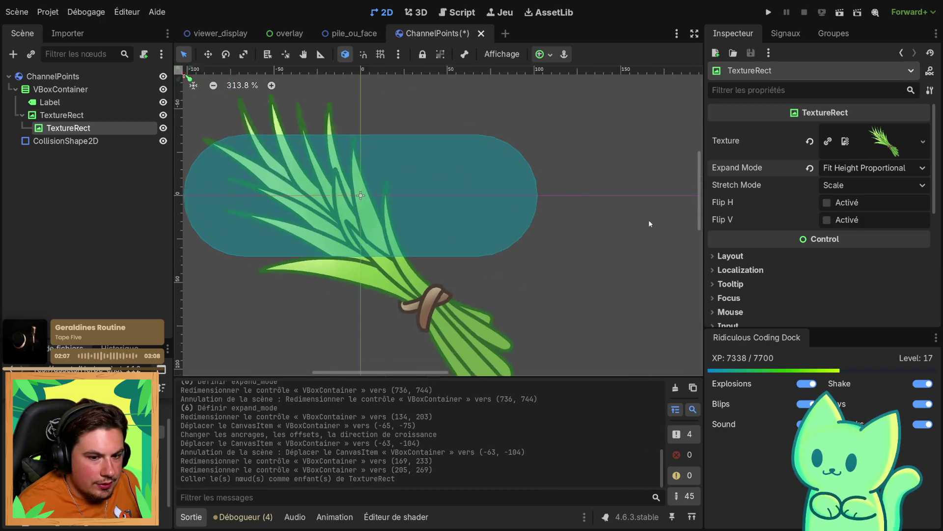
key("f")
scroll(291, 229, "up", 4)
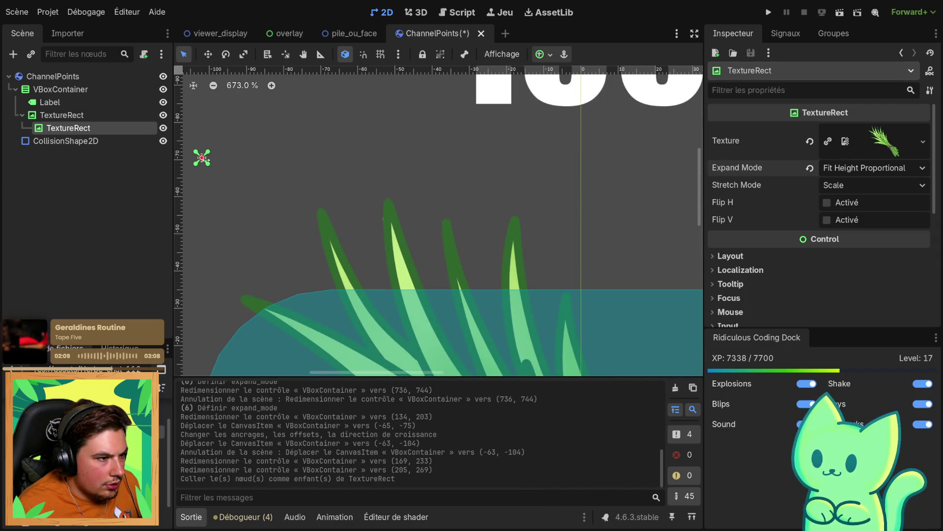
Make the pasted image fill its parent rectangle with the Full Rect anchor preset
mouse_move(206, 164)
left_mouse_down()
mouse_move(239, 173)
mouse_move(197, 212)
left_mouse_up()
key("ctrl+z")
left_click(545, 55)
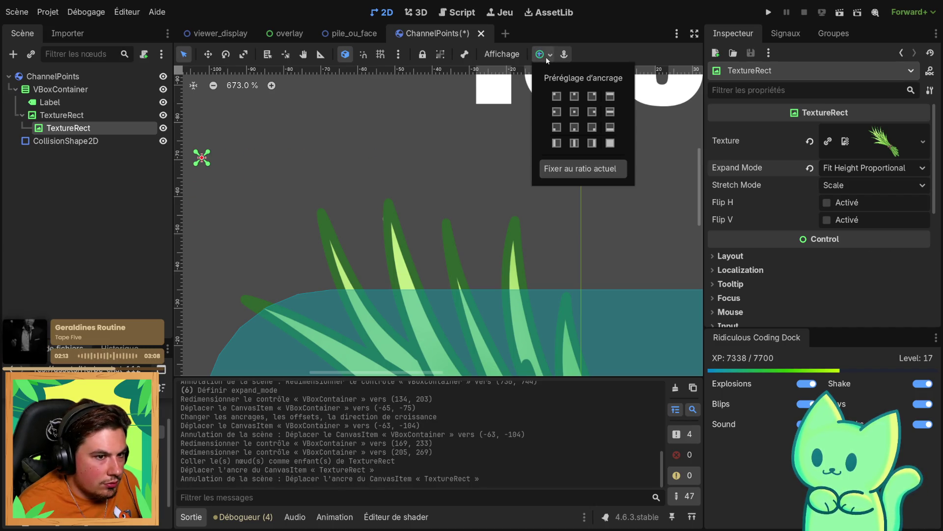
left_click(610, 143)
left_click(326, 102)
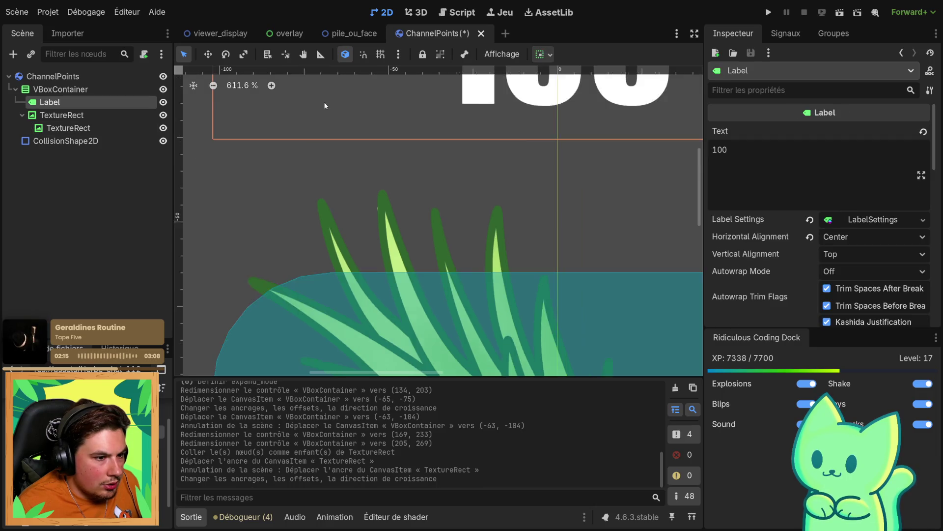
scroll(338, 137, "down", 5)
left_click(68, 129)
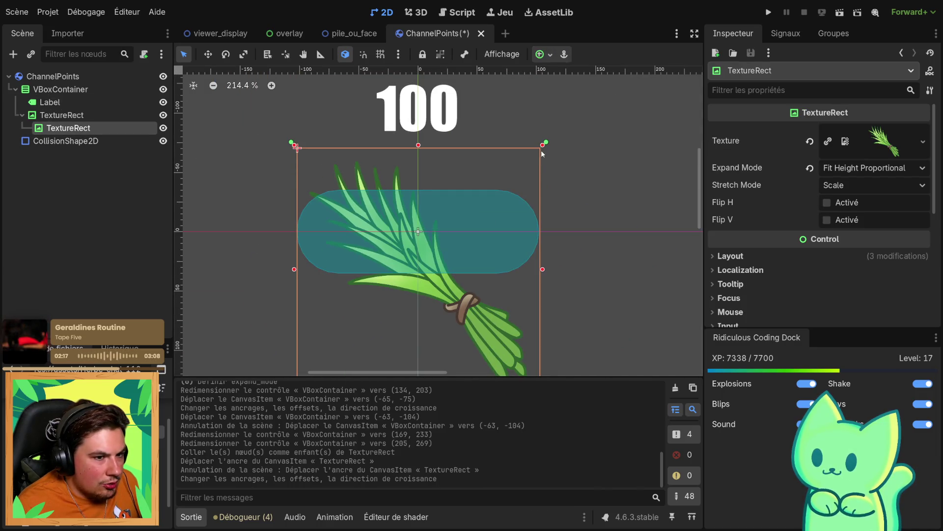
Try resizing the inner grass TextureRect from its right and left edges, undoing each attempt
mouse_move(544, 147)
left_mouse_down()
mouse_move(545, 137)
mouse_move(570, 132)
mouse_move(563, 146)
mouse_move(538, 151)
left_mouse_up()
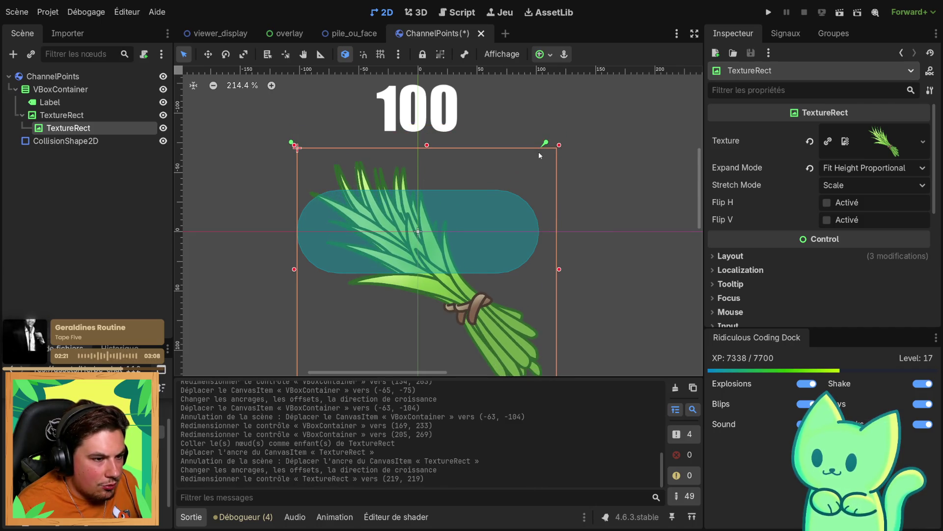
key("ctrl+z")
left_click(82, 118)
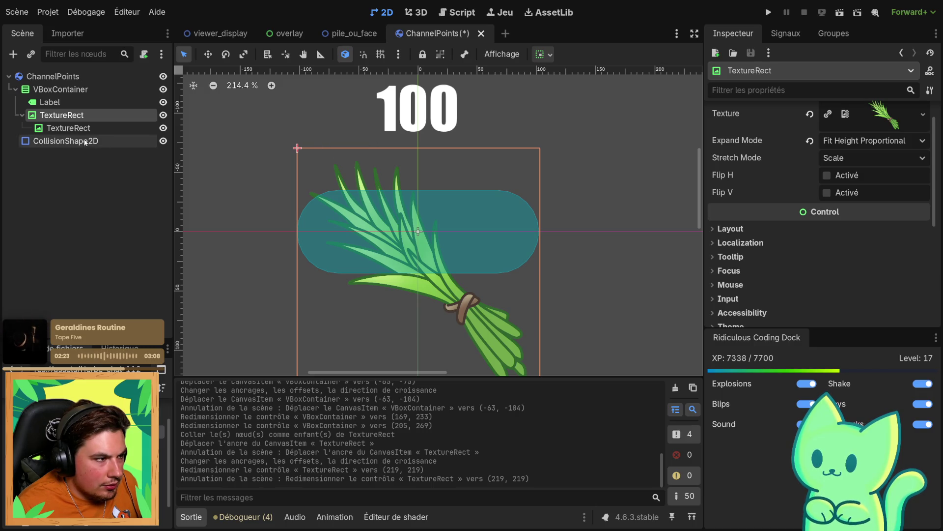
left_click(354, 150)
left_click_drag(542, 148, 482, 152)
key("ctrl+z")
key("ctrl+z")
scroll(528, 196, "down", 1)
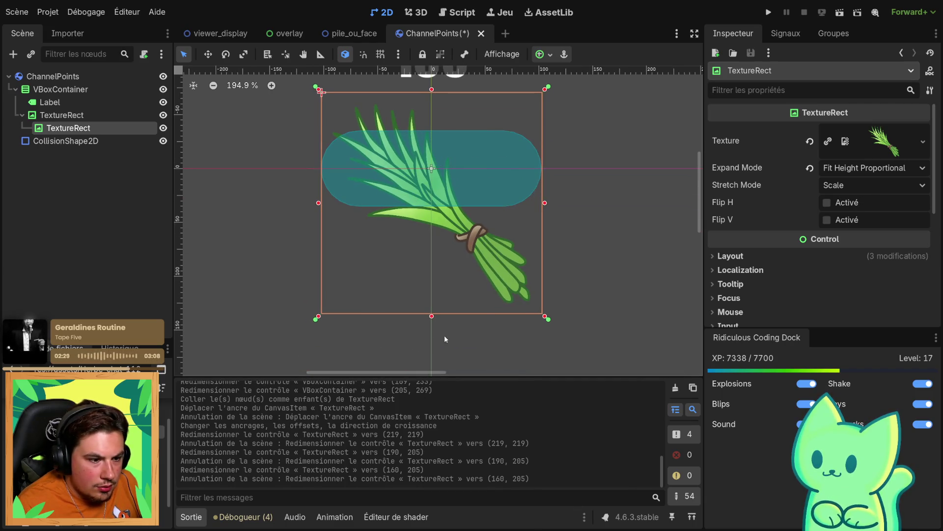
mouse_move(319, 318)
left_mouse_down()
mouse_move(352, 295)
mouse_move(338, 276)
mouse_move(227, 275)
mouse_move(362, 270)
mouse_move(301, 272)
mouse_move(344, 275)
left_mouse_up()
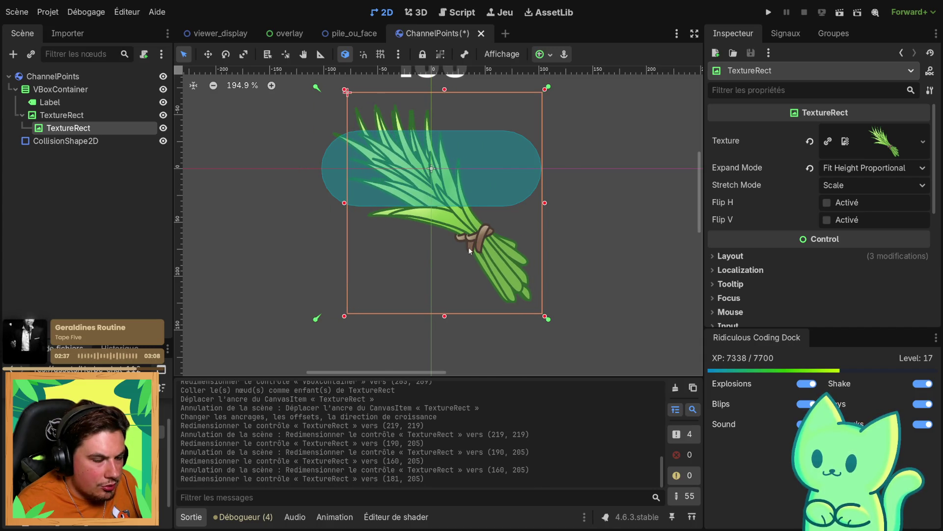
key("ctrl+z")
Try Keep Size, then Ignore Size expand mode, and shrink the TextureRect from its top-left
left_click(850, 168)
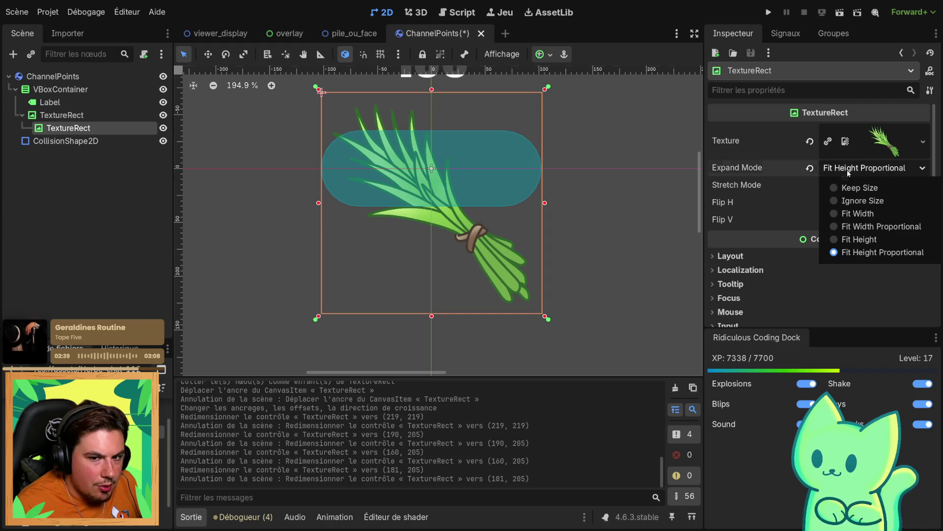
left_click(845, 187)
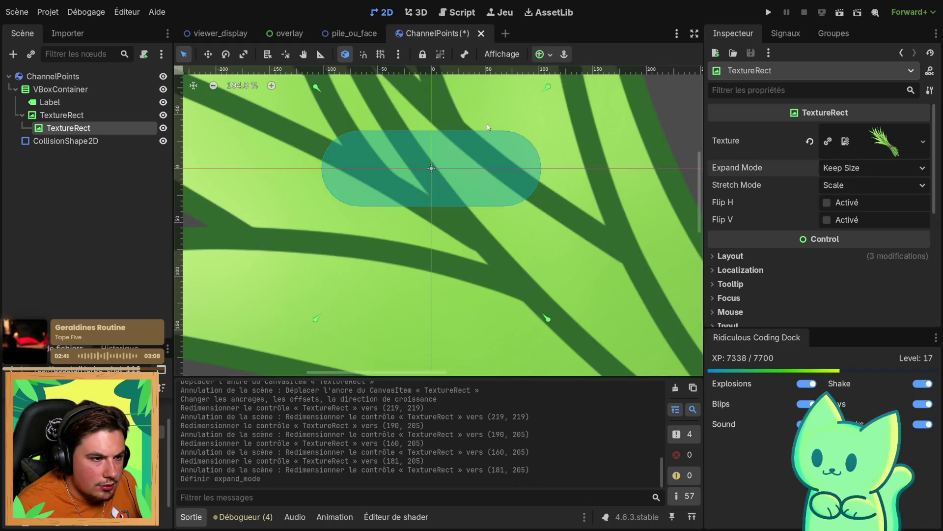
scroll(391, 176, "down", 5)
key("ctrl+z")
left_click(865, 173)
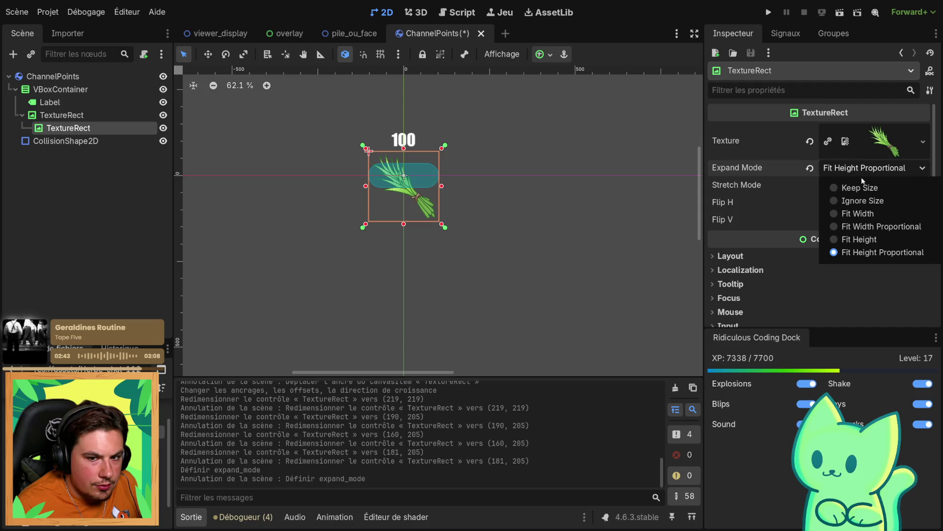
left_click(845, 201)
scroll(369, 169, "up", 4)
scroll(369, 169, "up", 9)
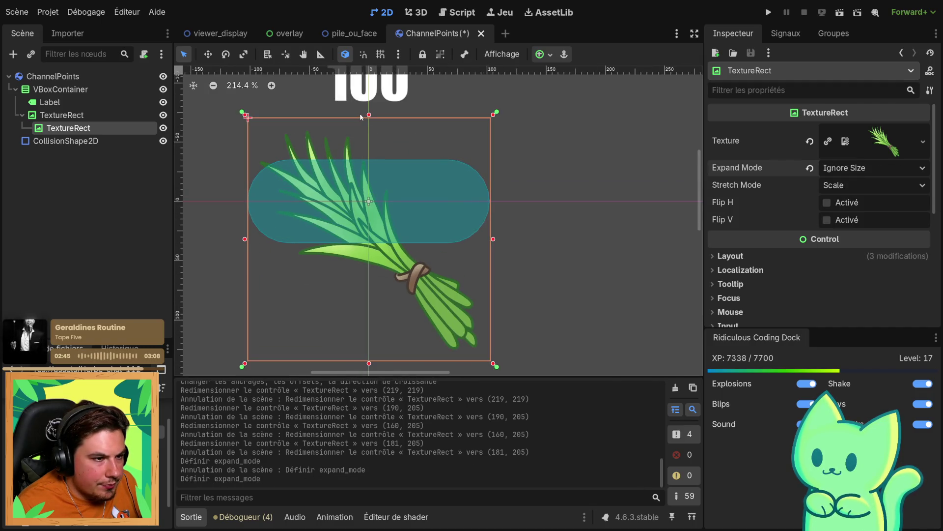
mouse_move(368, 116)
left_mouse_down()
mouse_move(367, 137)
mouse_move(363, 117)
left_mouse_up()
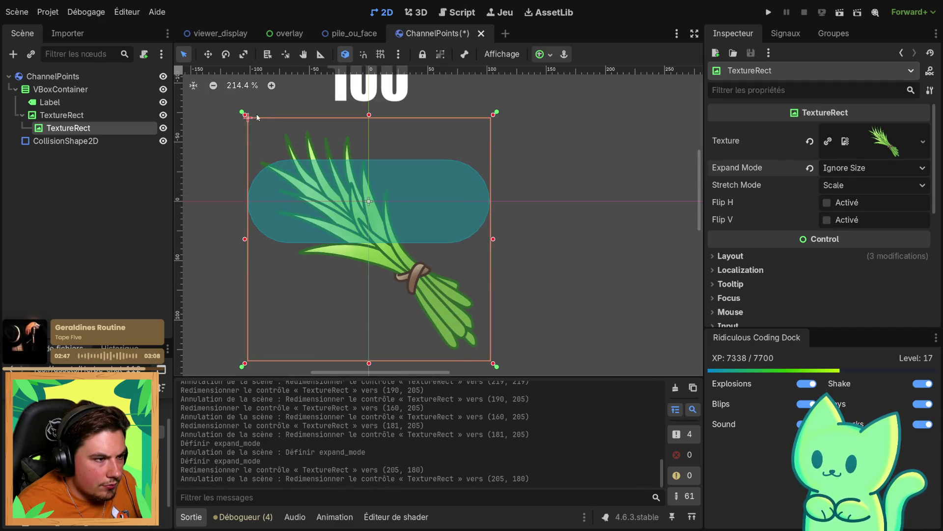
left_click_drag(245, 117, 263, 138)
scroll(746, 260, "down", 1)
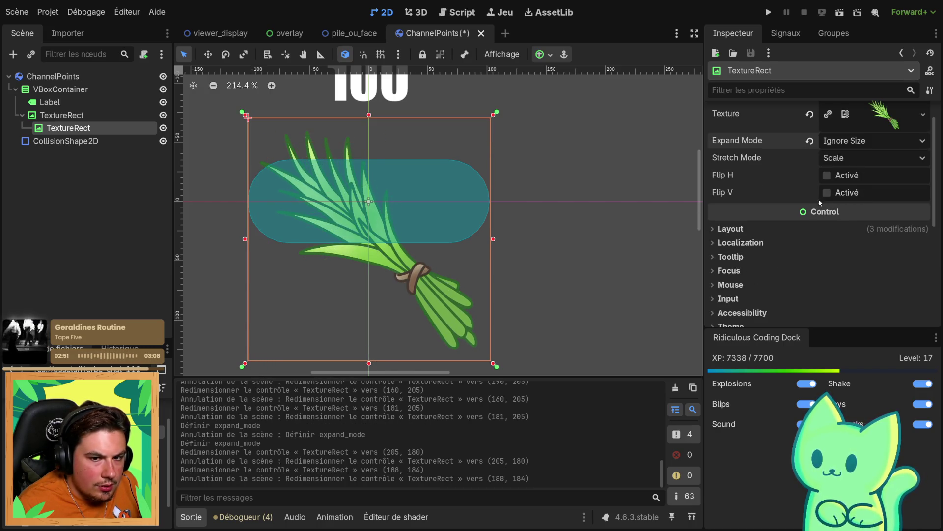
Try Keep Centered and Keep Aspect stretch modes, undoing each trial resize
left_click(854, 161)
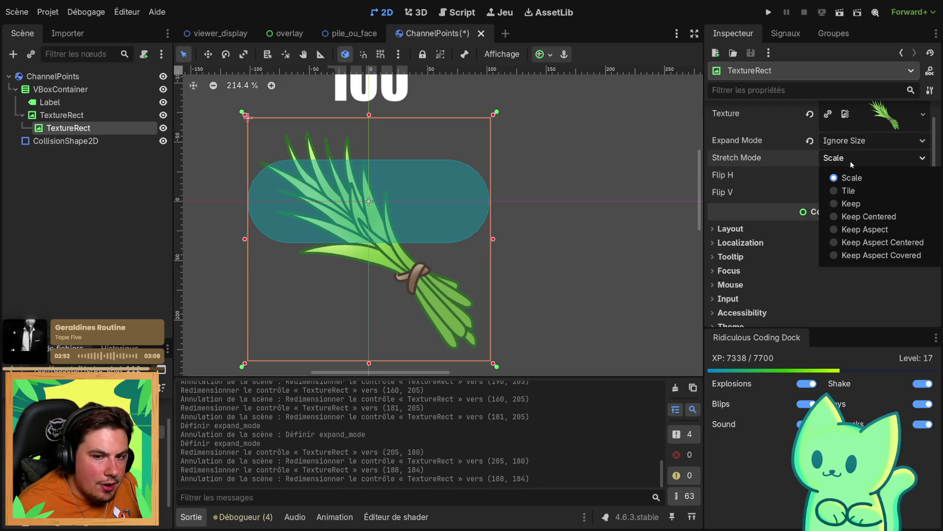
left_click(857, 221)
scroll(376, 146, "down", 10)
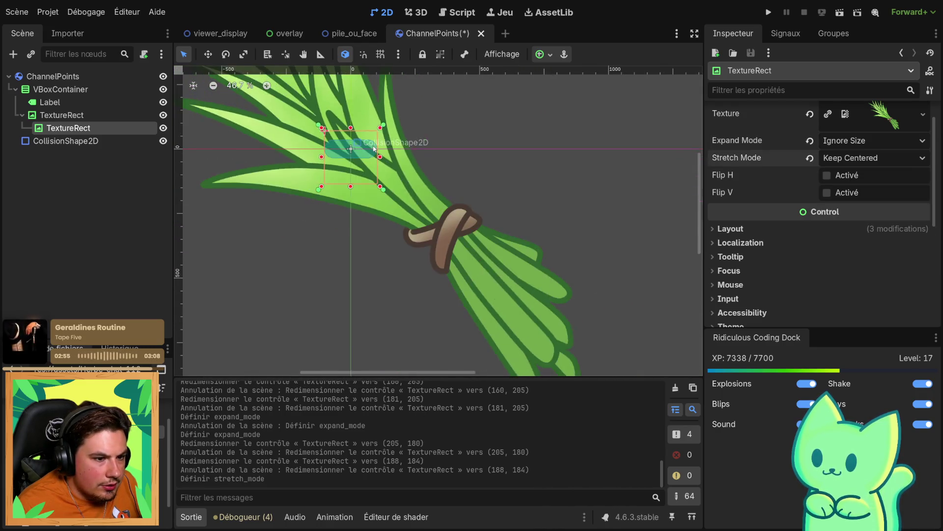
scroll(349, 131, "up", 6)
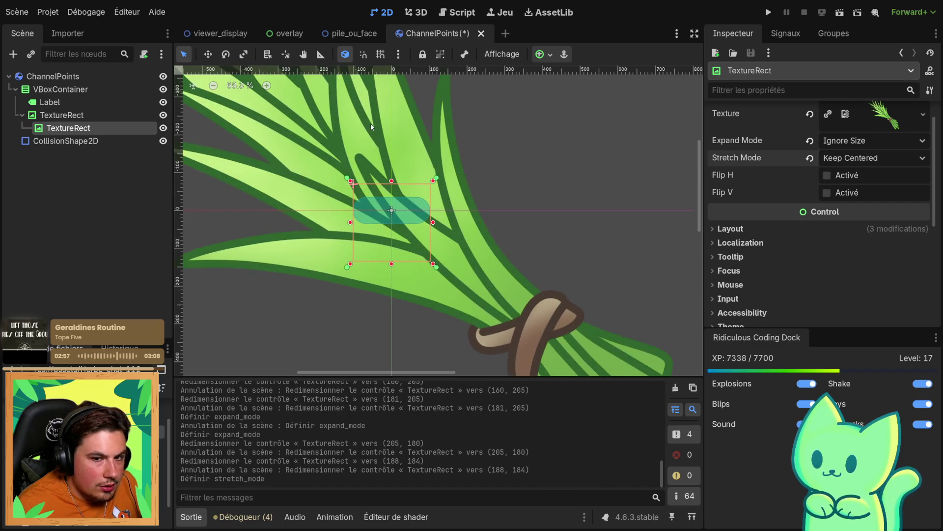
left_click_drag(352, 184, 418, 220)
key("ctrl+z")
left_click(845, 158)
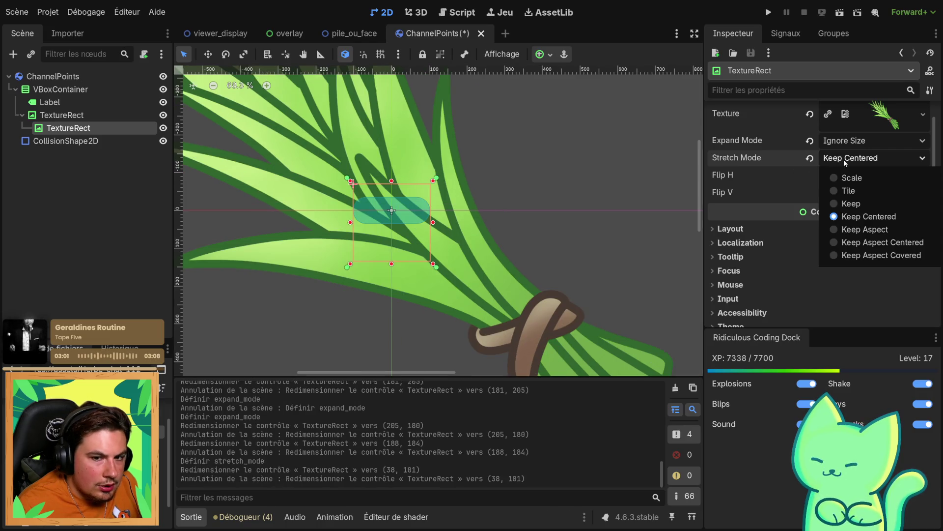
left_click(864, 237)
scroll(335, 180, "up", 4)
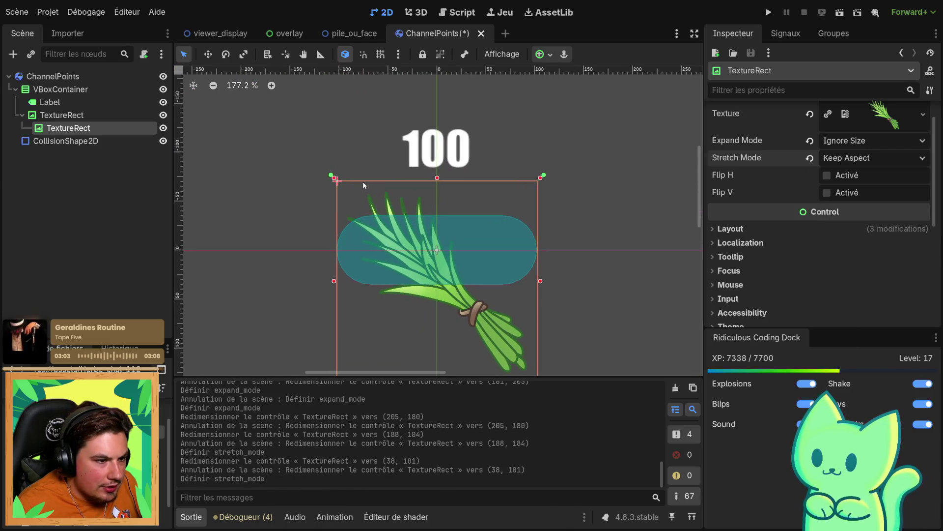
mouse_move(334, 179)
left_mouse_down()
mouse_move(359, 200)
mouse_move(370, 231)
left_mouse_up()
key("ctrl+z")
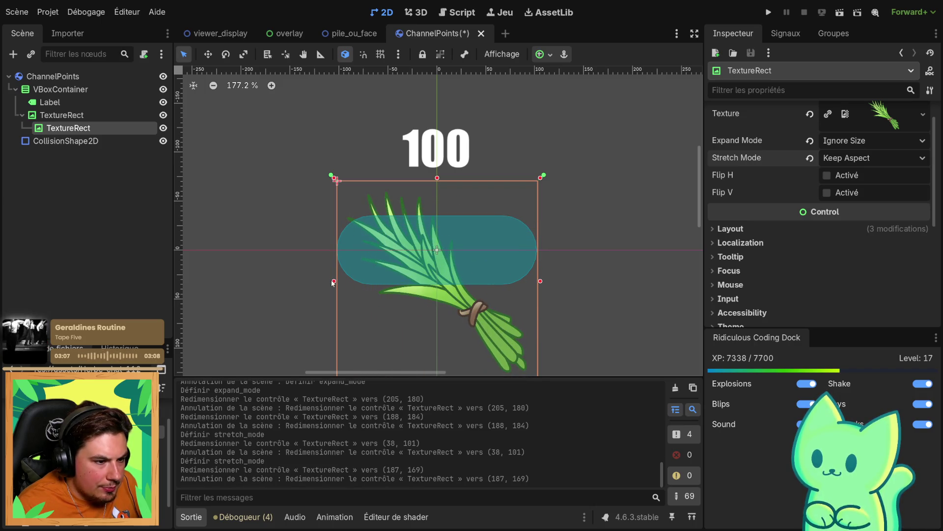
Narrow the TextureRect from both sides and set stretch mode to Keep Aspect Centered
left_click_drag(333, 283, 347, 283)
left_click_drag(540, 283, 509, 284)
scroll(507, 285, "down", 2)
left_click(838, 159)
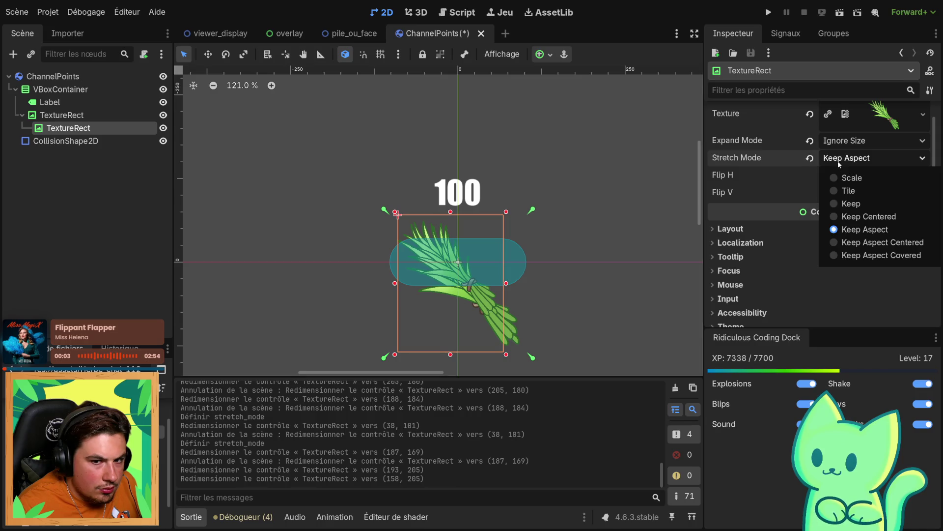
left_click(867, 246)
scroll(484, 291, "up", 6)
Undo back to Fit Height Proportional with the original anchors, leaving one grass TextureRect
key("ctrl+z")
key("ctrl+z")
key("ctrl+z")
key("ctrl+z")
key("ctrl+z")
scroll(438, 249, "down", 10)
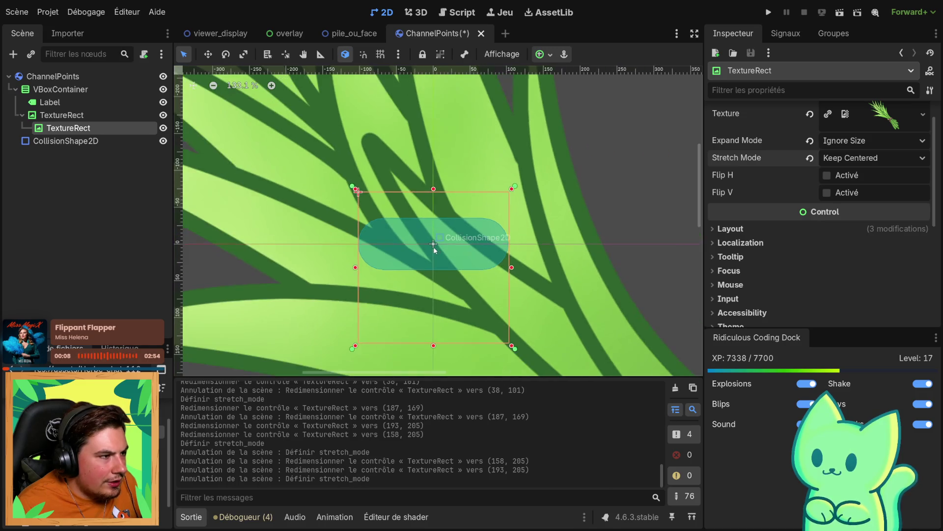
key("ctrl+z")
key("ctrl+z")
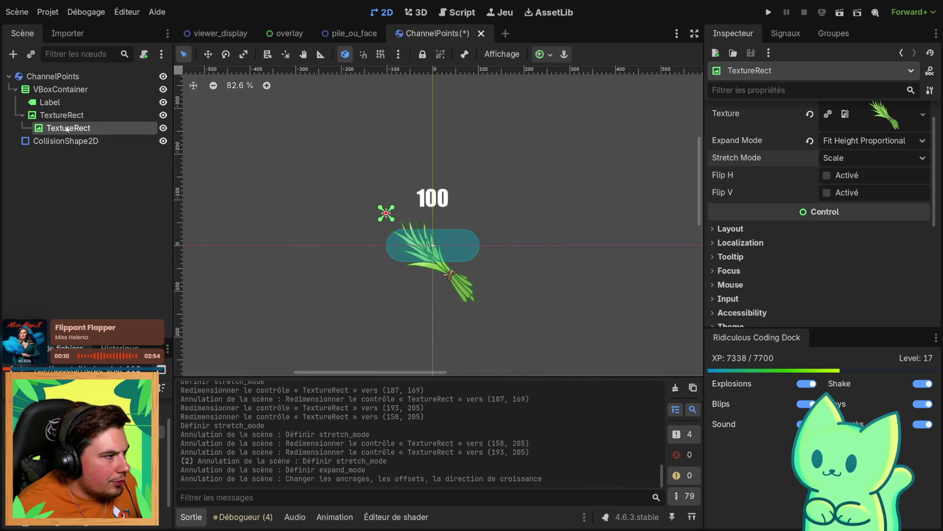
key("ctrl+z")
left_click(62, 114)
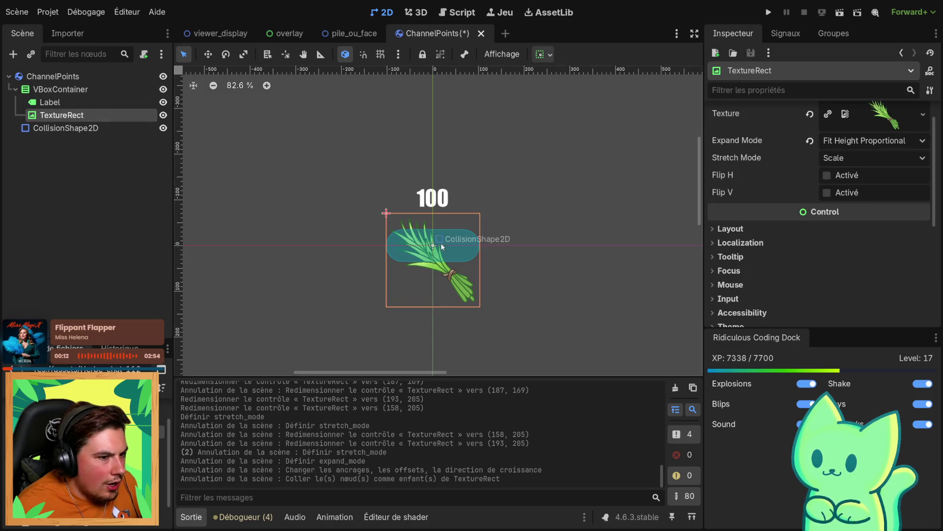
Thicken the collision capsule and rotate it to 128° along the grass
scroll(501, 274, "up", 7)
scroll(733, 239, "down", 3)
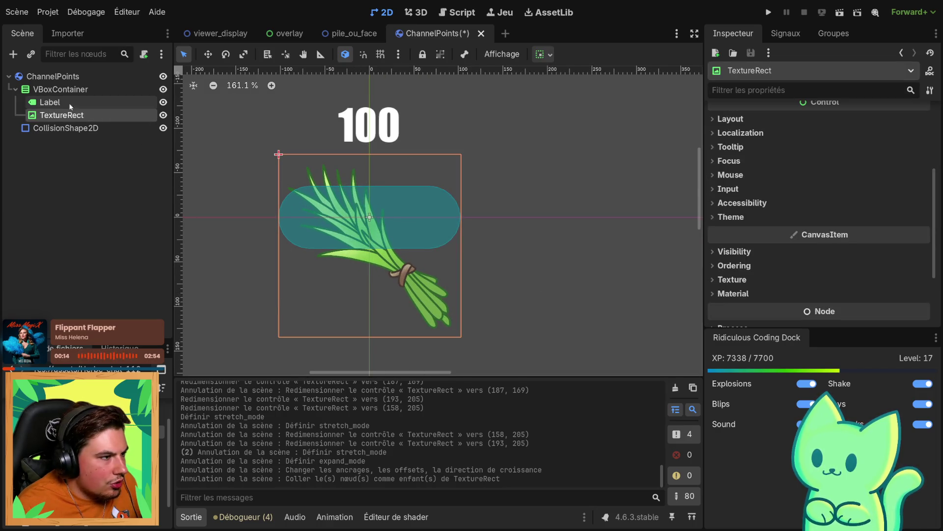
left_click(65, 128)
mouse_move(277, 160)
left_mouse_down()
mouse_move(330, 221)
mouse_move(288, 193)
left_mouse_up()
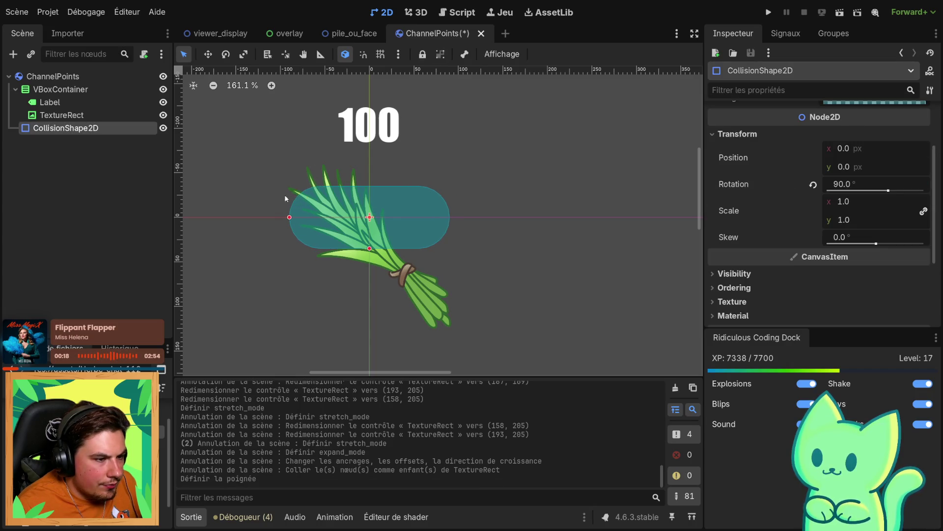
key("ctrl+z")
mouse_move(370, 250)
left_mouse_down()
mouse_move(333, 256)
mouse_move(330, 245)
left_mouse_up()
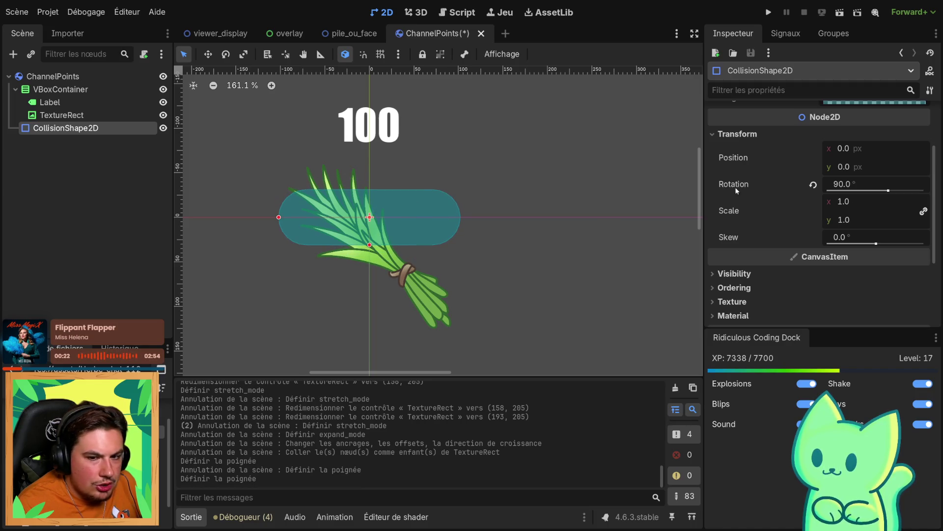
left_click_drag(875, 193, 890, 193)
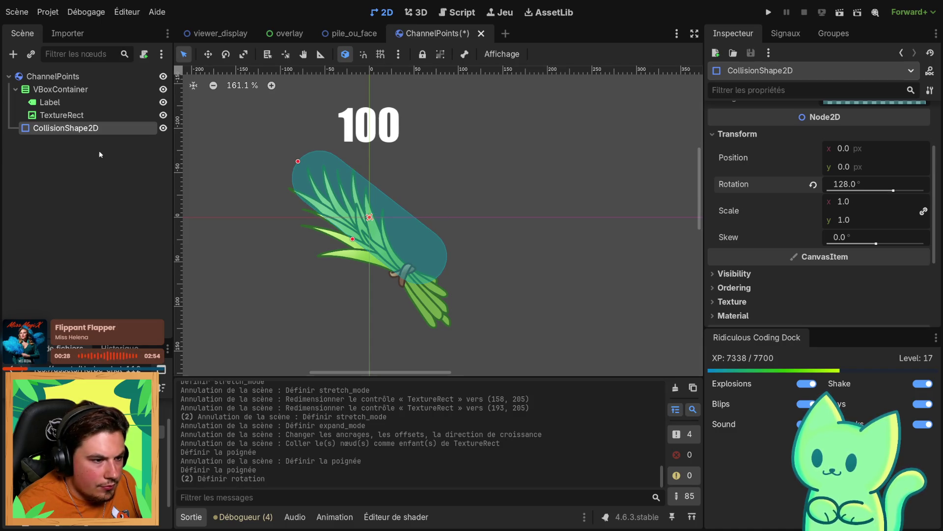
Move the Label and TextureRect out of VBoxContainer to the ChannelPoints root
left_click(59, 114)
left_click(50, 101)
left_click(51, 113, "shift")
left_click_drag(52, 113, 48, 87)
left_click(44, 114)
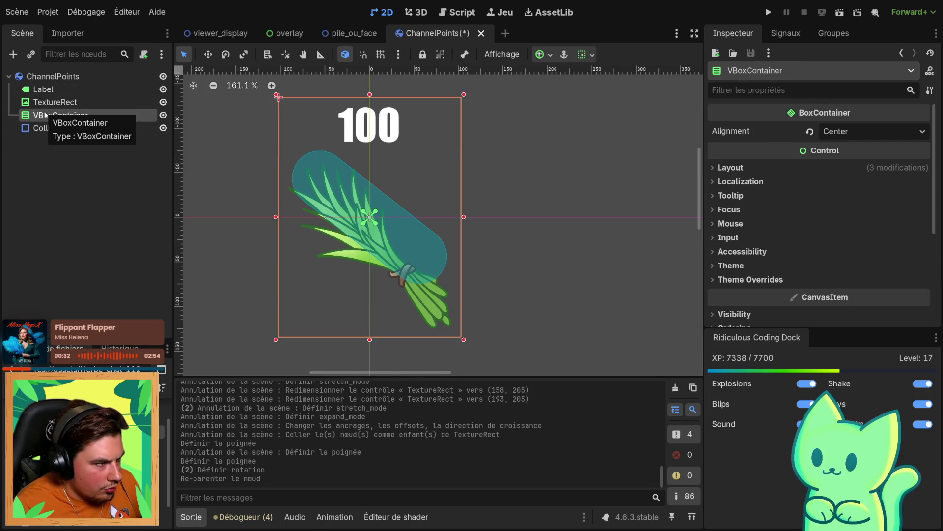
Delete the VBoxContainer and anchor the Label to the centre
key("Delete")
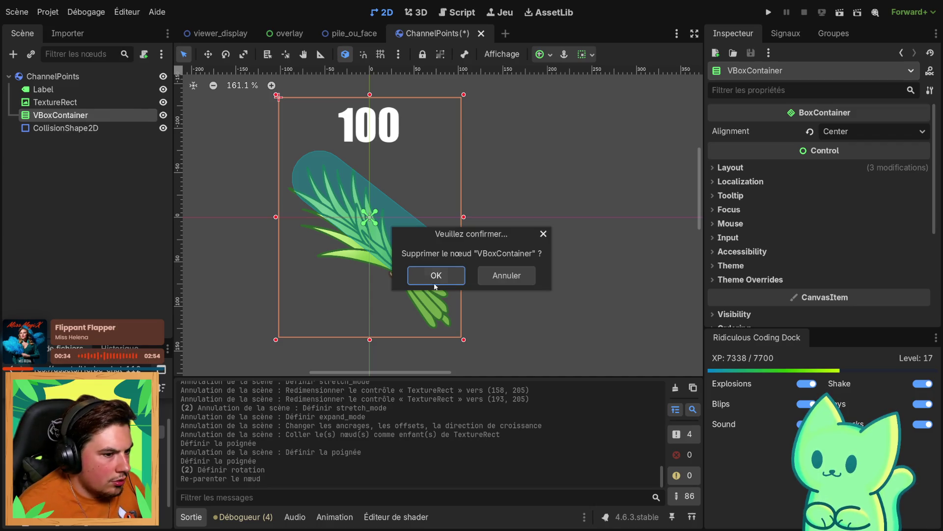
left_click(435, 275)
left_click(37, 89)
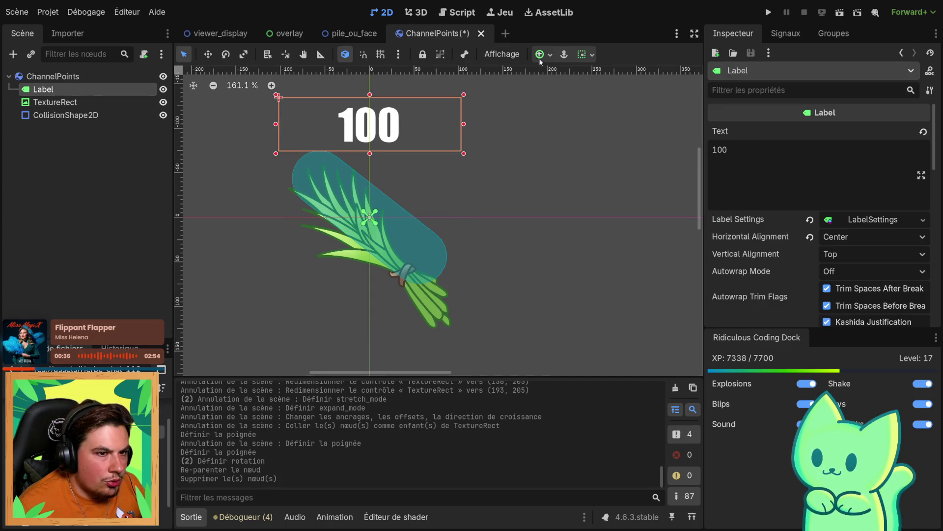
left_click(586, 55)
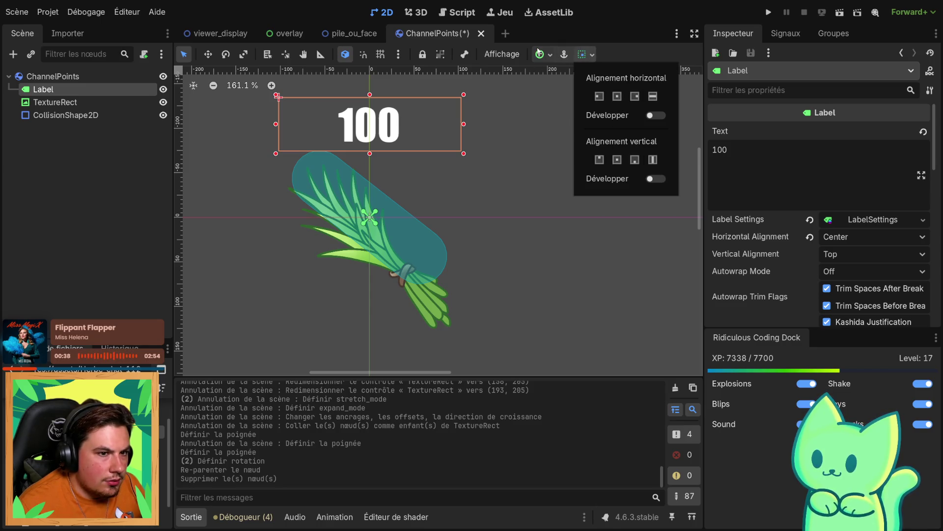
left_click(540, 54)
left_click(557, 111)
Centre the grass TextureRect on the origin, undoing an accidental reparent under the Label
left_click(55, 102)
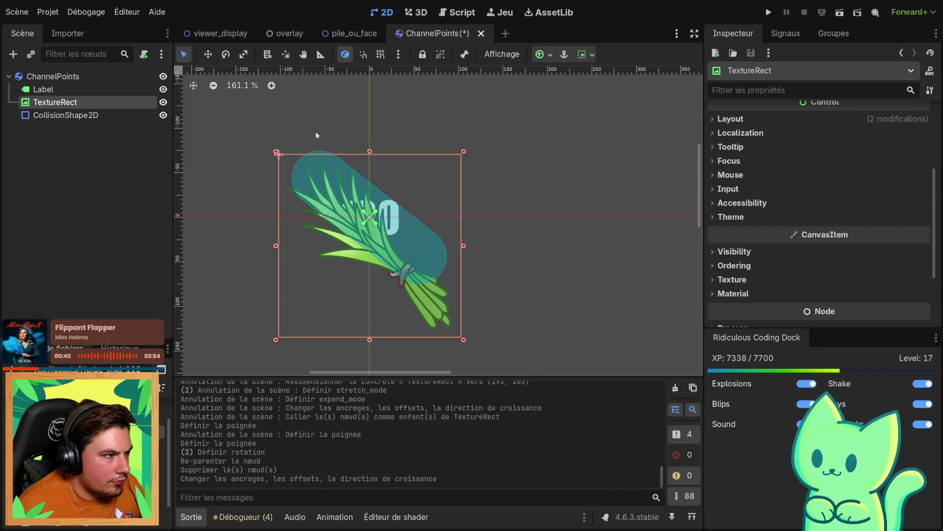
left_click(541, 56)
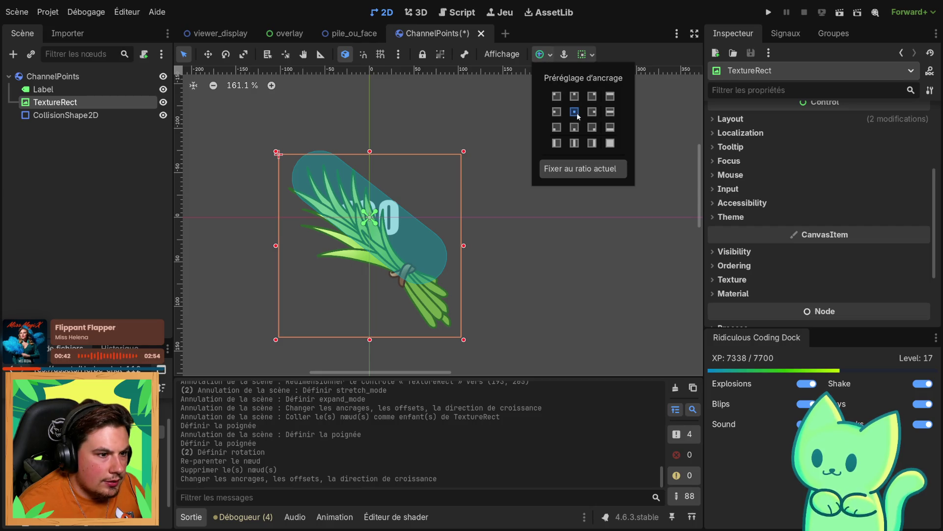
left_click(577, 114)
mouse_move(36, 102)
left_mouse_down()
mouse_move(38, 86)
mouse_move(42, 100)
mouse_move(45, 92)
left_mouse_up()
key("ctrl+z")
left_click(336, 308)
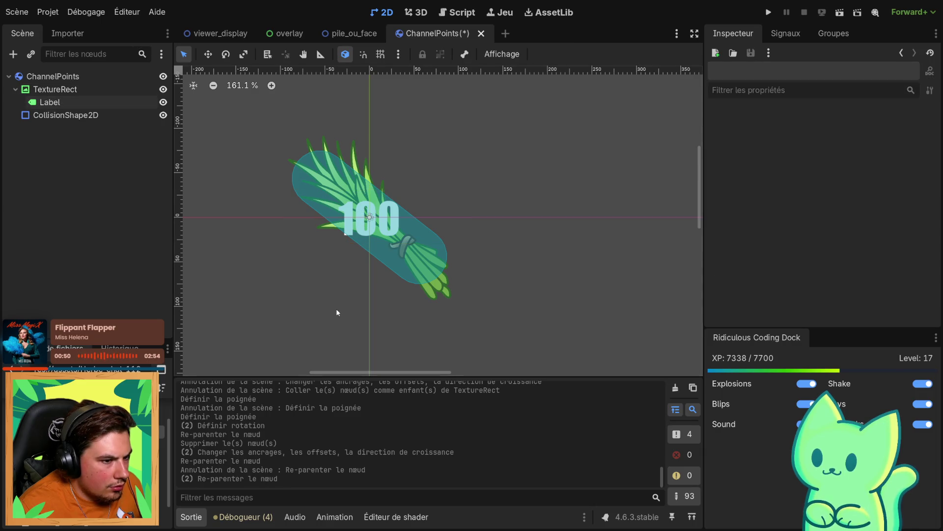
scroll(311, 275, "up", 3)
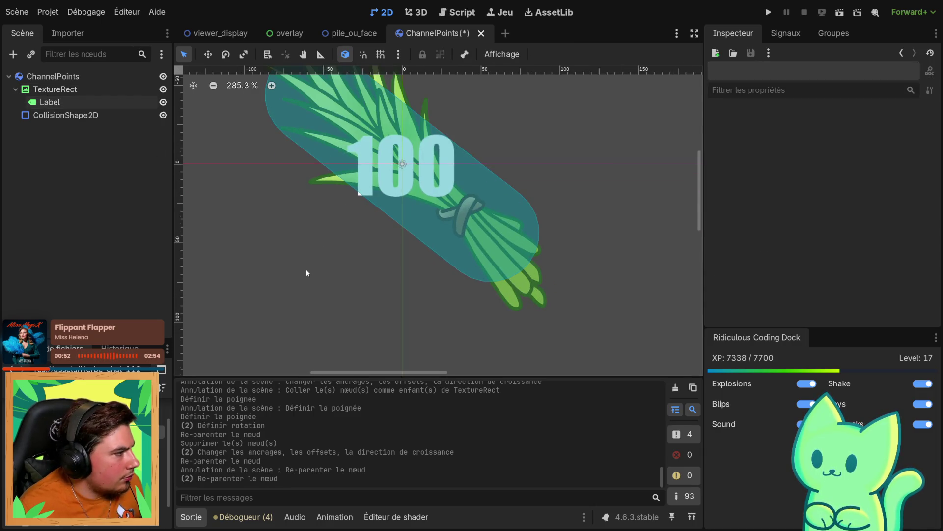
scroll(305, 270, "down", 5)
Widen the collision capsule, rotate it to 136.2°, and stretch it along the diagonal grass bundle
left_click(301, 190)
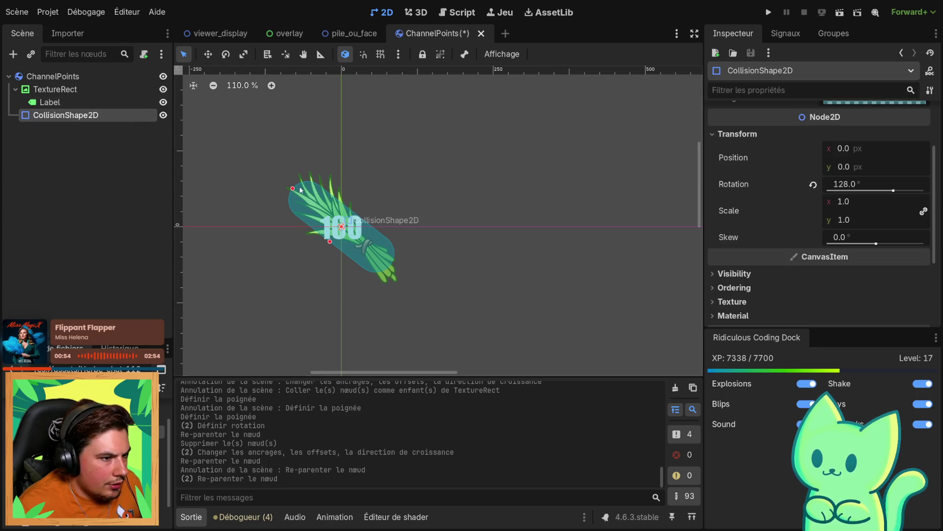
left_click_drag(293, 192, 286, 190)
left_click_drag(328, 243, 317, 243)
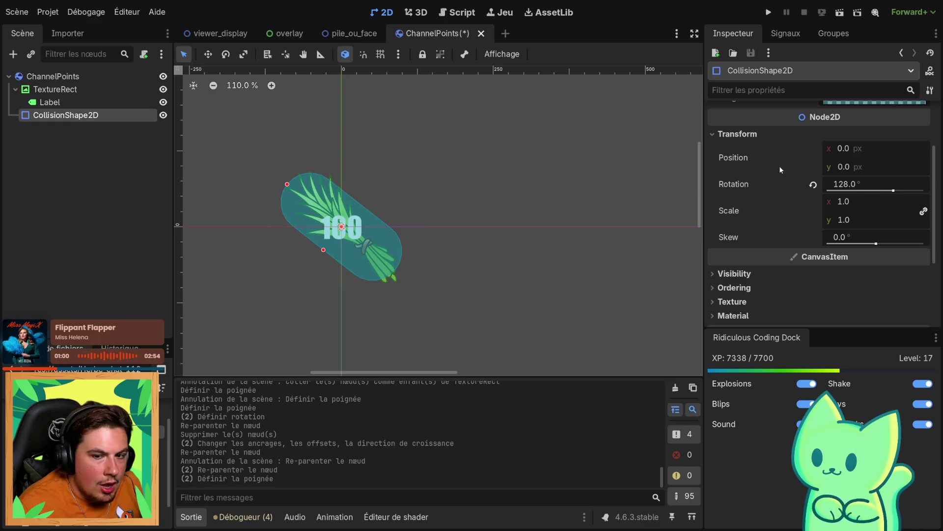
mouse_move(884, 193)
left_mouse_down()
mouse_move(874, 193)
mouse_move(891, 192)
left_mouse_up()
left_click_drag(297, 180, 285, 171)
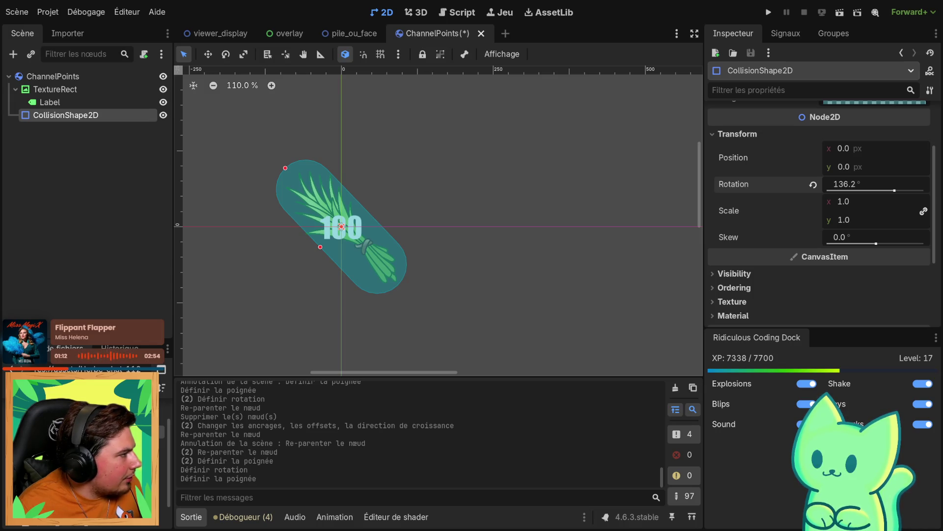
left_click(352, 301)
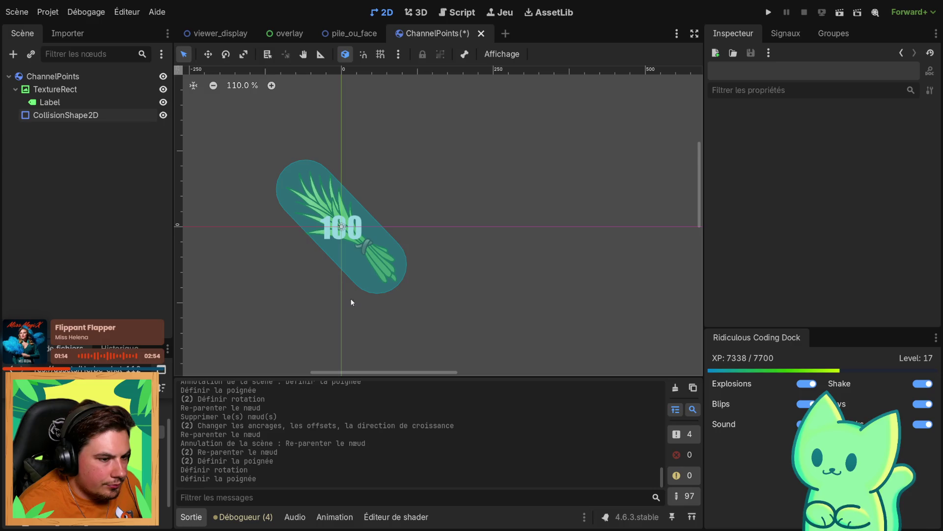
scroll(292, 278, "up", 2)
left_click(58, 88)
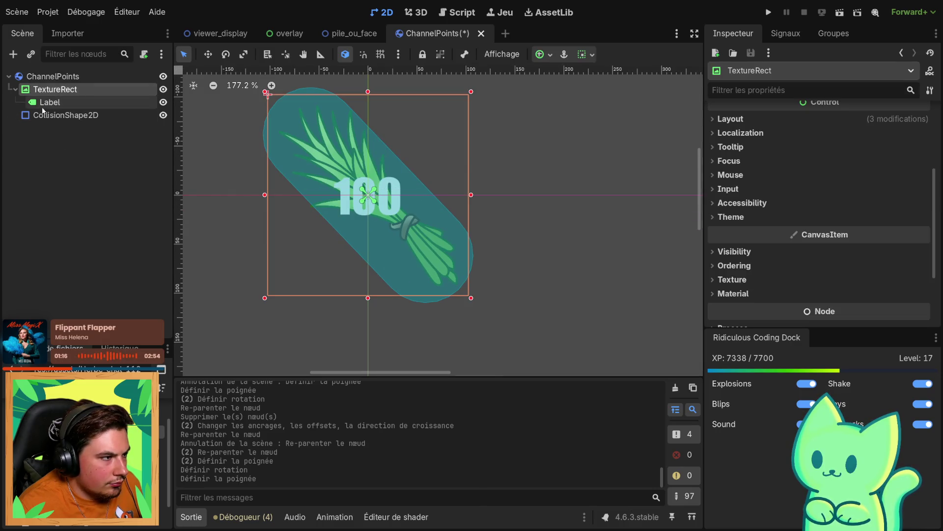
Select the 100 Label and set its Label Settings outline colour to black
left_click(43, 102)
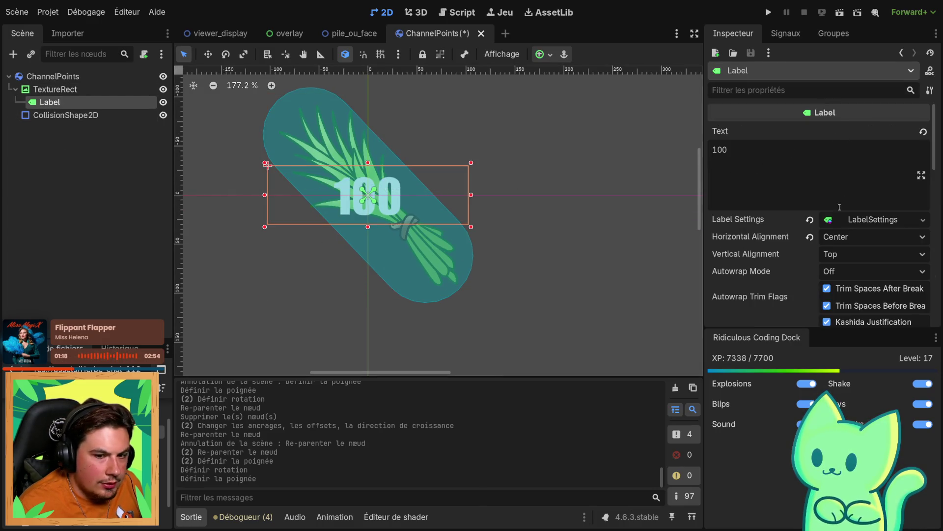
scroll(849, 248, "down", 5)
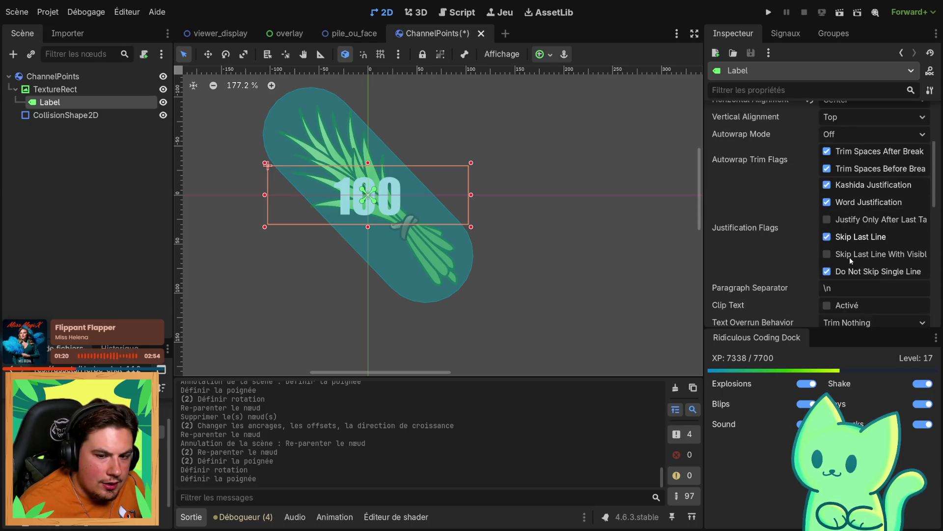
scroll(850, 257, "up", 3)
left_click(899, 169)
left_click(726, 220)
left_click(726, 220)
left_click(732, 230)
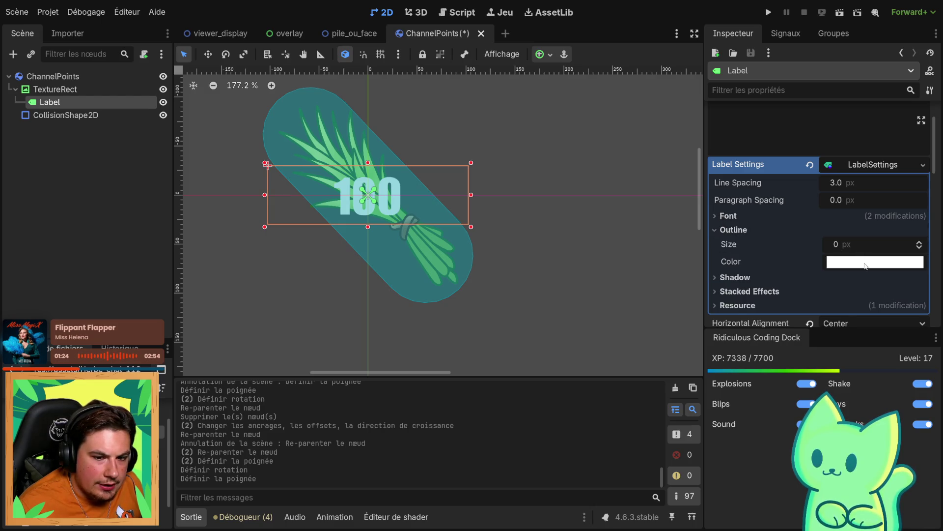
left_click(849, 261)
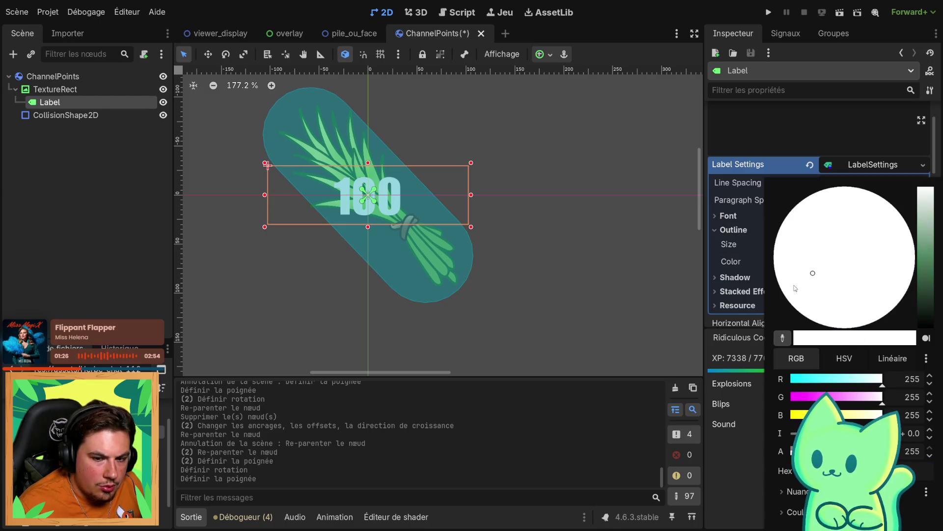
left_click(828, 326)
left_click(923, 286)
left_click_drag(922, 286, 922, 327)
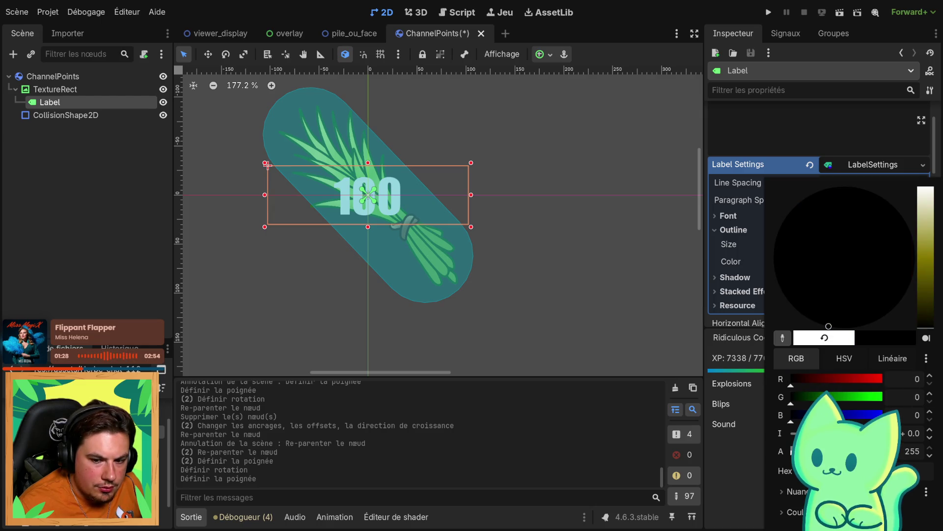
left_click(748, 293)
Set the Label's outline size to 16 px, after trying 3, 5 and 32
left_click(853, 244)
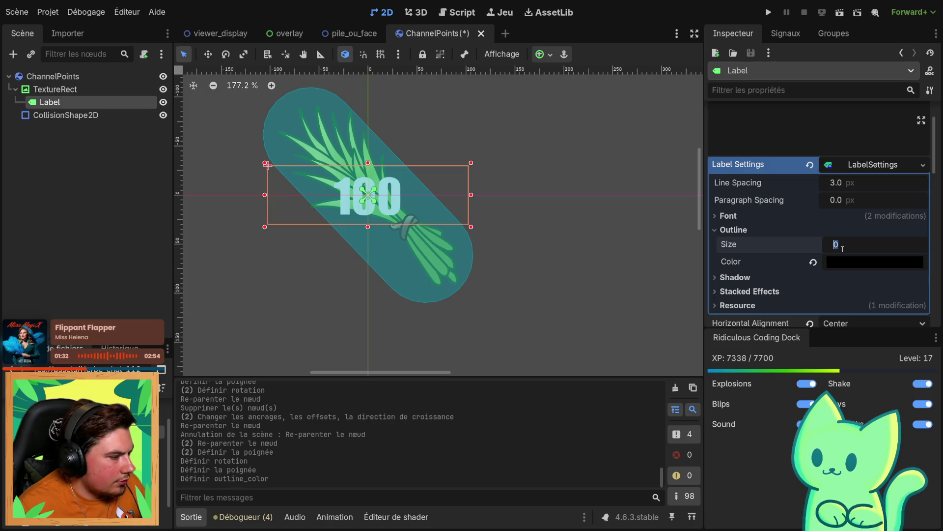
type("3")
key("Return")
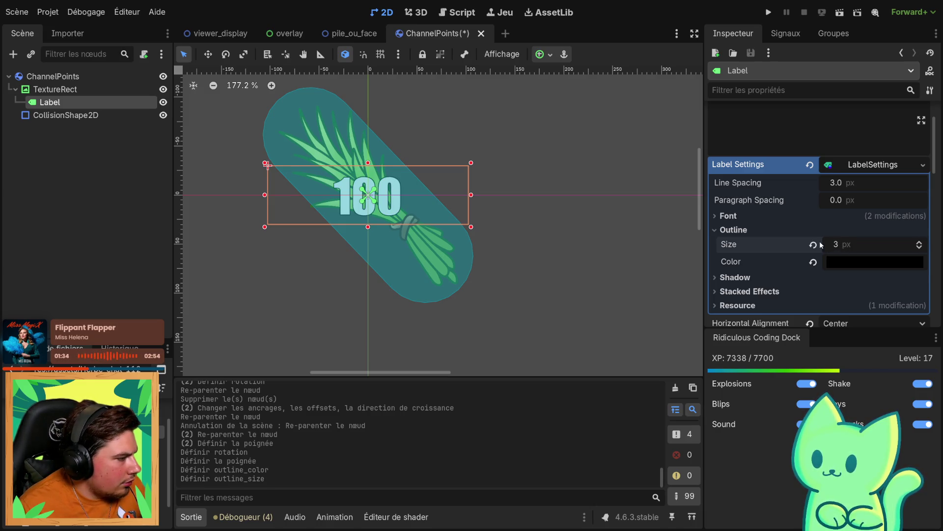
left_click(839, 244)
type("5")
key("Return")
left_click(839, 244)
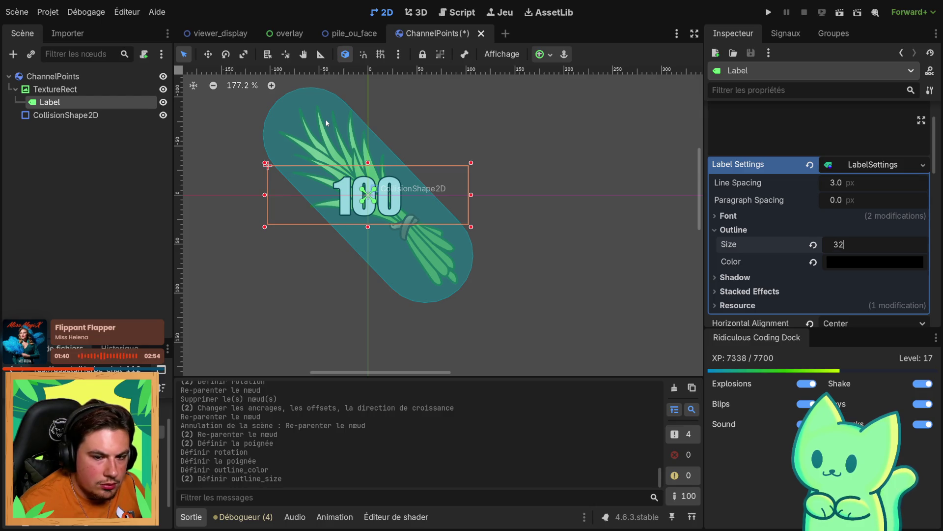
key("Return")
scroll(416, 214, "down", 8)
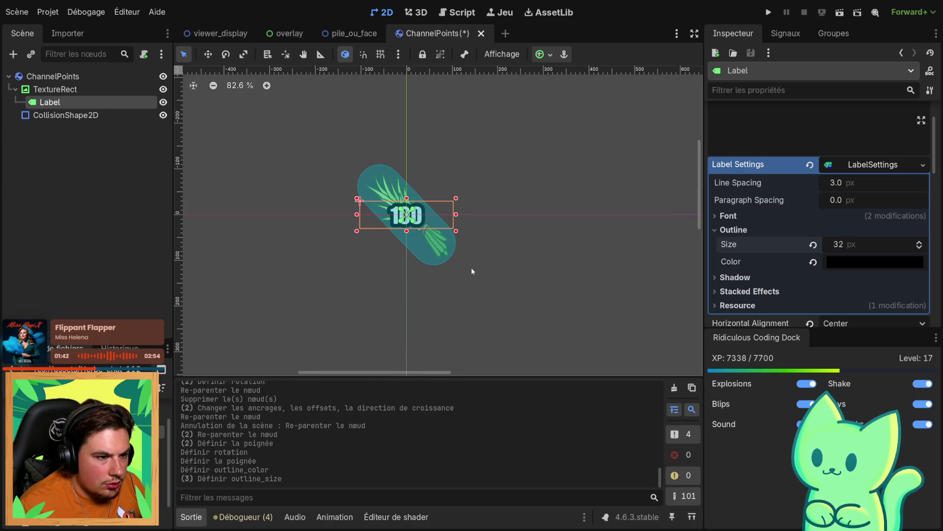
left_click(837, 244)
type("6")
key("Return")
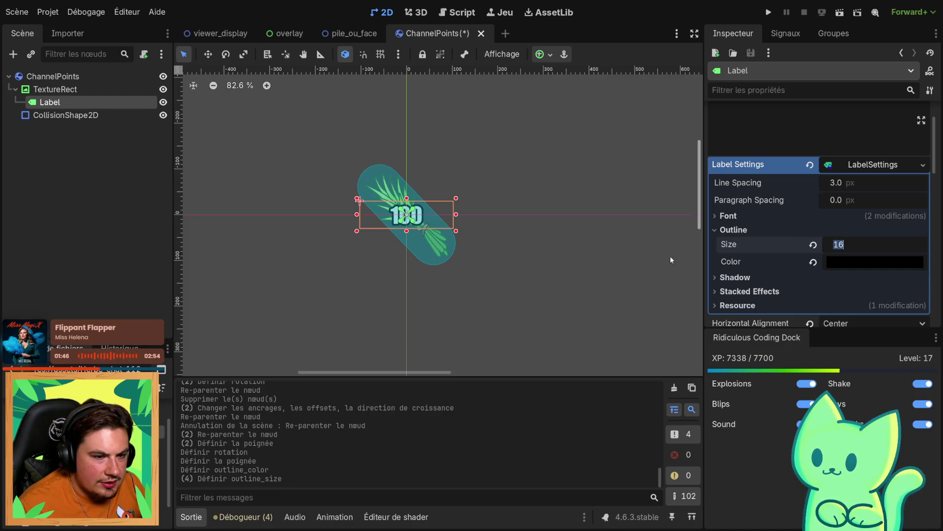
Deselect the Label and select the TextureRect node instead
left_click(600, 280)
left_click(49, 101)
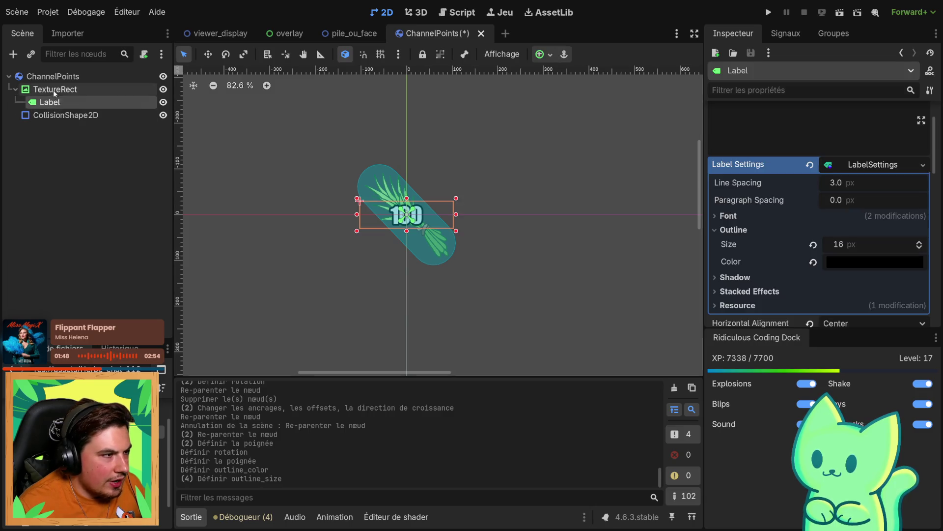
left_click(55, 89)
scroll(735, 179, "up", 3)
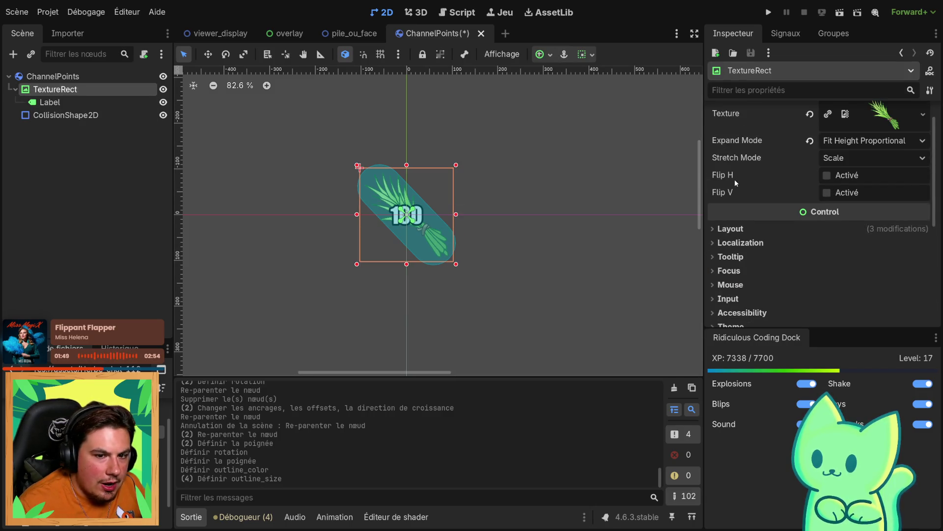
Browse the TextureRect's Layout, Localization, Tooltip, Focus and Mouse Inspector sections
left_click(730, 230)
scroll(737, 278, "down", 3)
scroll(722, 260, "up", 3)
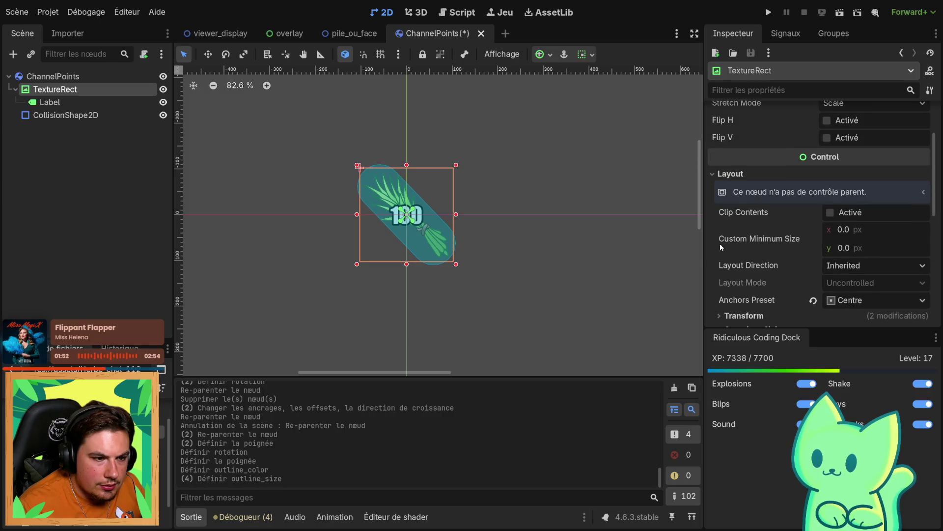
left_click(731, 176)
left_click(733, 190)
left_click(732, 191)
left_click(731, 202)
left_click(731, 202)
left_click(728, 217)
left_click(727, 219)
left_click(731, 230)
left_click(731, 230)
scroll(732, 258, "down", 2)
Create a New Theme on TextureRect and add a TextureRect type in the theme editor
left_click(730, 216)
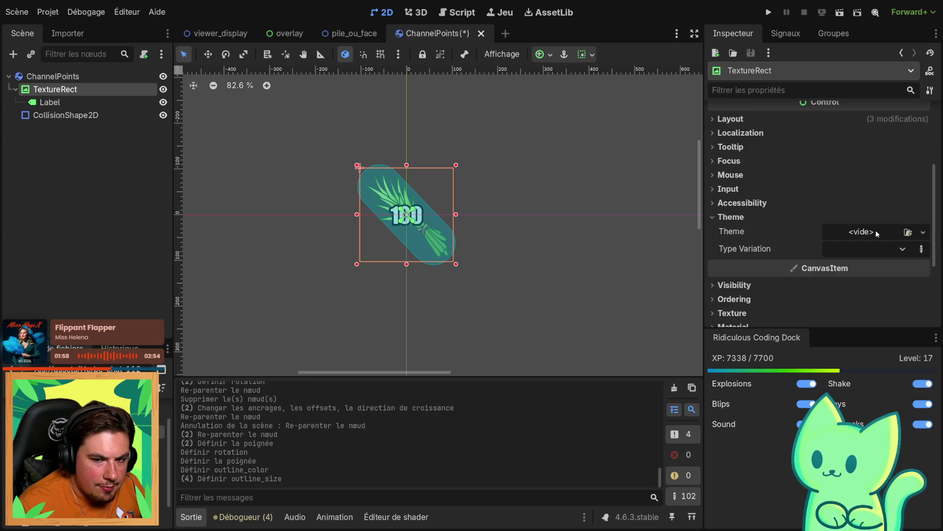
left_click(876, 230)
left_click(845, 265)
left_click(922, 232)
left_click(868, 232)
left_click(868, 232)
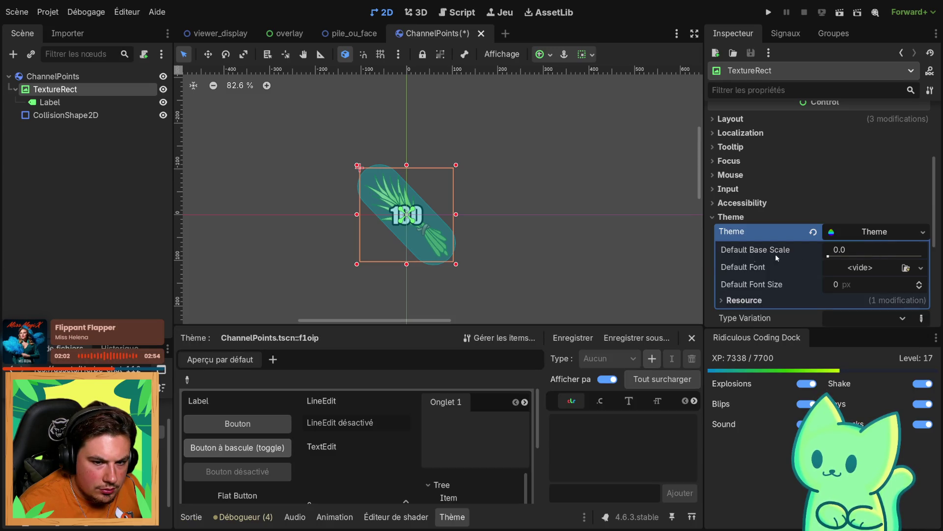
scroll(493, 408, "down", 3)
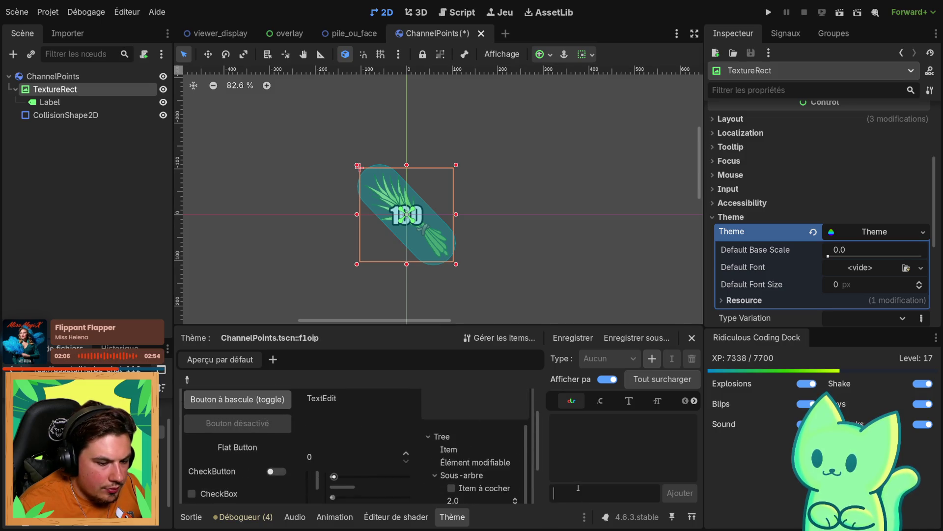
type("Tec")
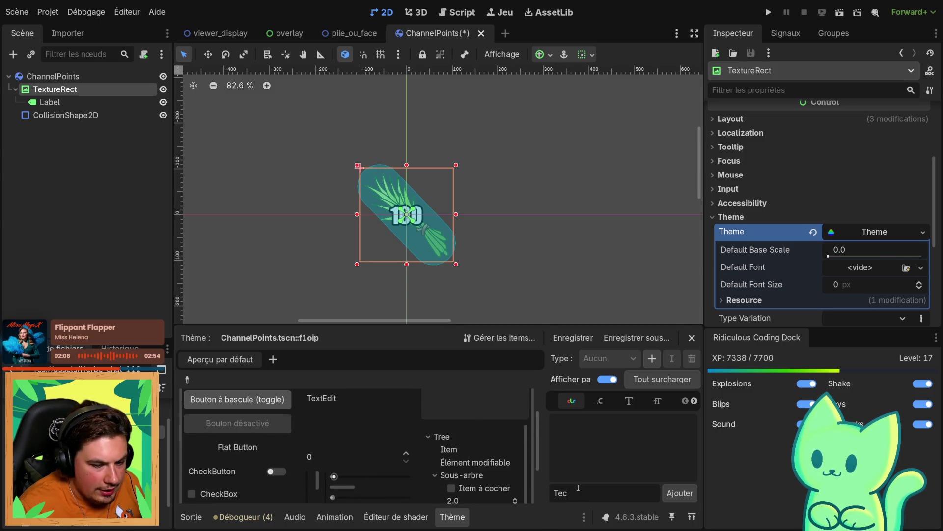
key("BackSpace")
type("xture")
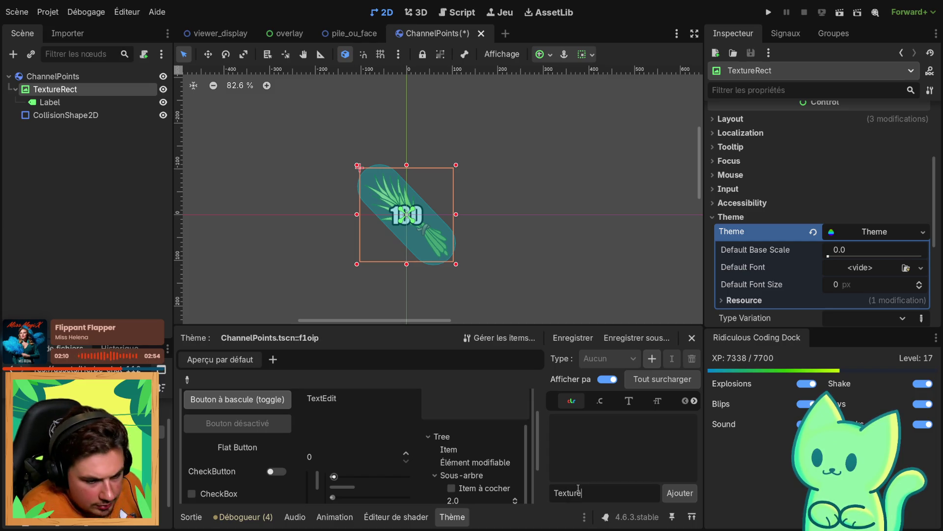
type("Rect")
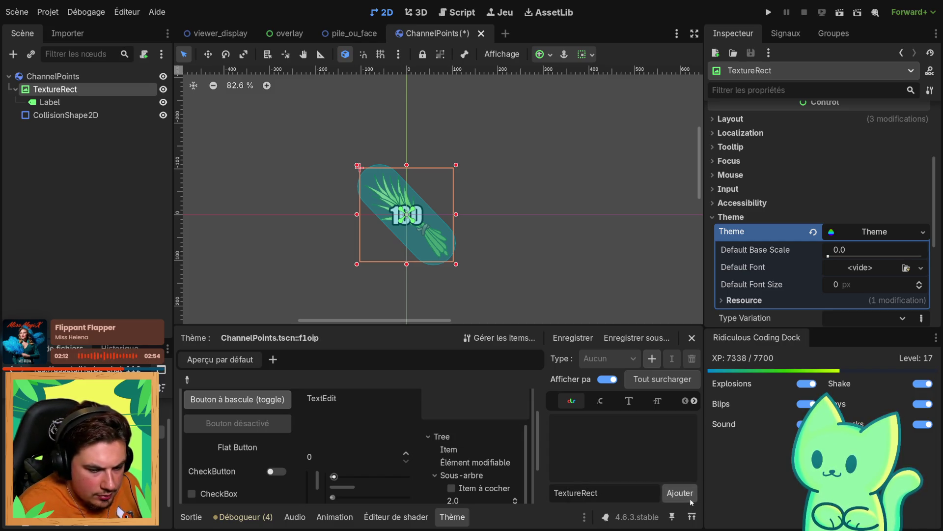
left_click(689, 498)
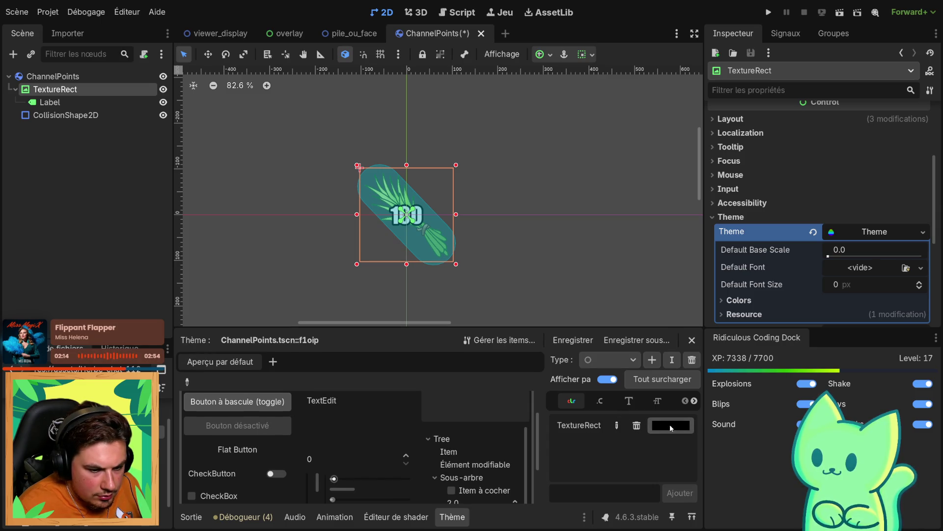
Set the theme's TextureRect colour to pure white
left_click(671, 425)
left_click(714, 96)
left_click(748, 106)
left_click_drag(748, 107, 748, 74)
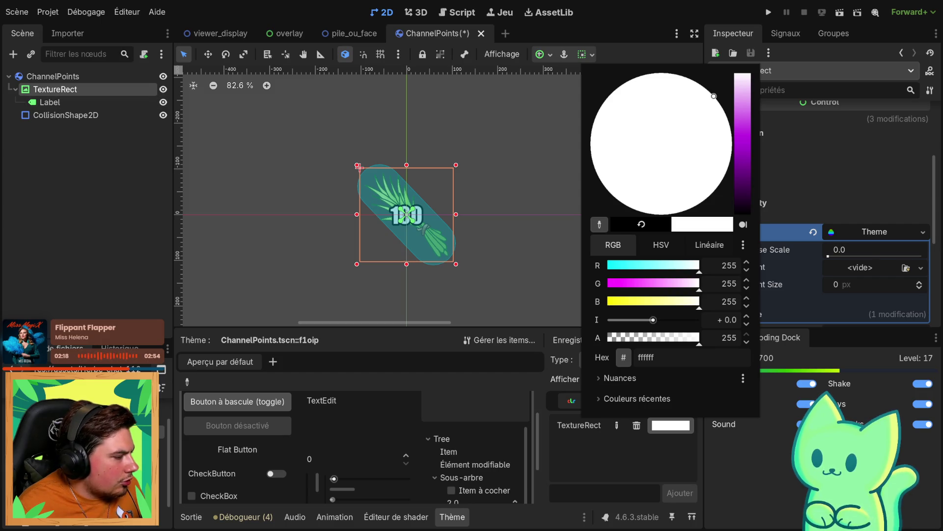
key("Escape")
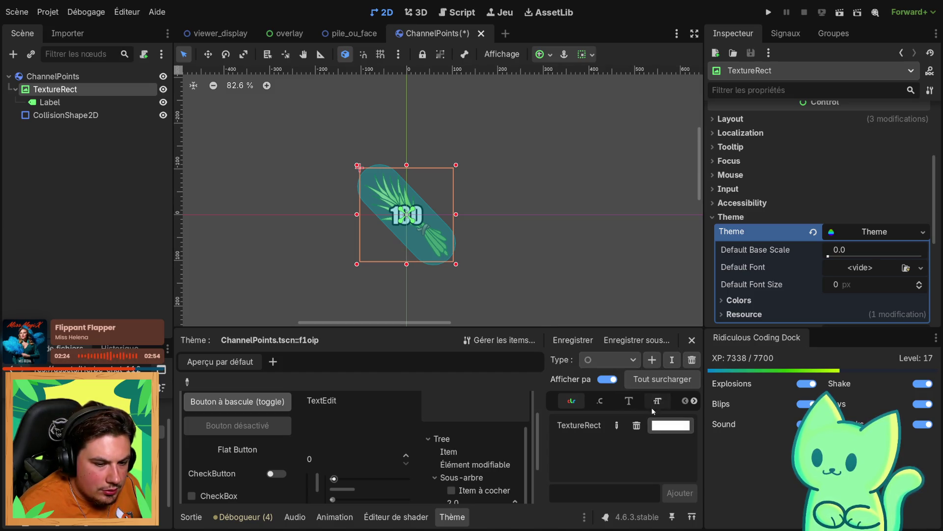
Clear the Theme property so TextureRect has no theme
left_click(795, 217)
left_click(794, 217)
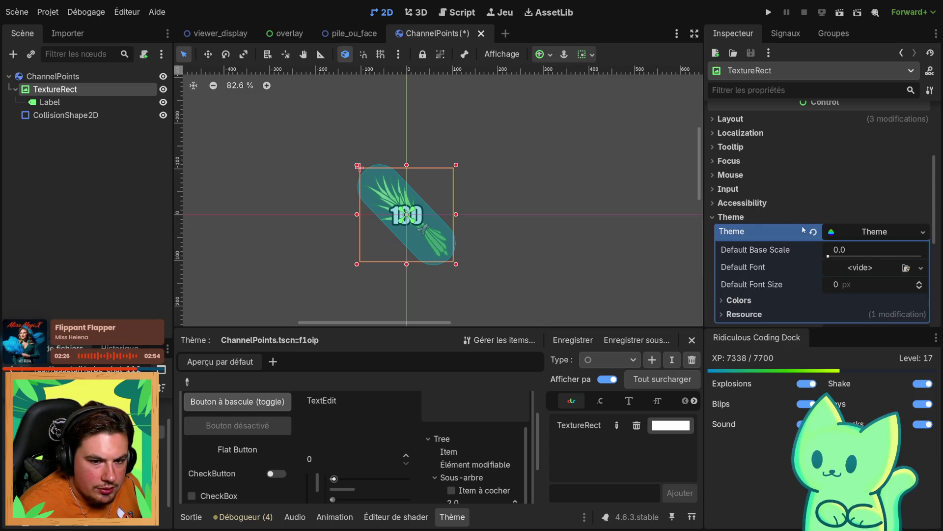
left_click(813, 231)
left_click(858, 247)
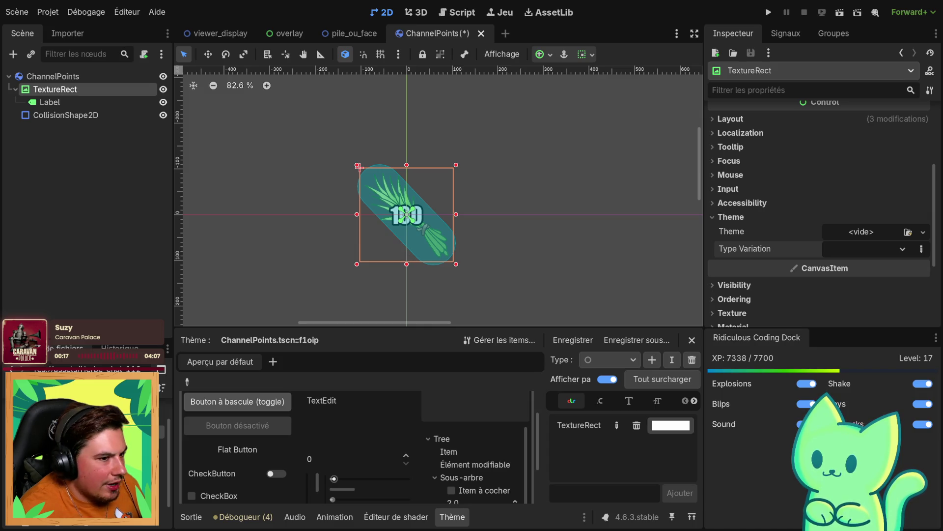
Select the ChannelPoints RigidBody2D and enable Lock Rotation under Deactivation
key("Escape")
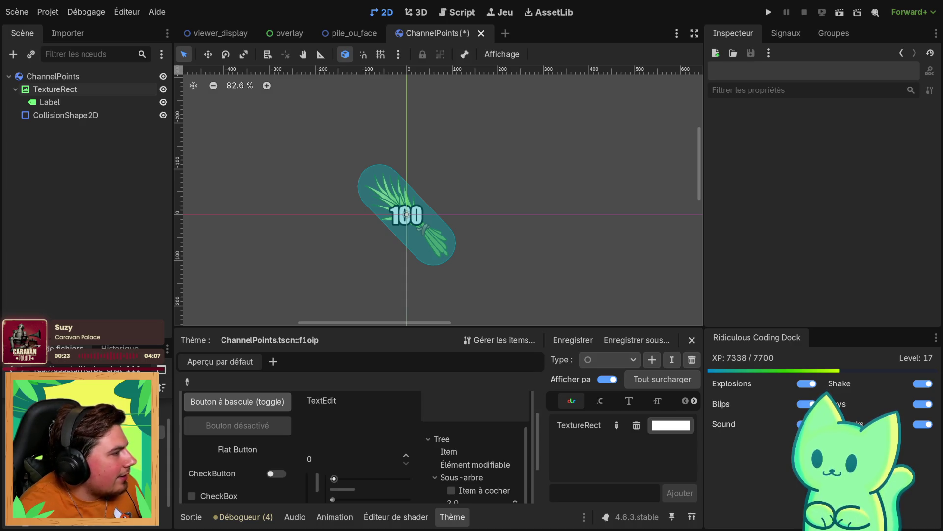
scroll(354, 212, "down", 12)
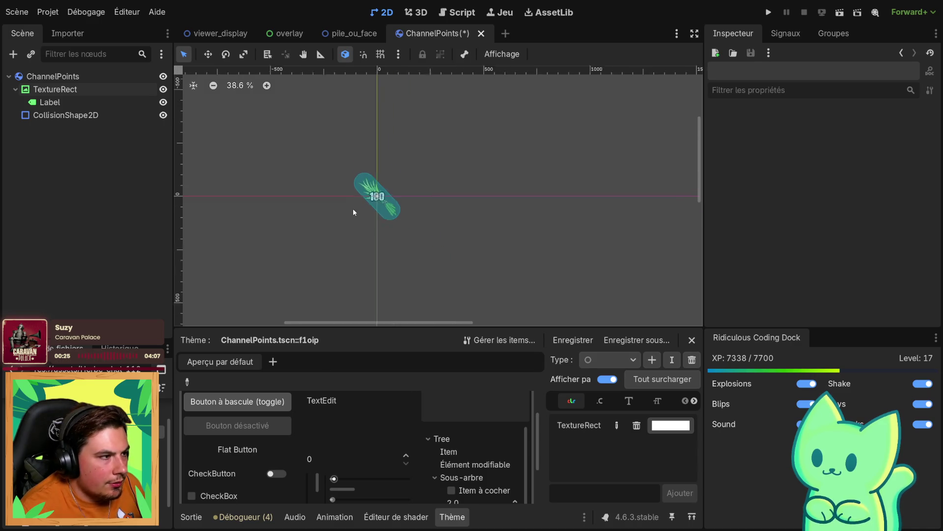
scroll(353, 212, "down", 2)
left_click(366, 201)
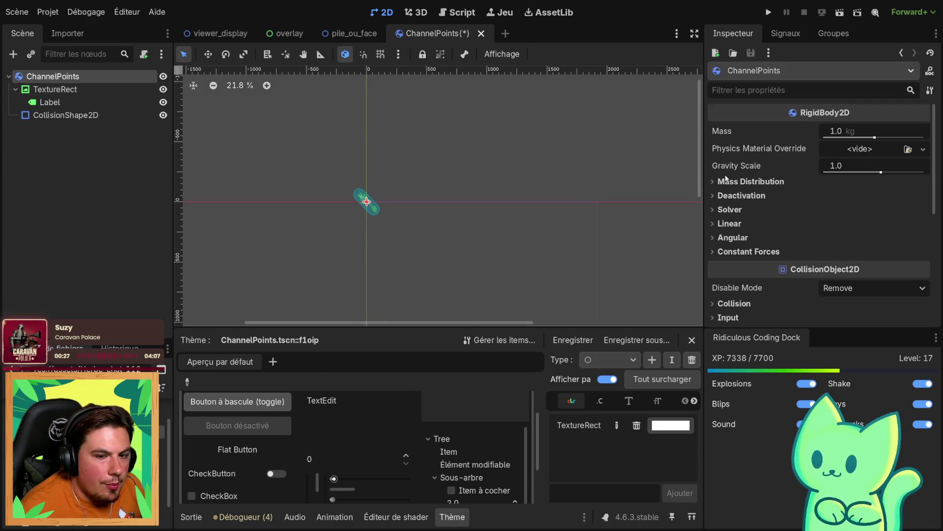
left_click(737, 196)
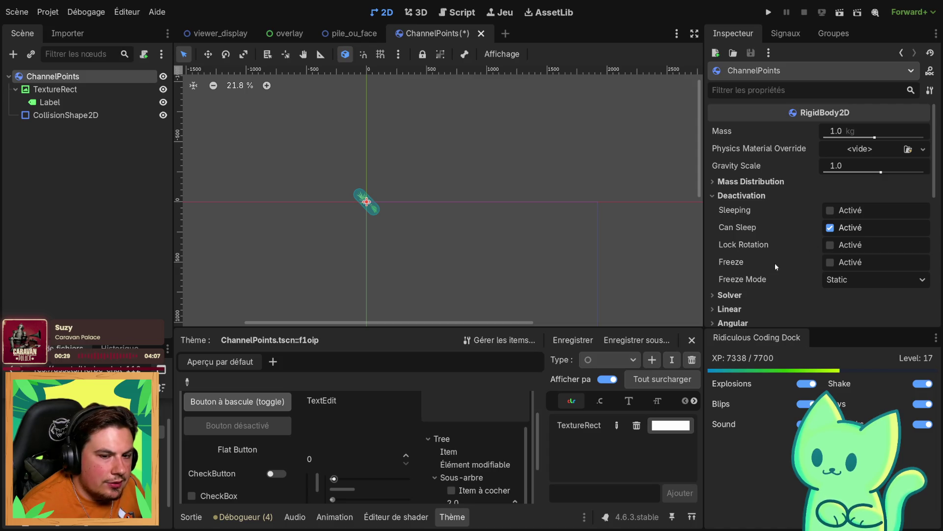
left_click(831, 245)
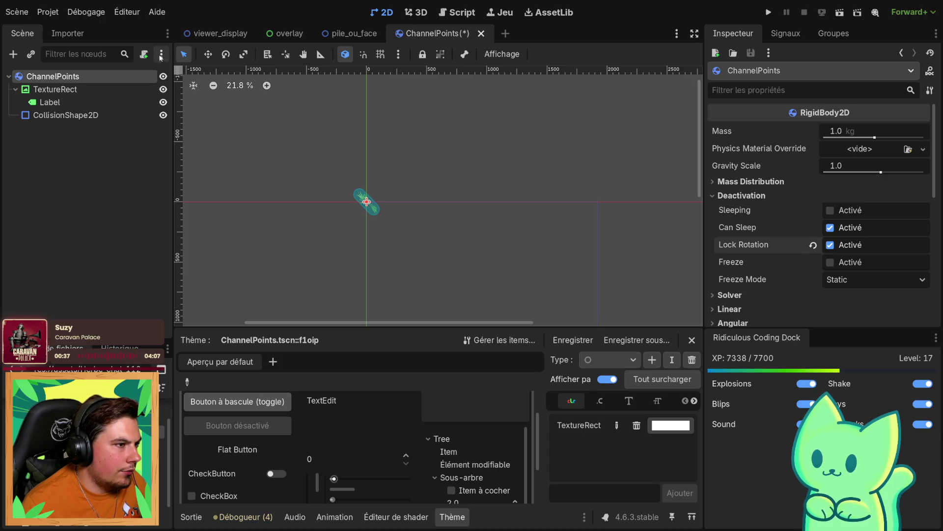
Attach a new channel_points.gd script to the ChannelPoints node and save
left_click(144, 54)
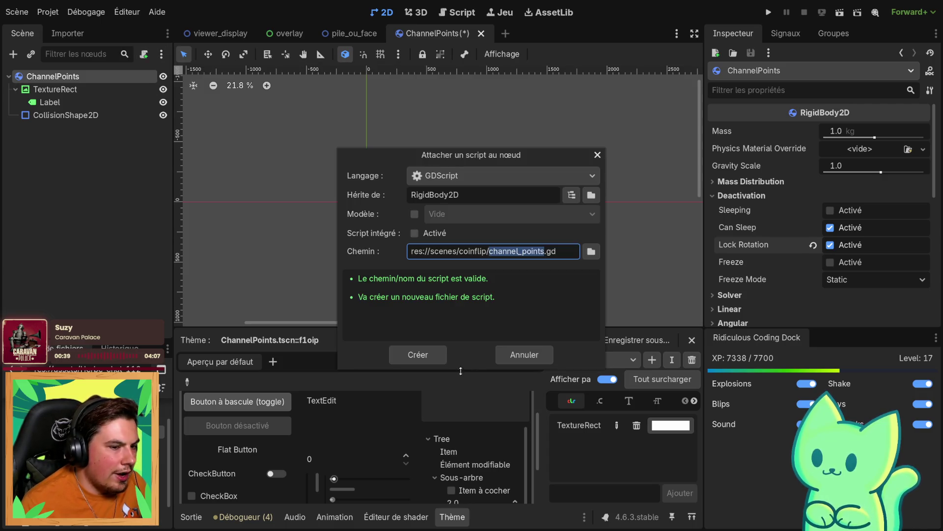
left_click(411, 361)
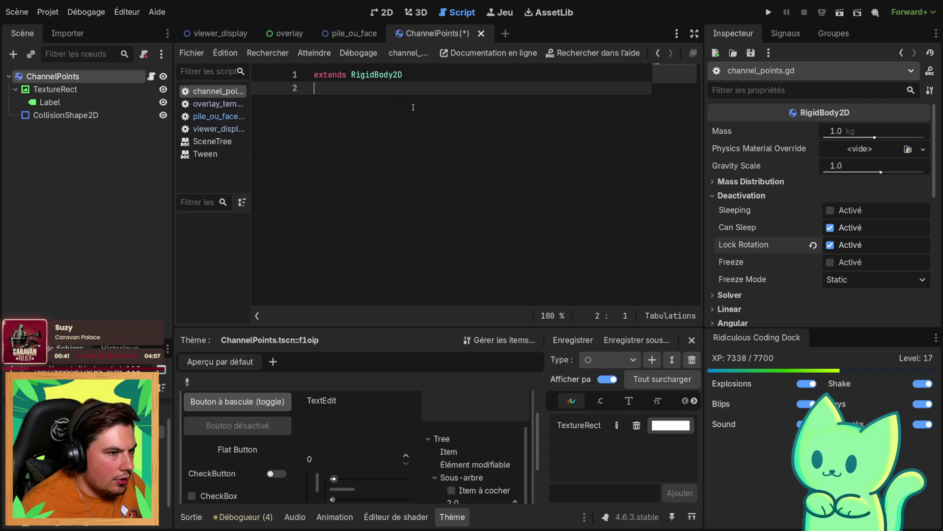
key("Return")
key("ctrl+s")
Copy populate_data from viewer_display.gd and paste it into channel_points.gd
left_click(212, 33)
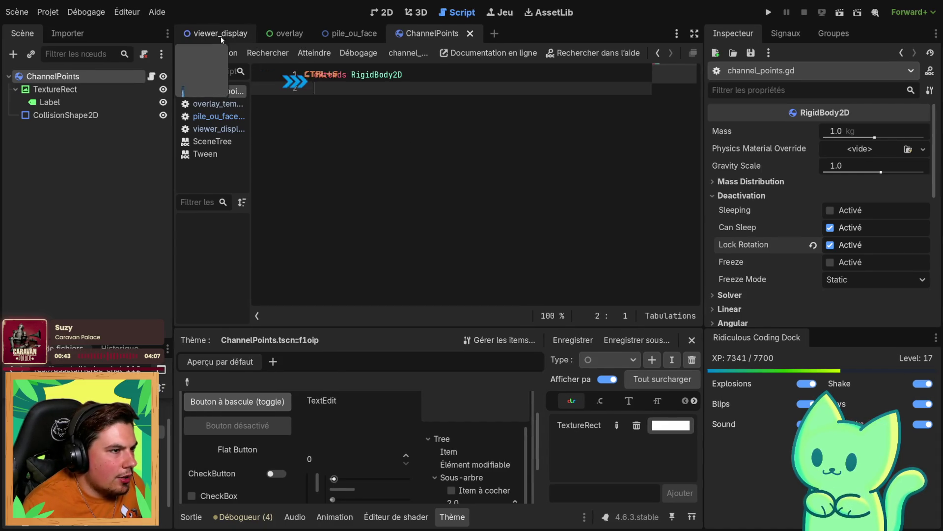
left_click(151, 76)
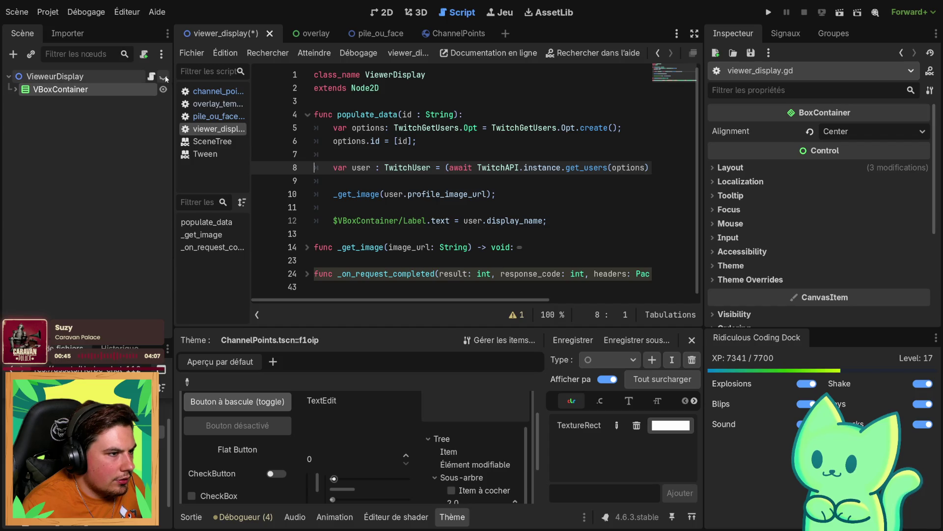
mouse_move(314, 115)
left_mouse_down()
mouse_move(496, 209)
mouse_move(558, 221)
left_mouse_up()
key("ctrl+c")
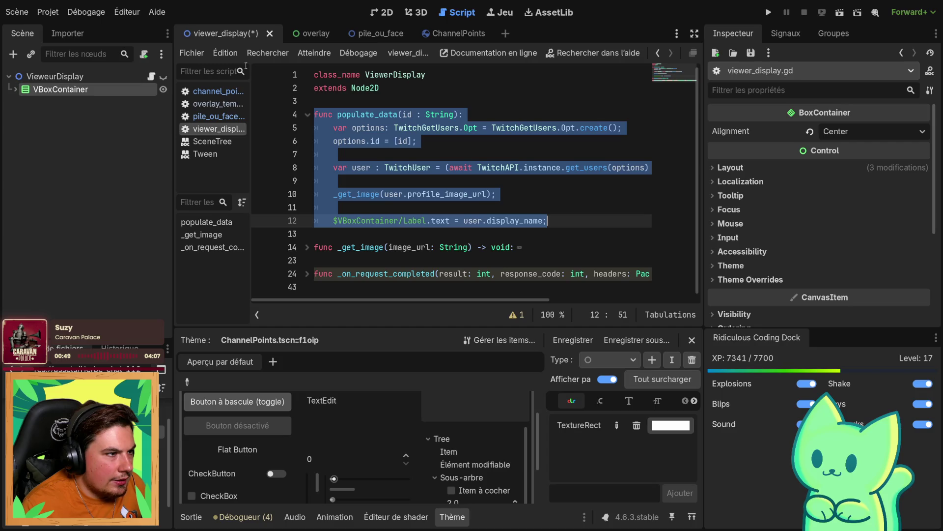
left_click(467, 34)
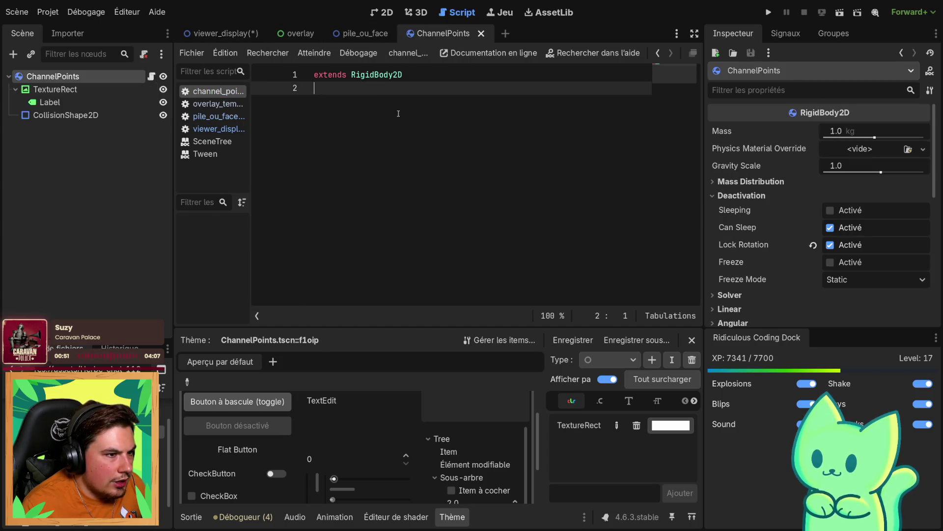
key("Return")
key("ctrl+v")
key("ctrl+s")
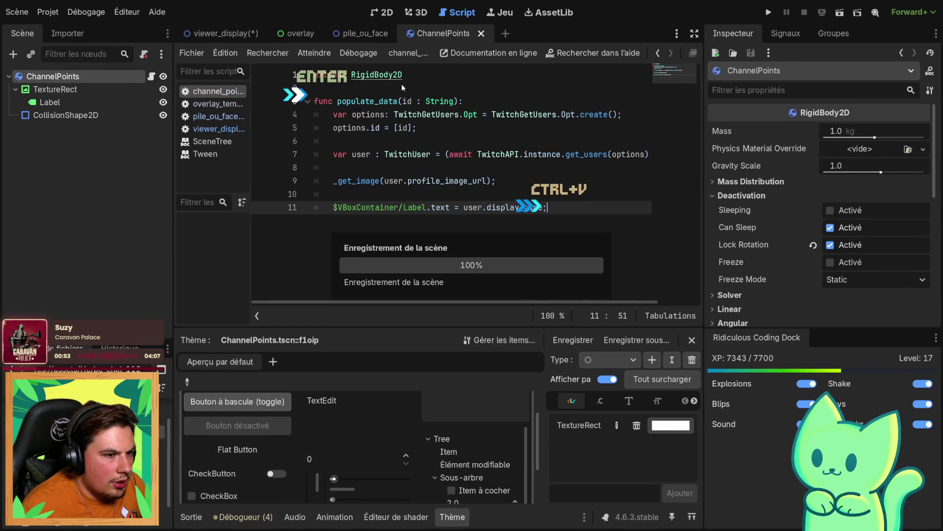
Change the parameter to amount: int and delete the Twitch user lookup lines
left_click_drag(454, 100, 405, 101)
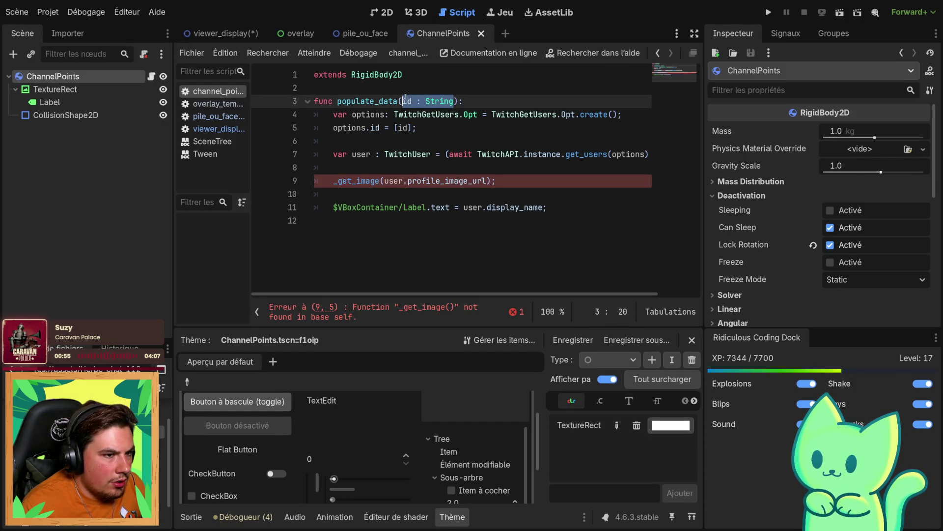
type("amou")
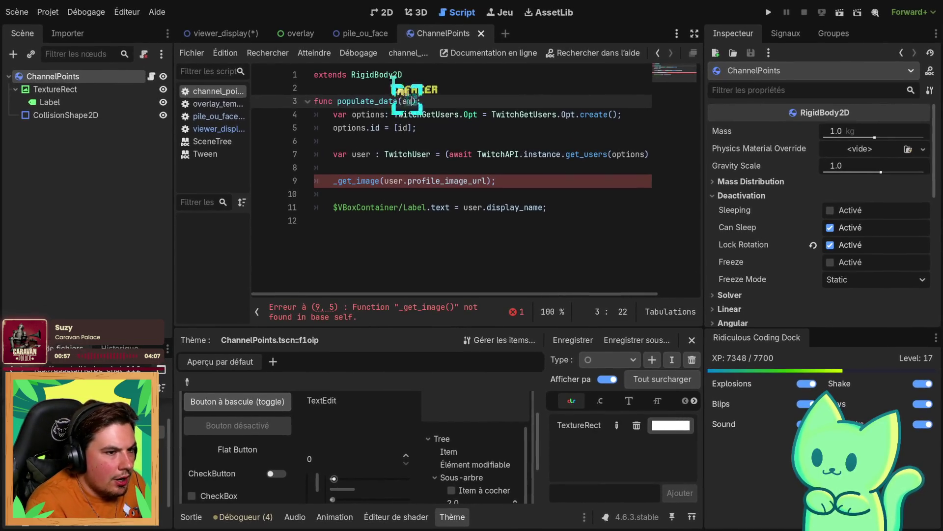
type("nt: int")
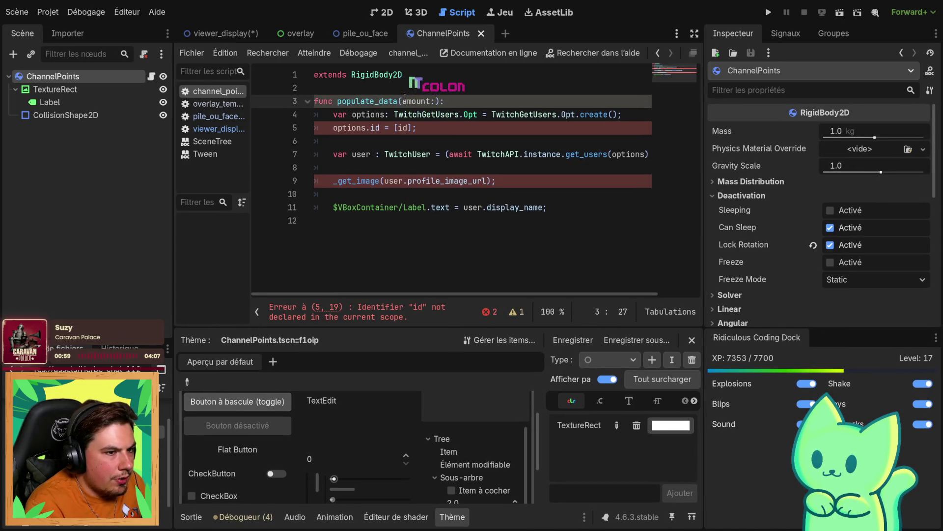
key("ctrl+s")
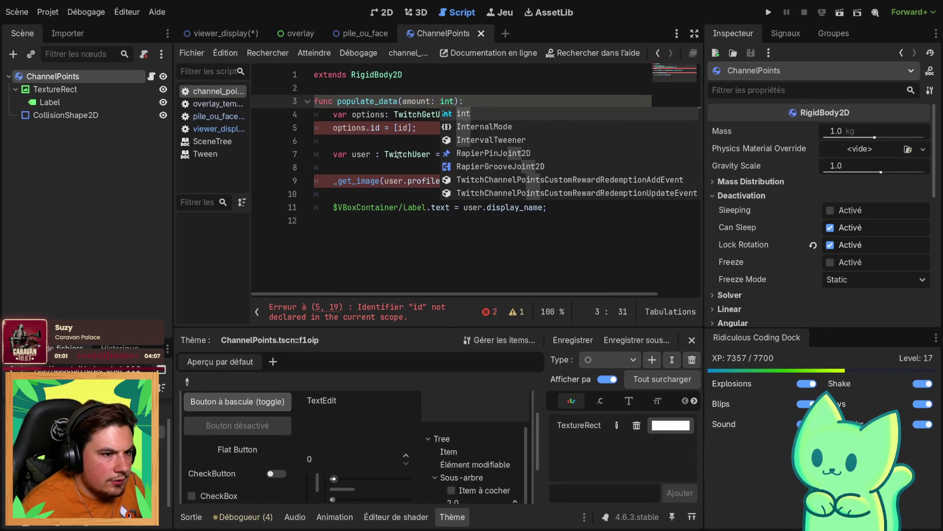
left_click_drag(418, 128, 263, 112)
left_click(536, 168)
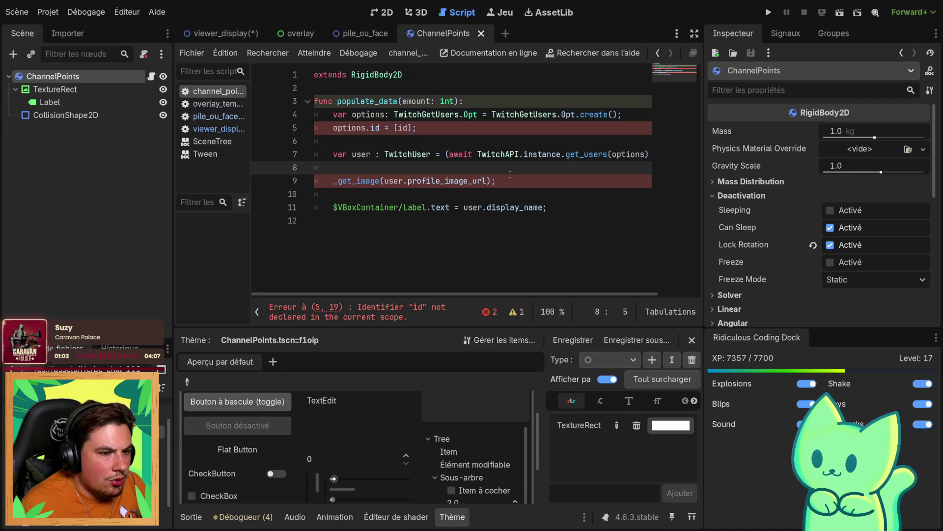
mouse_move(511, 176)
left_mouse_down()
mouse_move(373, 153)
mouse_move(317, 114)
left_mouse_up()
key("BackSpace")
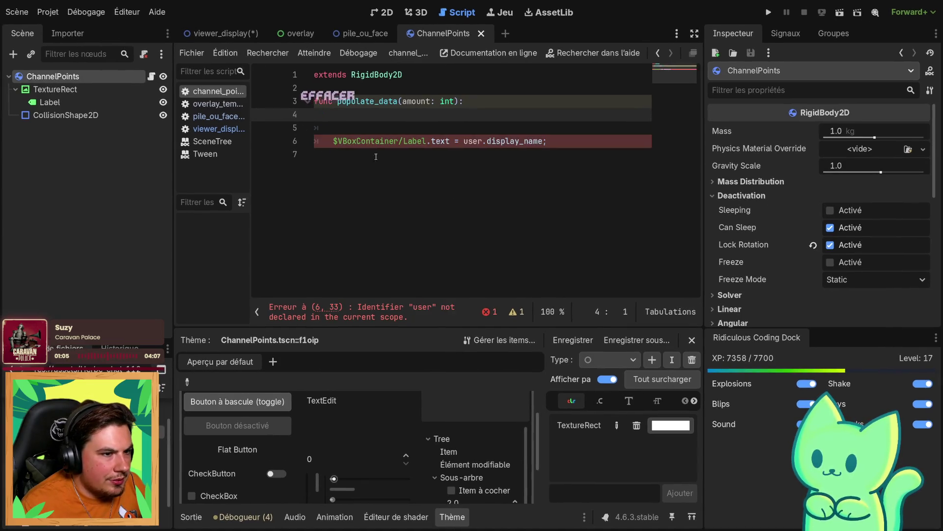
key("BackSpace")
Make the function set $TextureRect/Label.text = str(amount) and save
double_click(349, 129)
type("Tex")
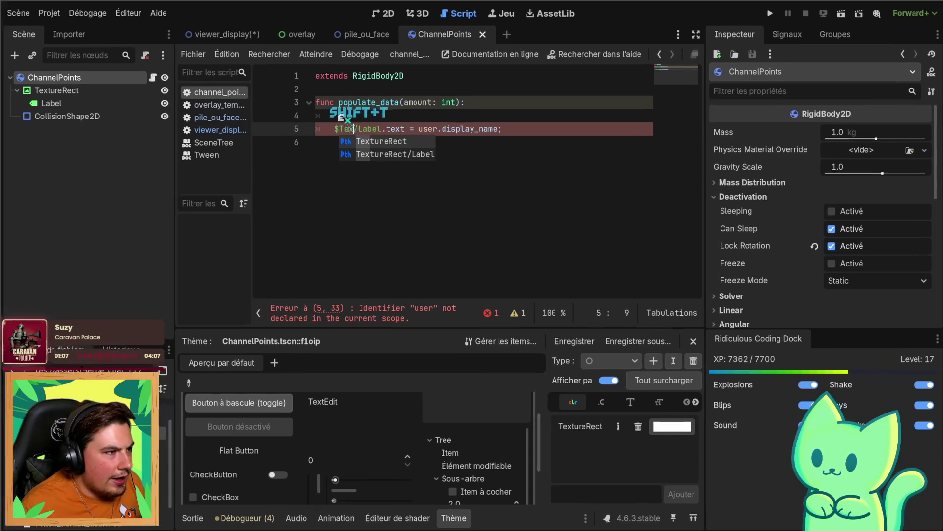
left_click(389, 153)
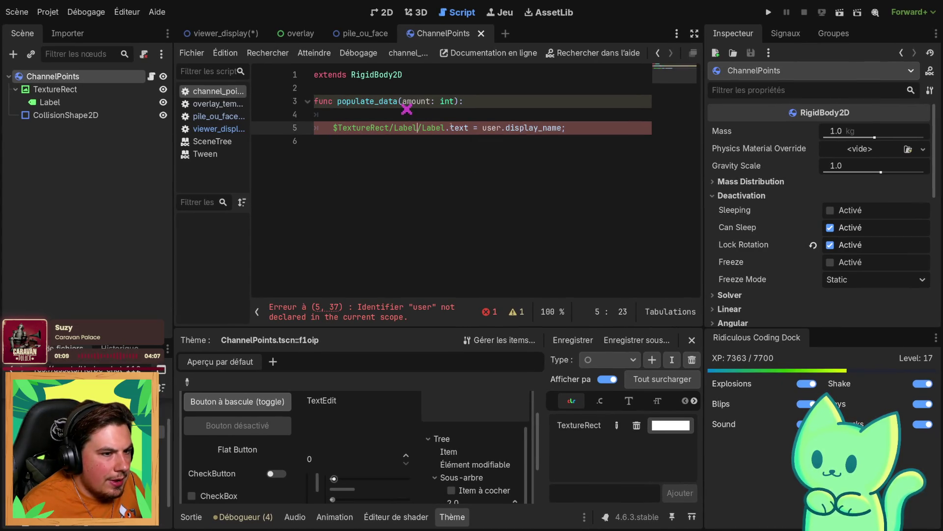
key("Delete")
key("Delete")
key("Delete")
left_click_drag(454, 128, 558, 130)
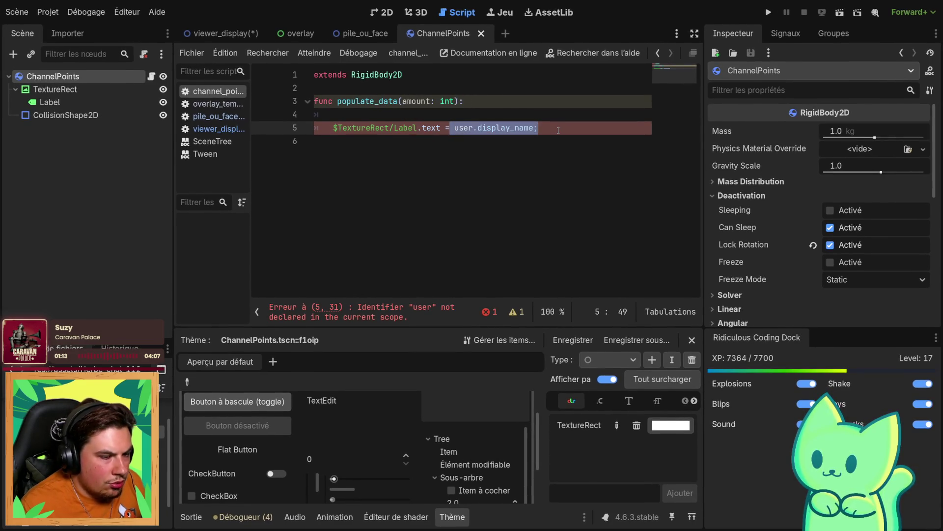
type("str(am")
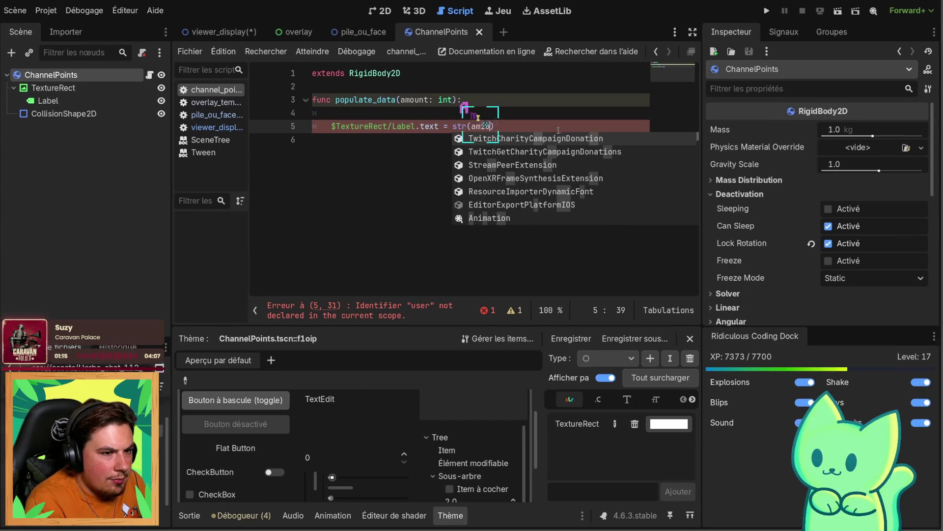
key("Tab")
key("ctrl+s")
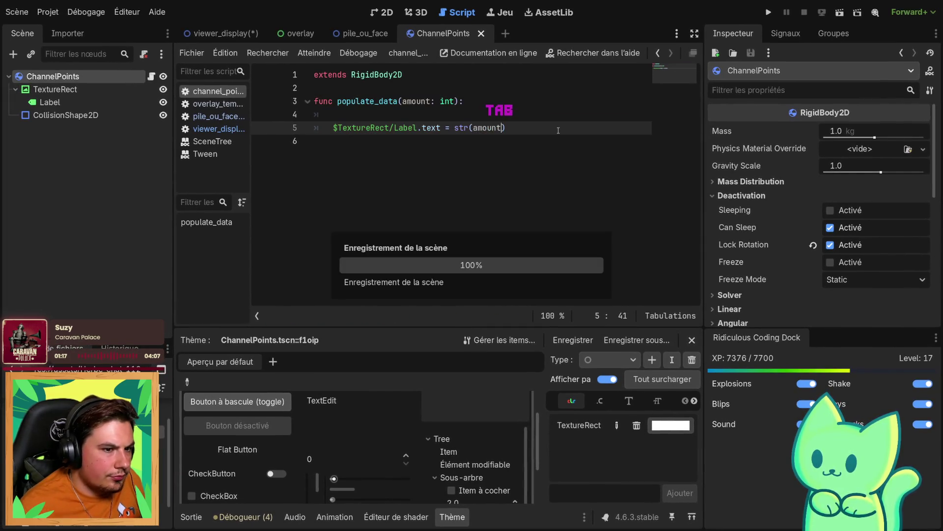
left_click(426, 173)
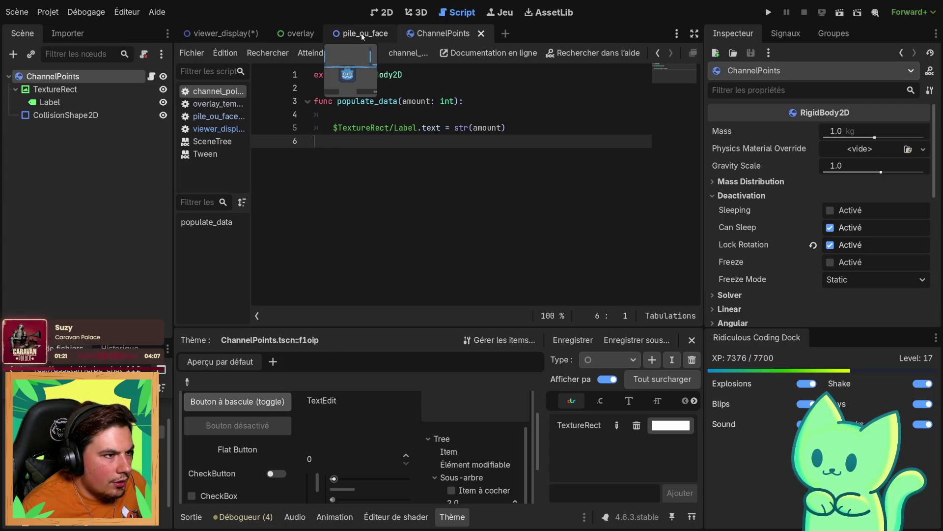
Save viewer_display, then add an amount: int parameter to playing_bet_animation in pile_ou_face.gd
left_click(221, 33)
key("ctrl+s")
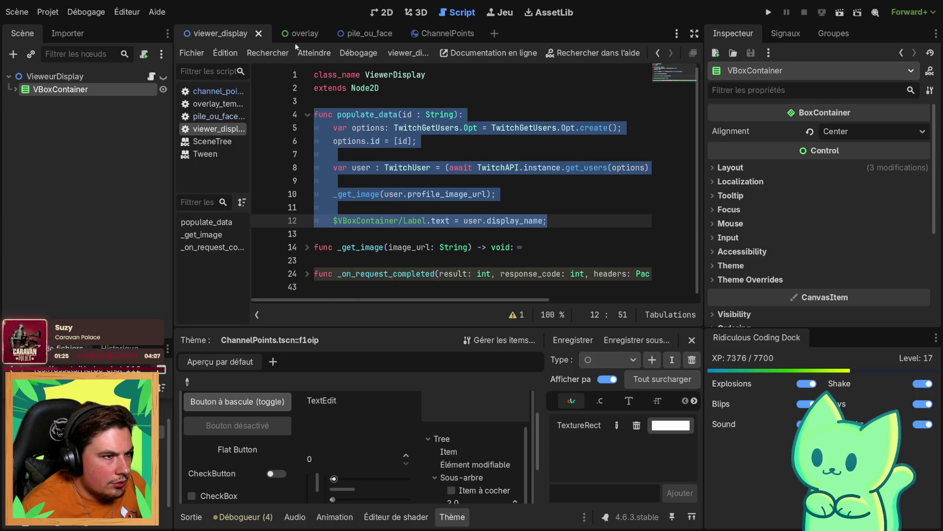
left_click(352, 35)
scroll(434, 126, "up", 1)
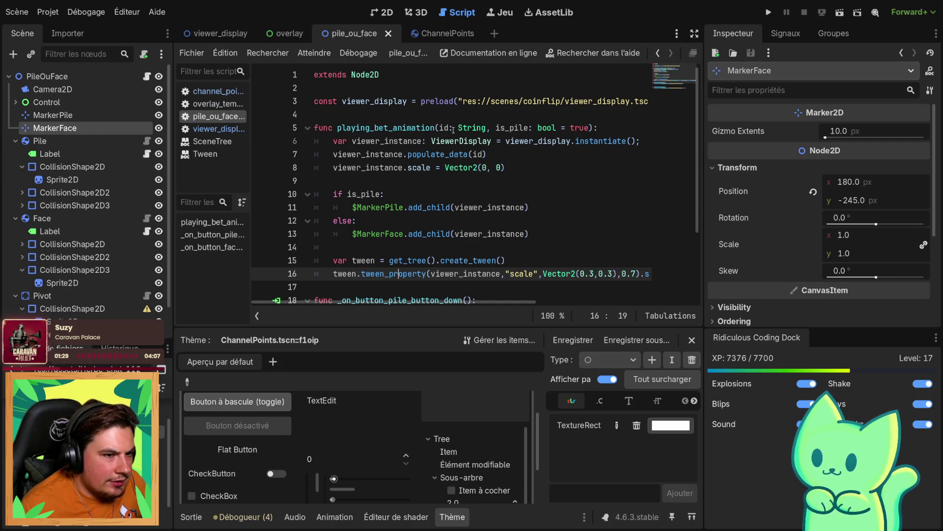
left_click(490, 127)
type("int amou")
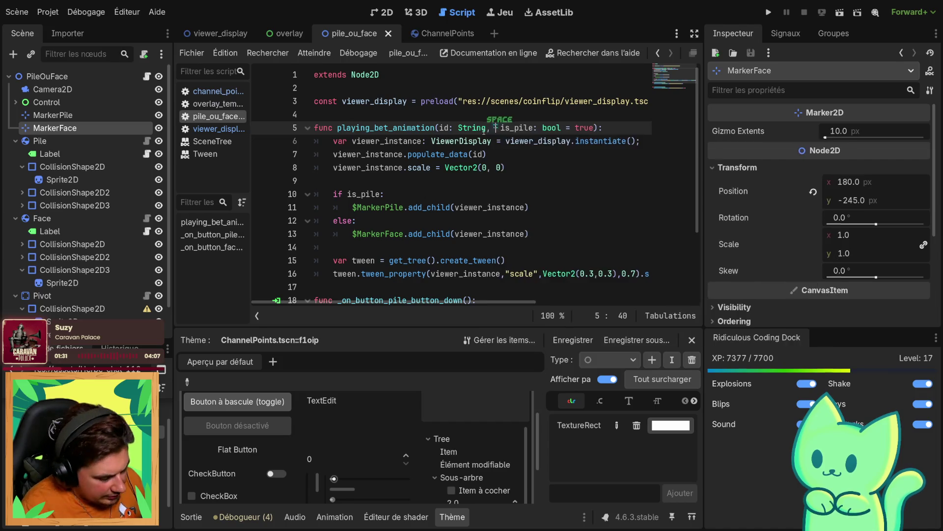
type("nt,")
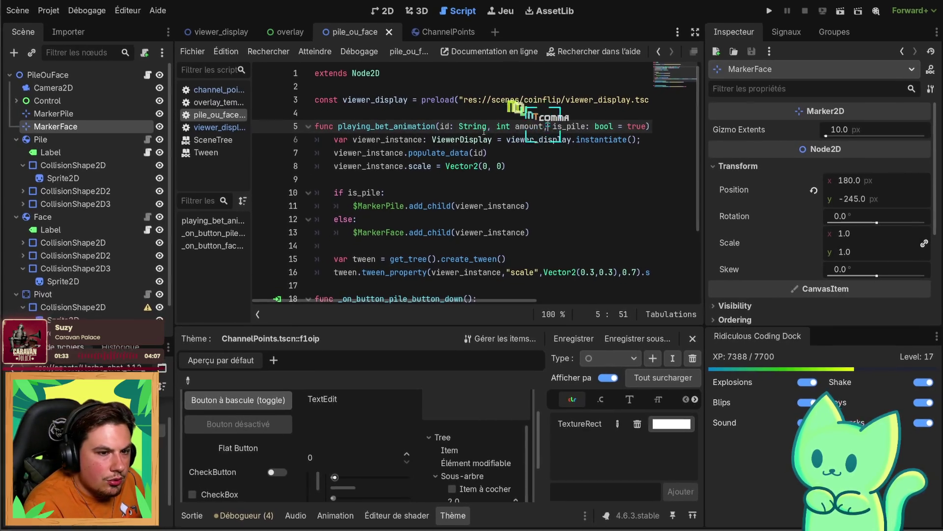
scroll(454, 196, "down", 3)
scroll(437, 219, "up", 3)
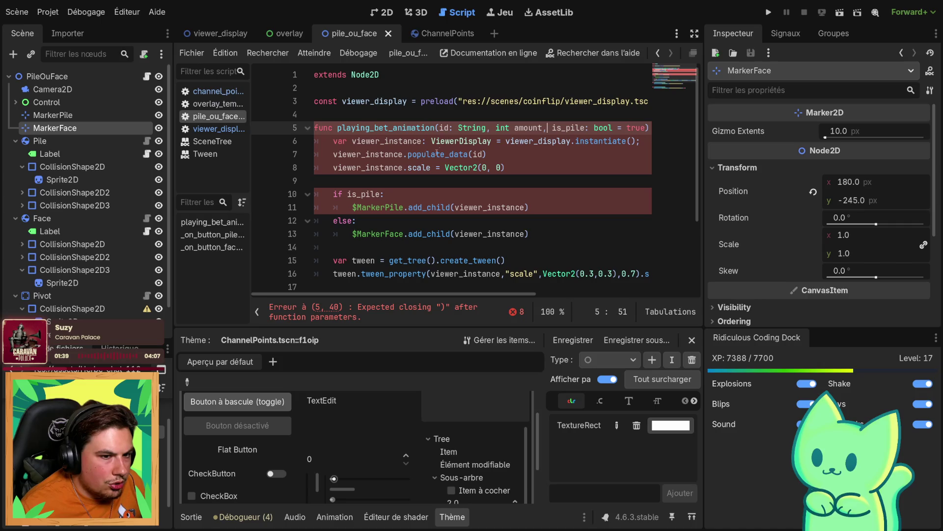
double_click(516, 128)
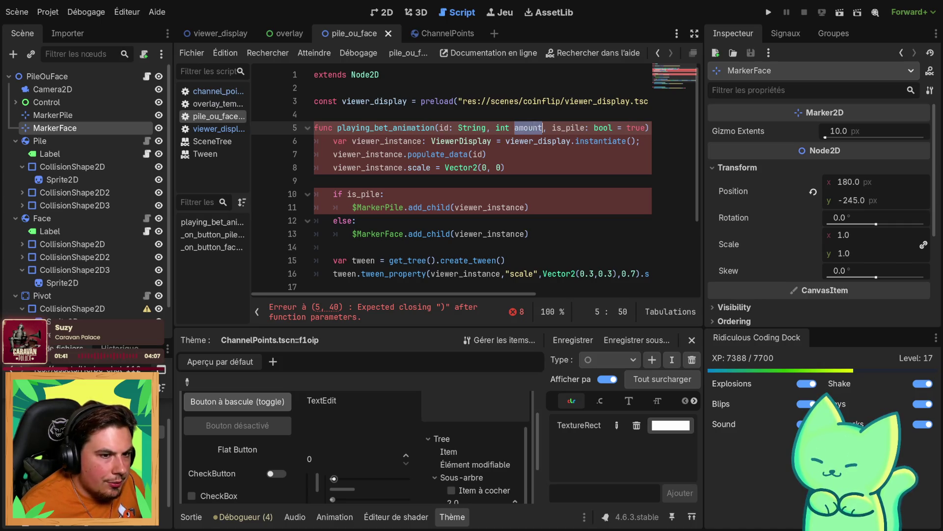
key("BackSpace")
key("BackSpace")
key("BackSpace")
type("amount")
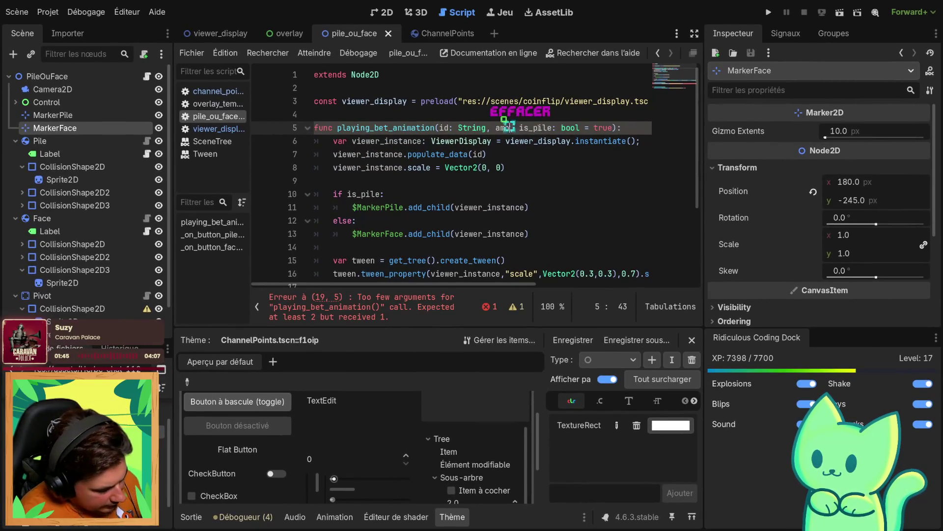
type(": int")
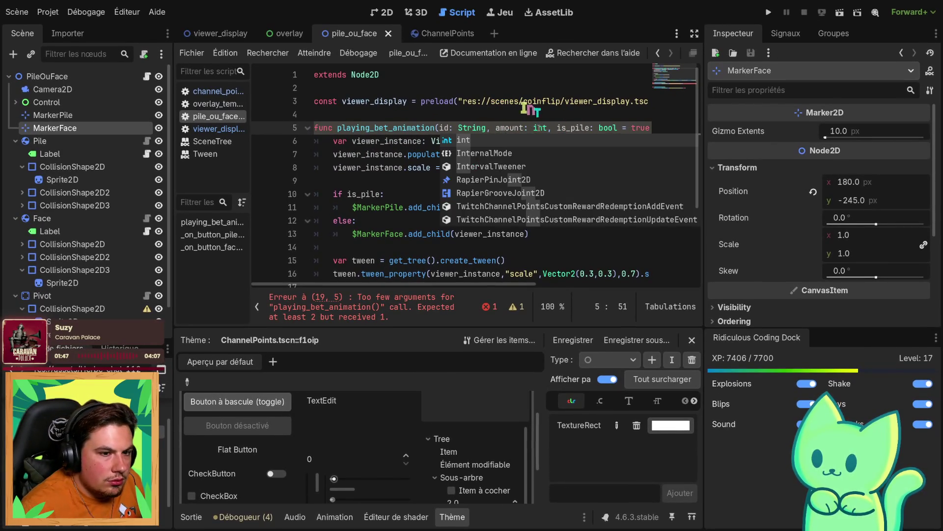
key("ctrl+s")
Pass 1 as the amount in both pile and face playing_bet_animation calls, and save
scroll(440, 229, "down", 3)
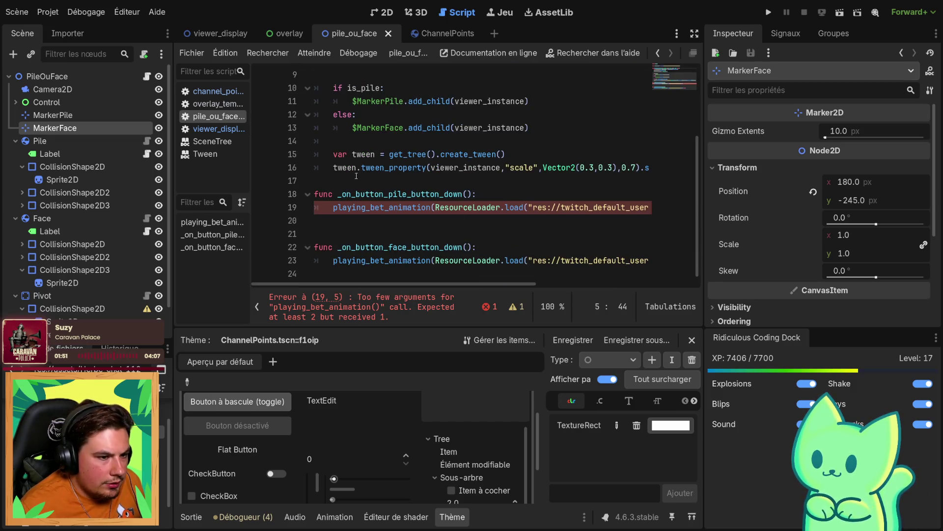
left_click(371, 219)
mouse_move(467, 284)
left_mouse_down()
mouse_move(588, 286)
mouse_move(412, 280)
left_mouse_up()
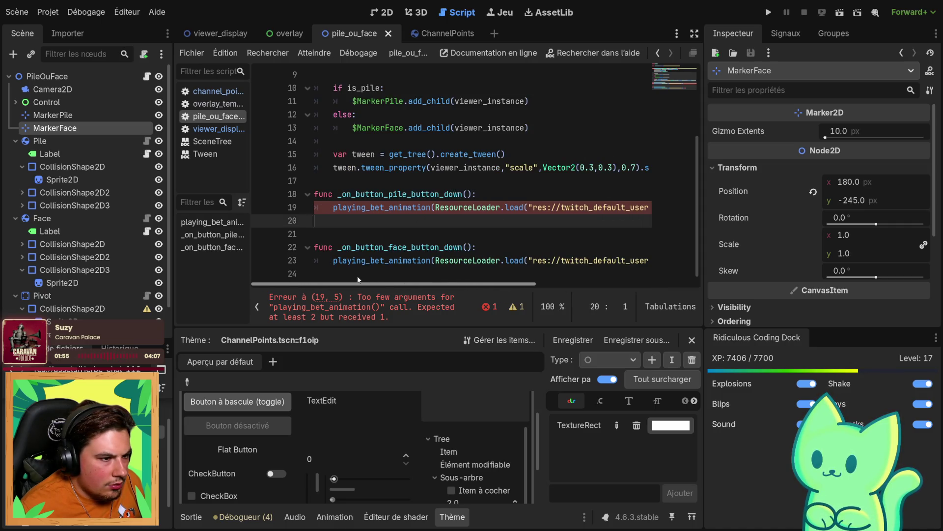
scroll(361, 274, "right", 5)
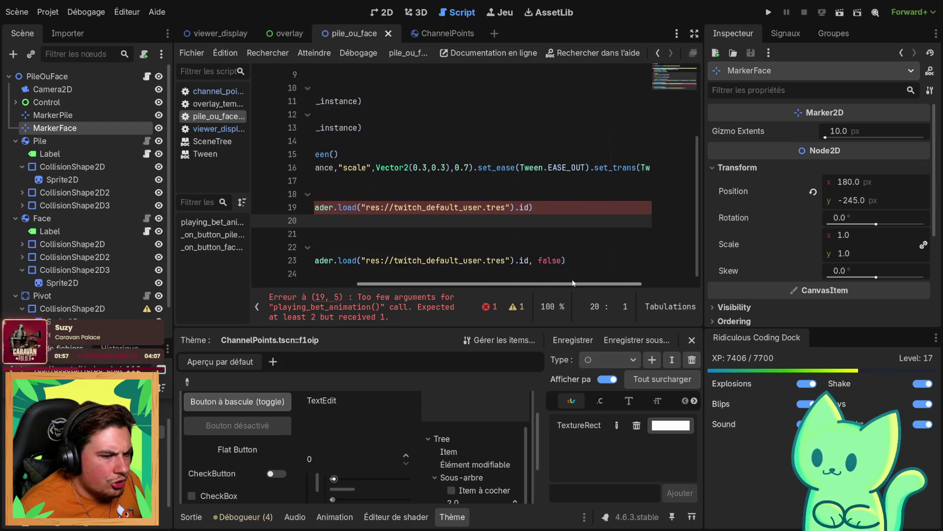
left_click(517, 209)
type(", 1")
left_click(518, 272)
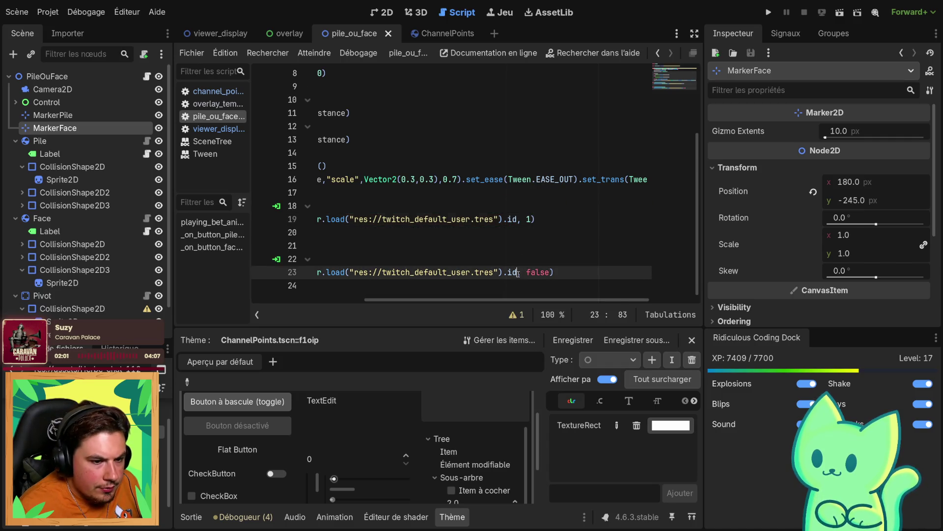
left_click(526, 272)
type("1,")
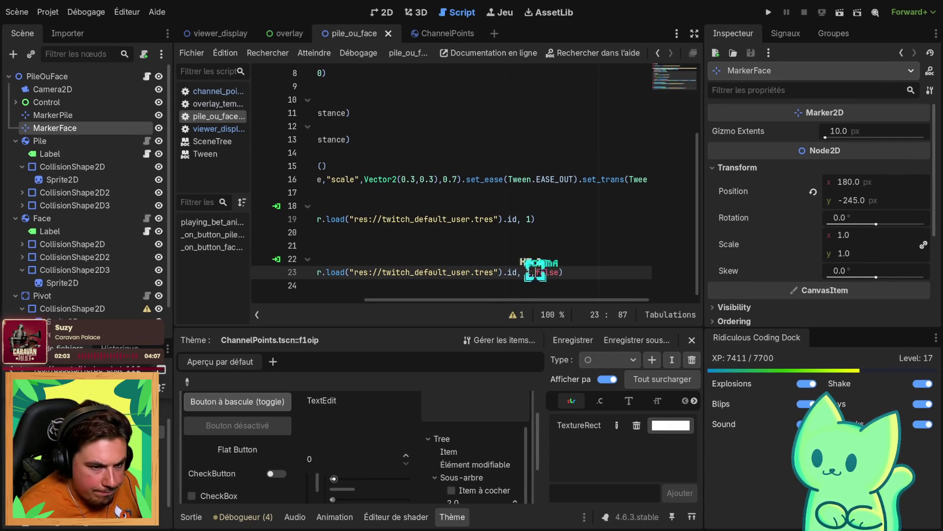
key("Up")
key("Up")
key("Up")
key("ctrl+s")
Start typing a new 'spa' function below playing_bet_animation
scroll(351, 244, "up", 5)
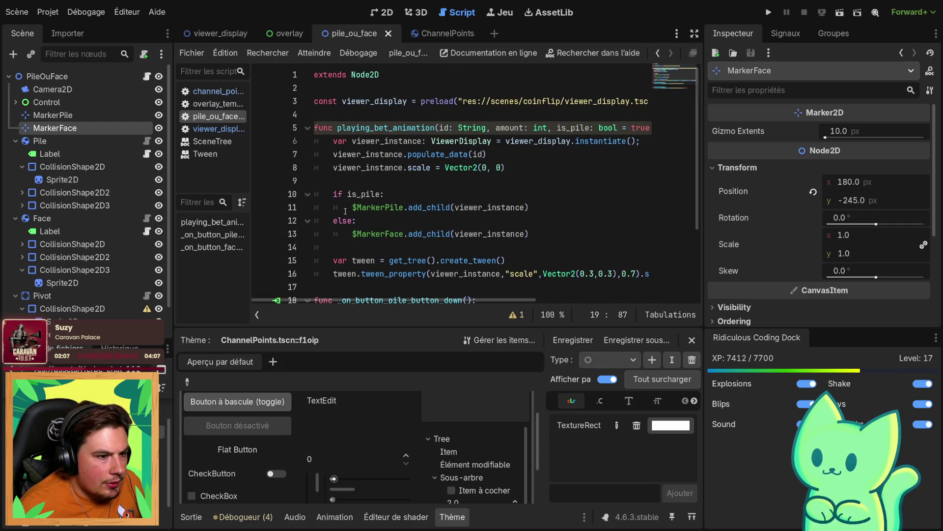
scroll(415, 247, "down", 1)
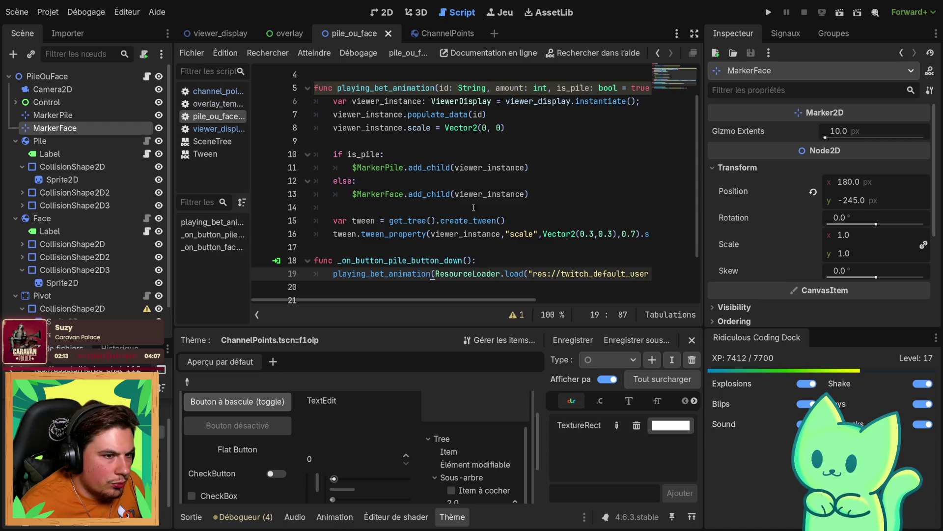
scroll(465, 229, "down", 2)
left_click(398, 192)
scroll(397, 187, "up", 3)
double_click(384, 130)
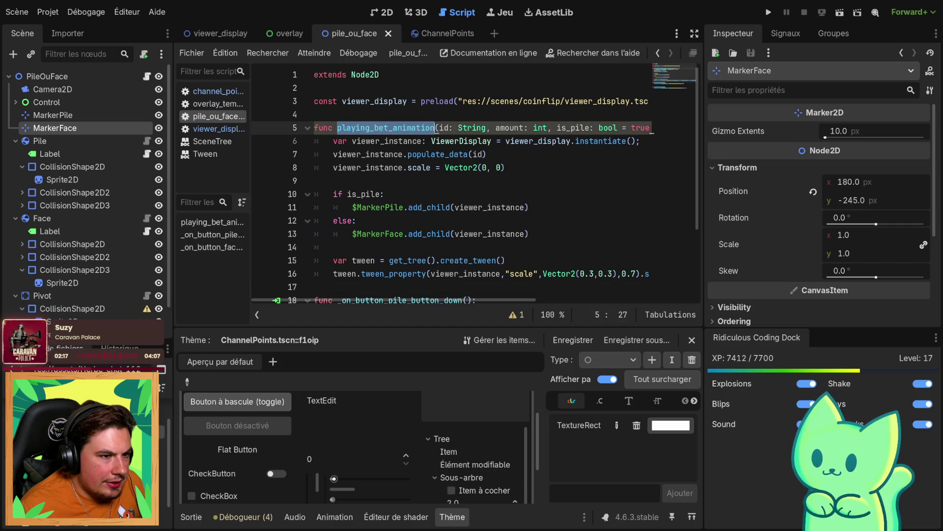
scroll(359, 258, "down", 2)
left_click(317, 205)
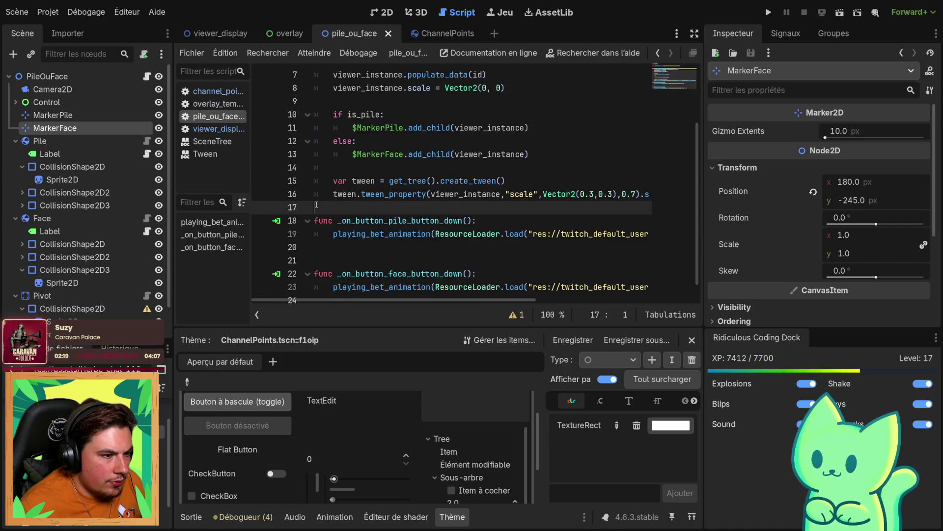
key("Return")
key("Return")
type("fu,")
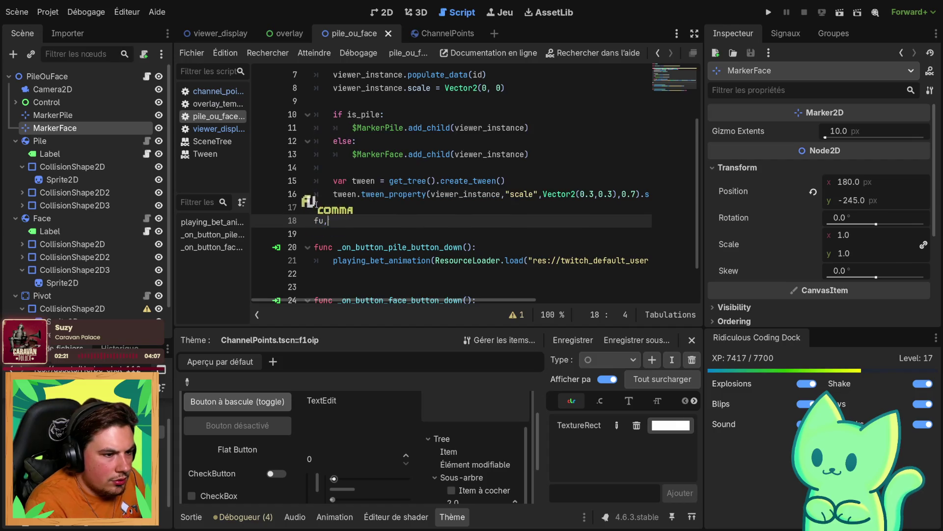
type("nc")
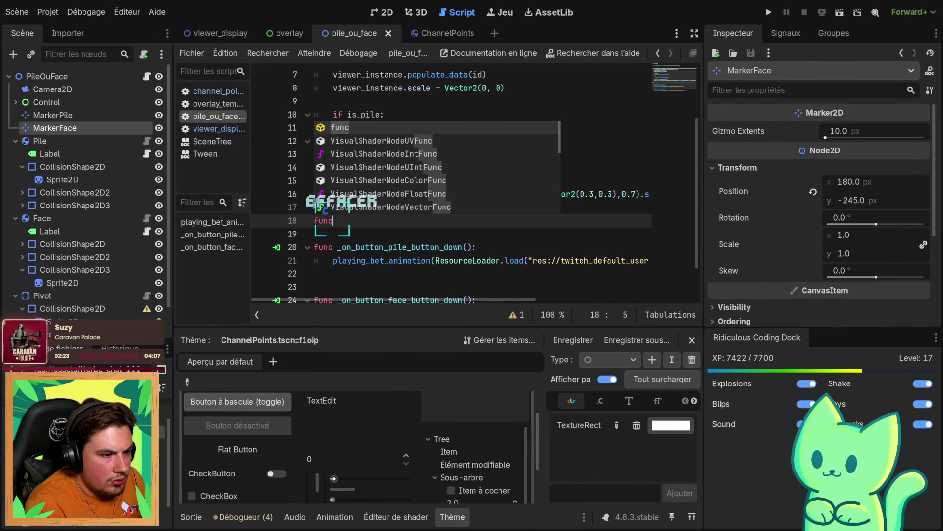
scroll(589, 167, "up", 2)
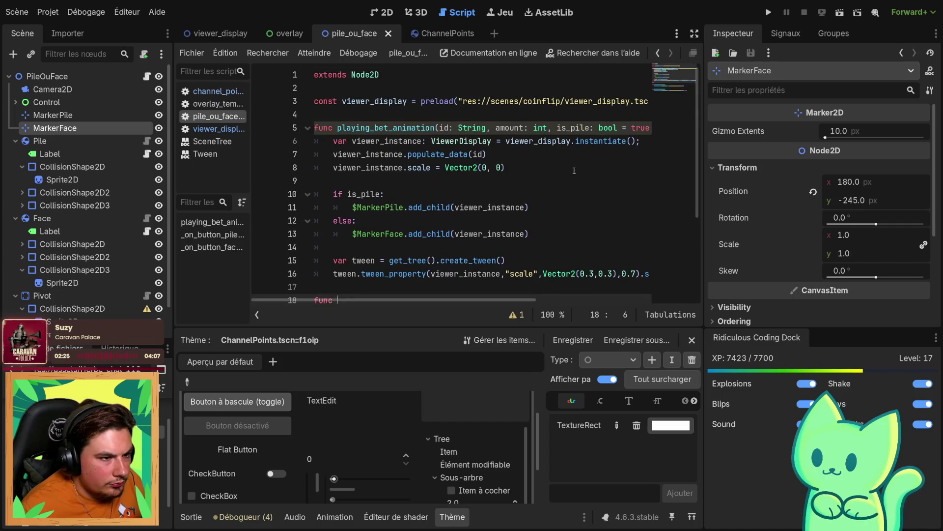
scroll(543, 176, "down", 3)
type("spa")
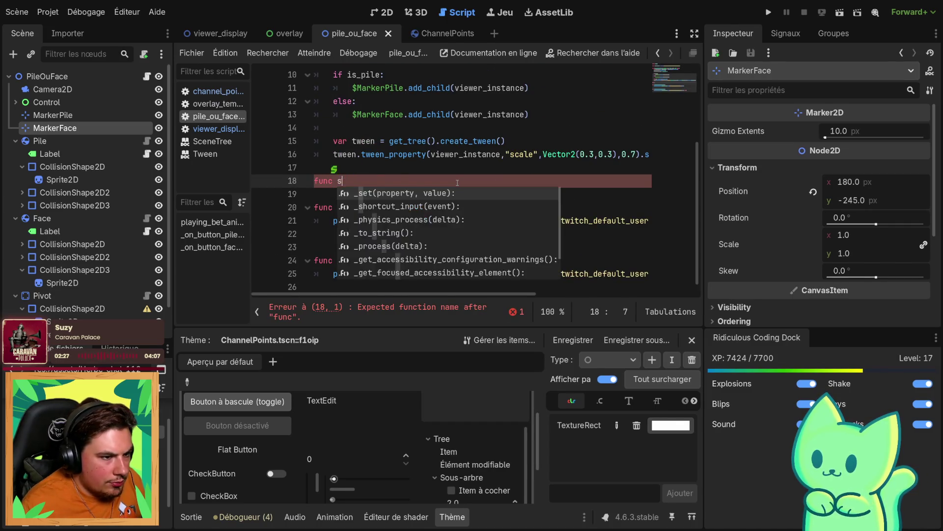
Undo the unfinished function lines and go to the overlay scene
key("ctrl+z")
key("ctrl+z")
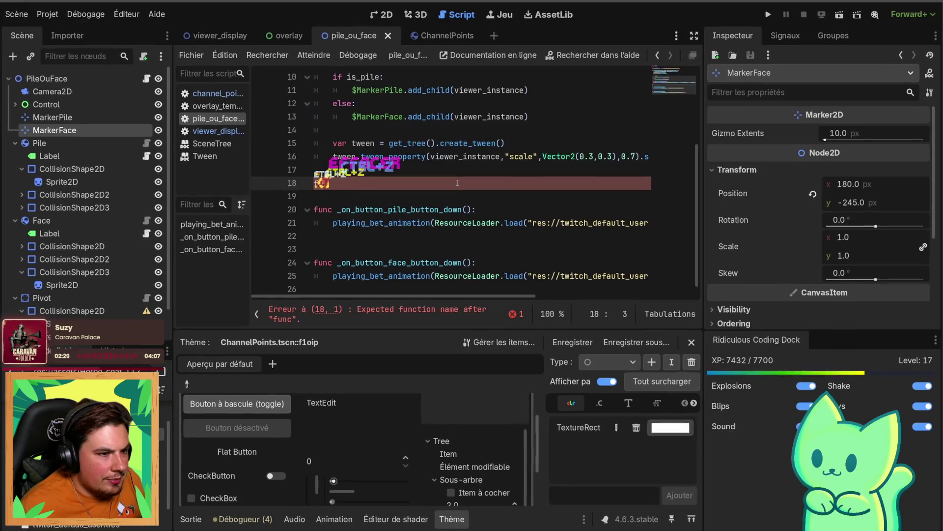
key("ctrl+z")
key("ctrl+z")
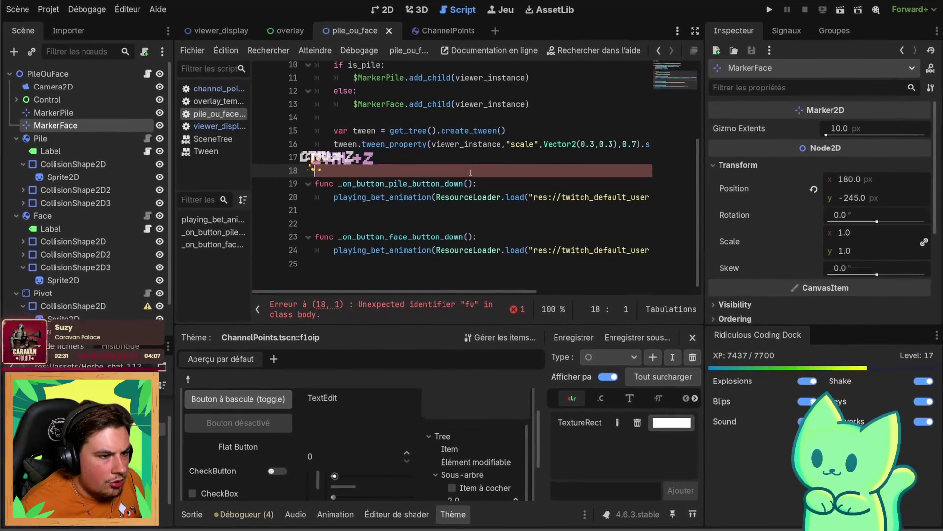
key("ctrl+z")
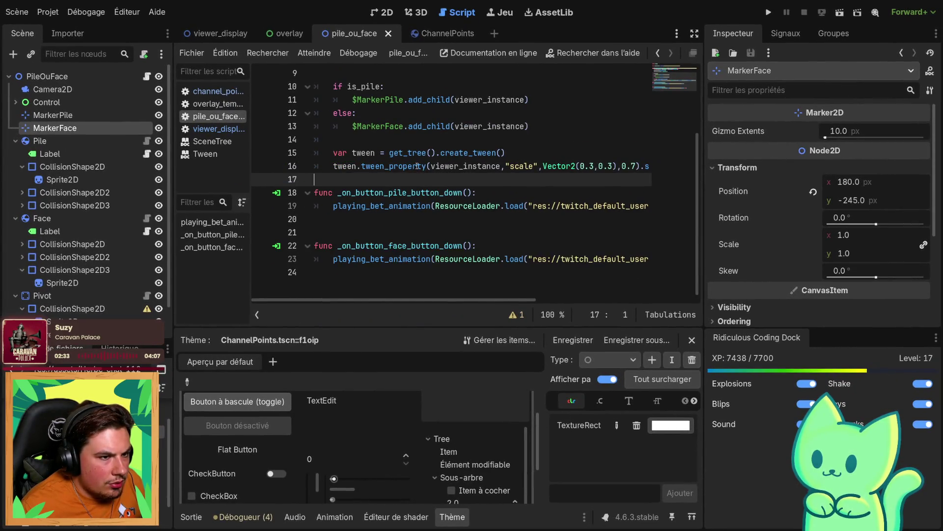
scroll(330, 111, "up", 3)
left_click(279, 39)
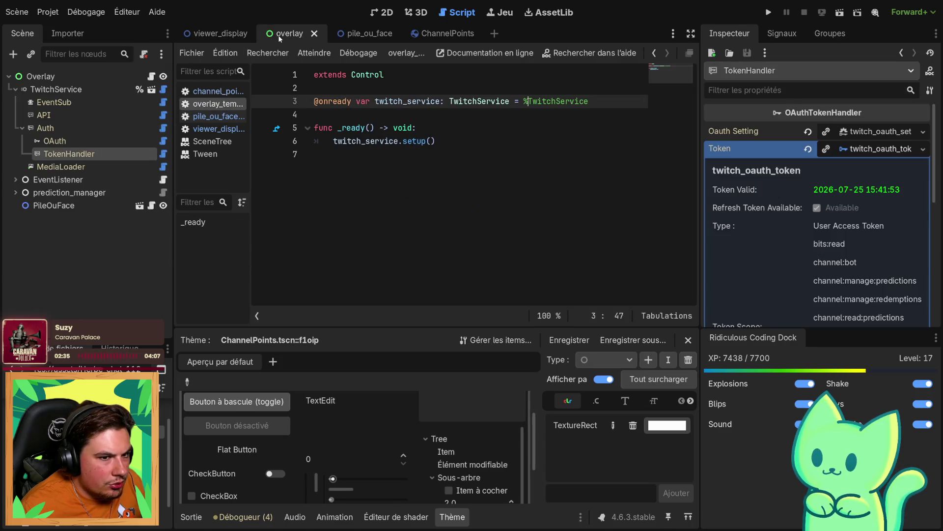
In viewer_display, add an empty spawn_channel_points(amount: int) function below line 12 and save
left_click(369, 34)
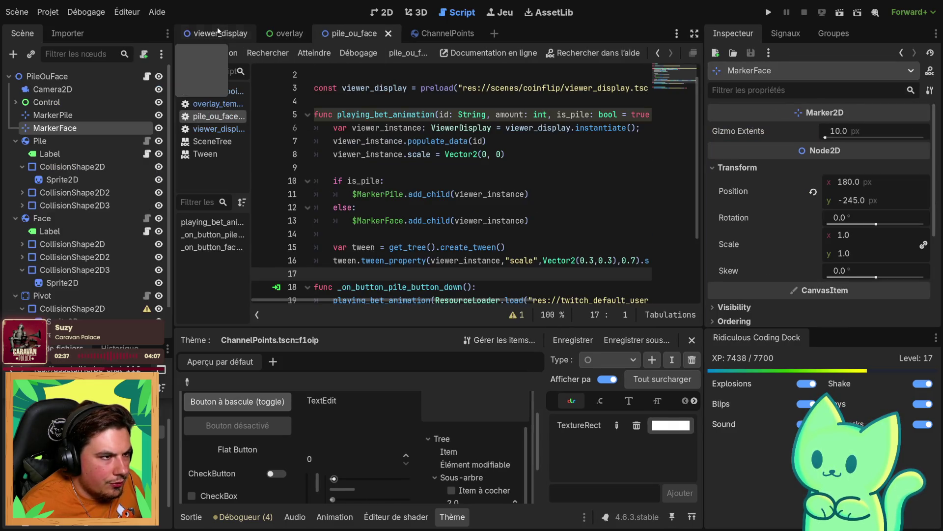
left_click(216, 33)
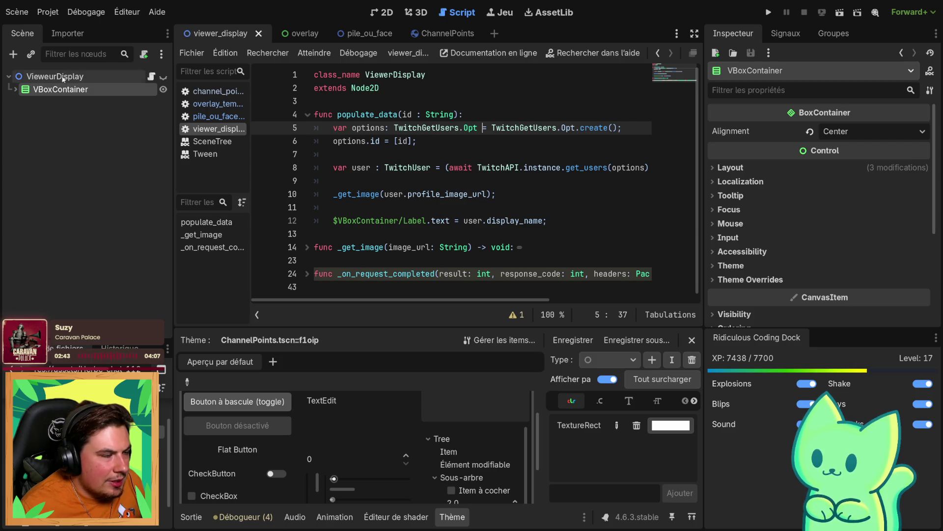
left_click(352, 102)
left_click(557, 224)
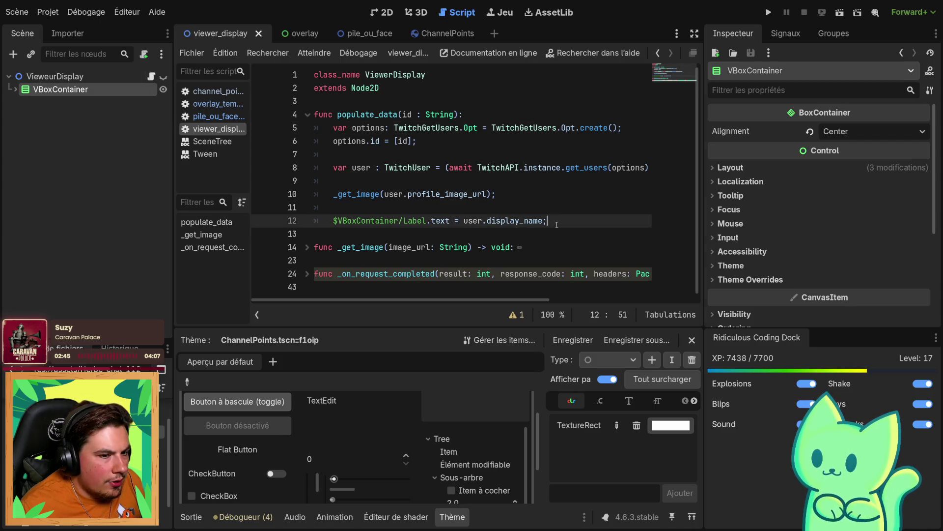
key("Return")
key("Return")
key("BackSpace")
type("func spawn_c")
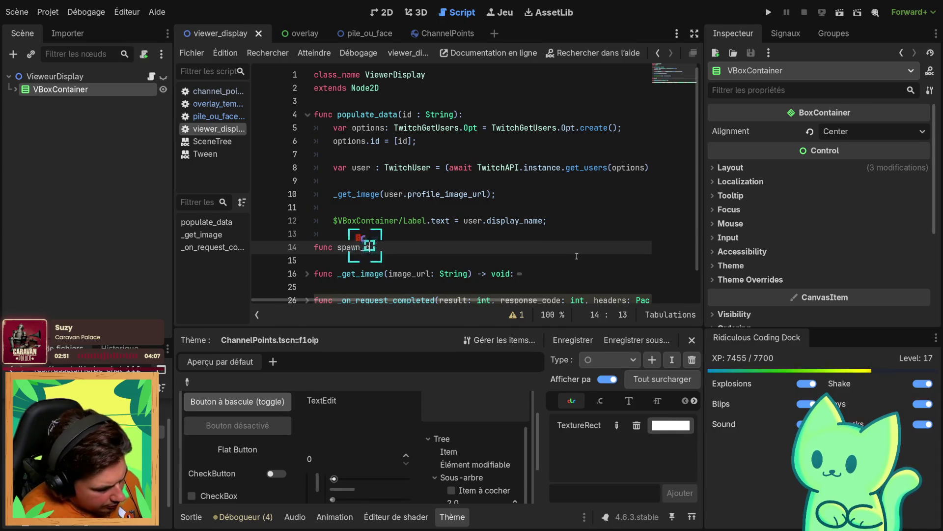
type("hannel_points(amount")
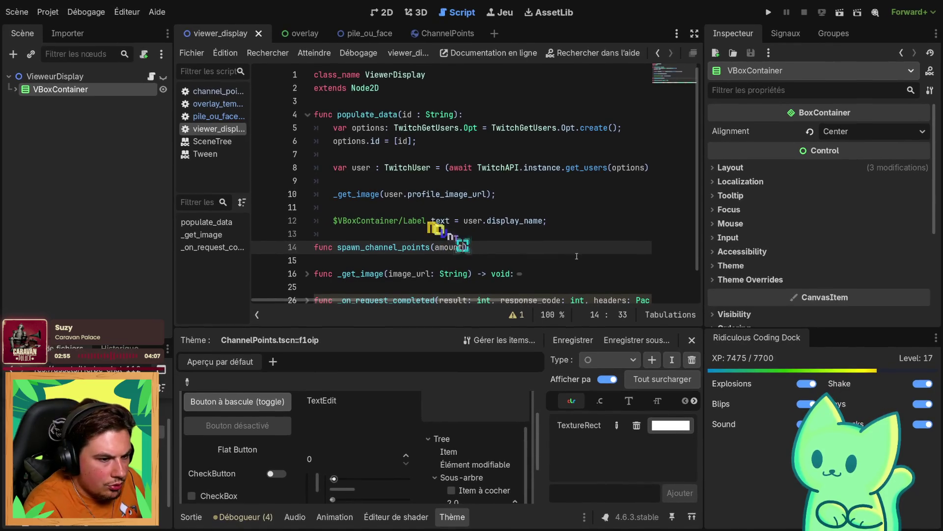
type(": int)")
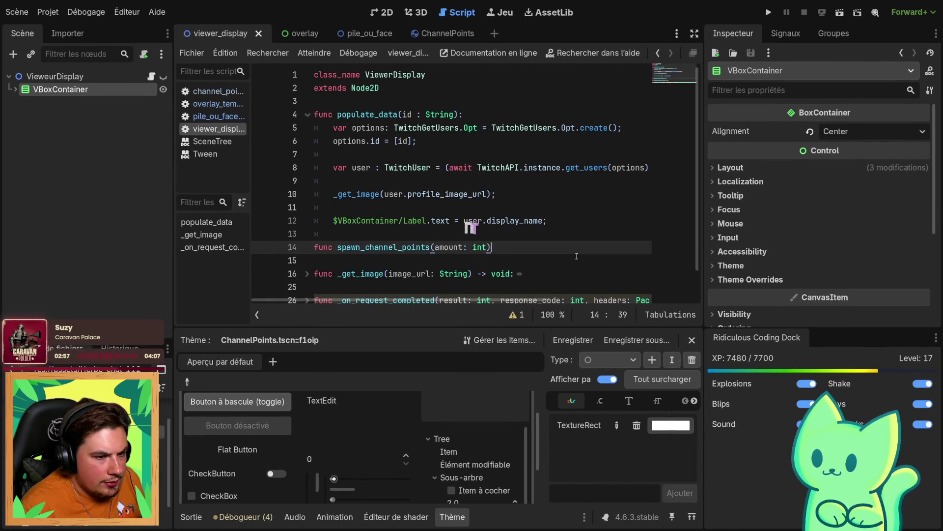
key("Return")
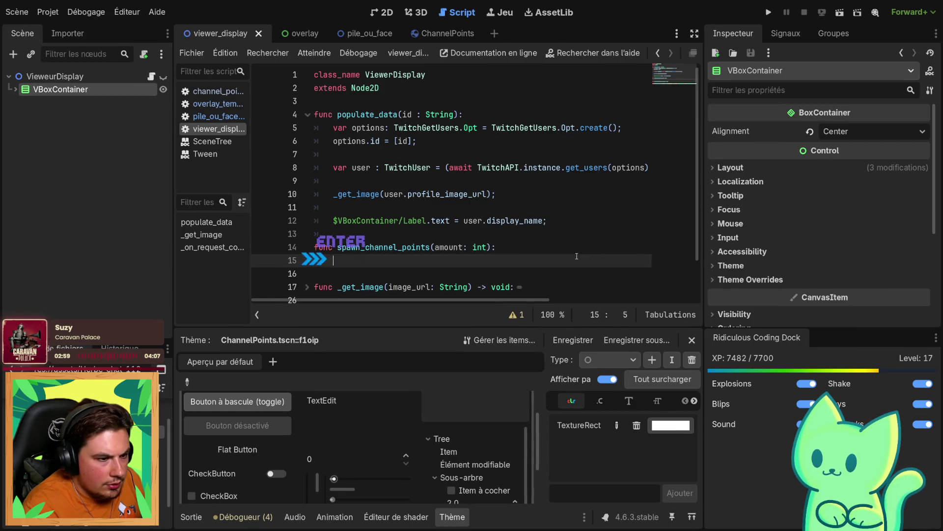
key("ctrl+s")
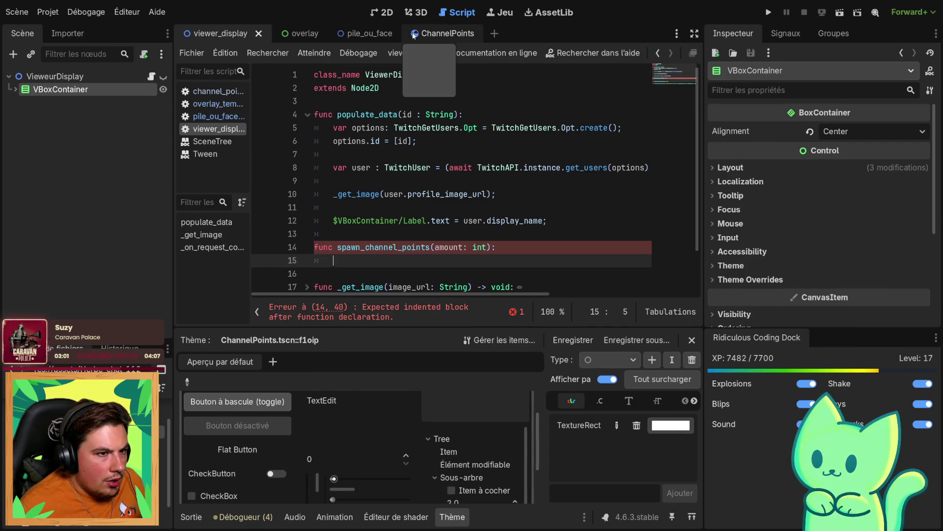
Copy the viewer_display preload constant from pile_ou_face and paste it onto line 4 of viewer_display
left_click(442, 33)
left_click(354, 33)
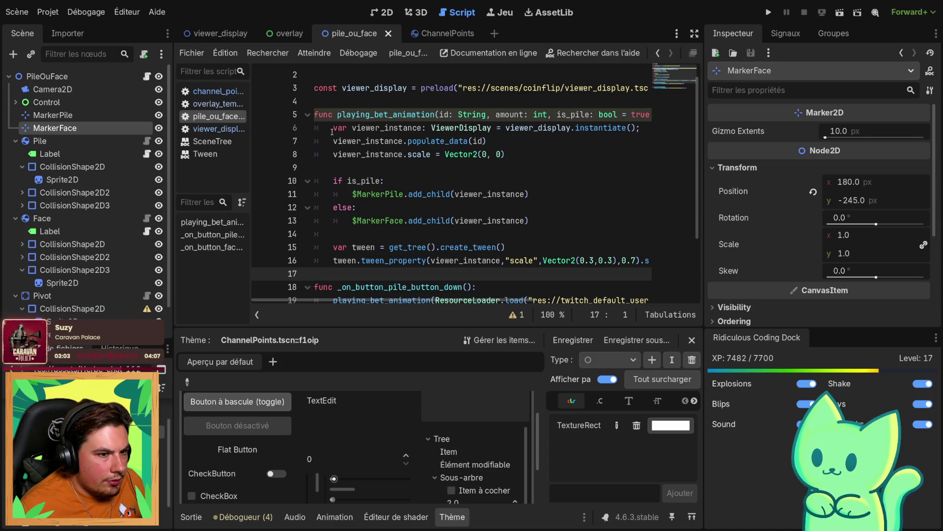
mouse_move(331, 127)
left_mouse_down()
mouse_move(487, 141)
mouse_move(435, 154)
left_mouse_up()
left_click_drag(317, 114, 328, 106)
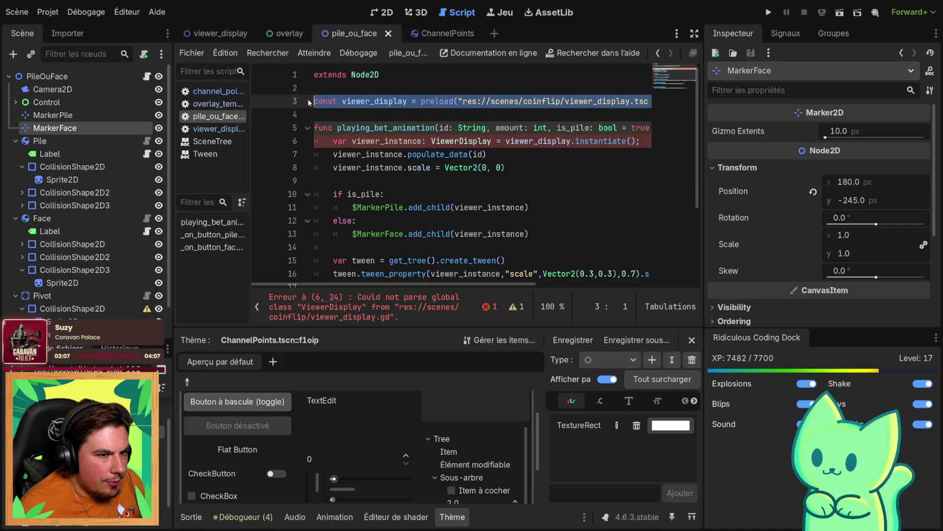
left_click(290, 33)
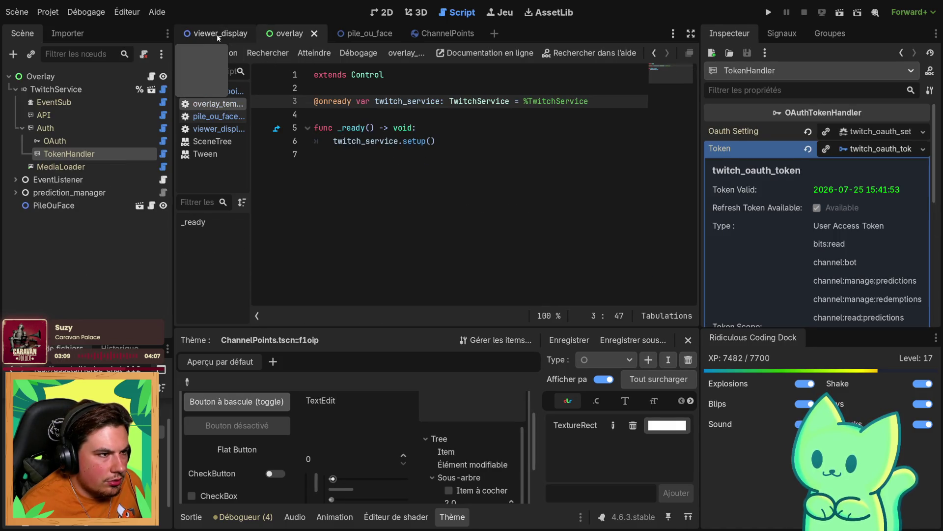
left_click(216, 33)
left_click(343, 100)
key("Return")
key("Return")
key("ctrl+v")
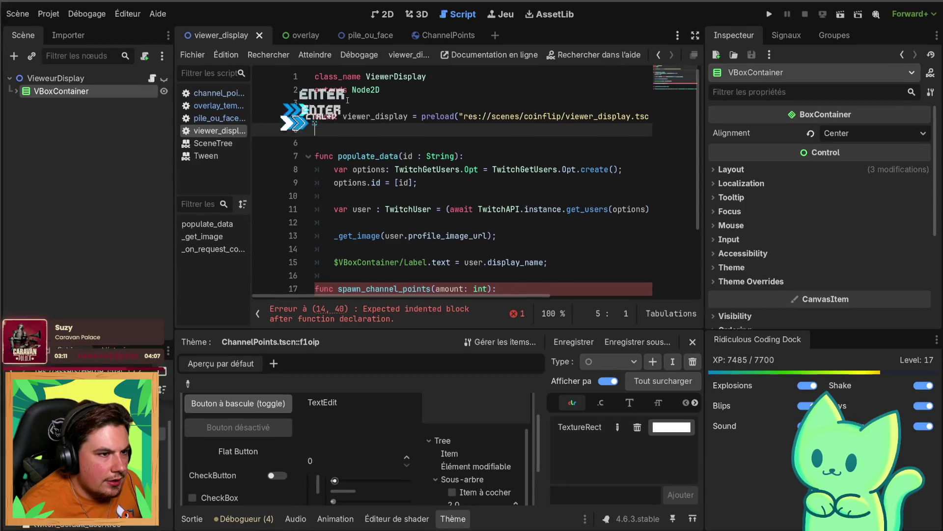
key("BackSpace")
Point the pasted preload path at the channel_points scene file and save
left_click(571, 114)
double_click(571, 114)
type("chann")
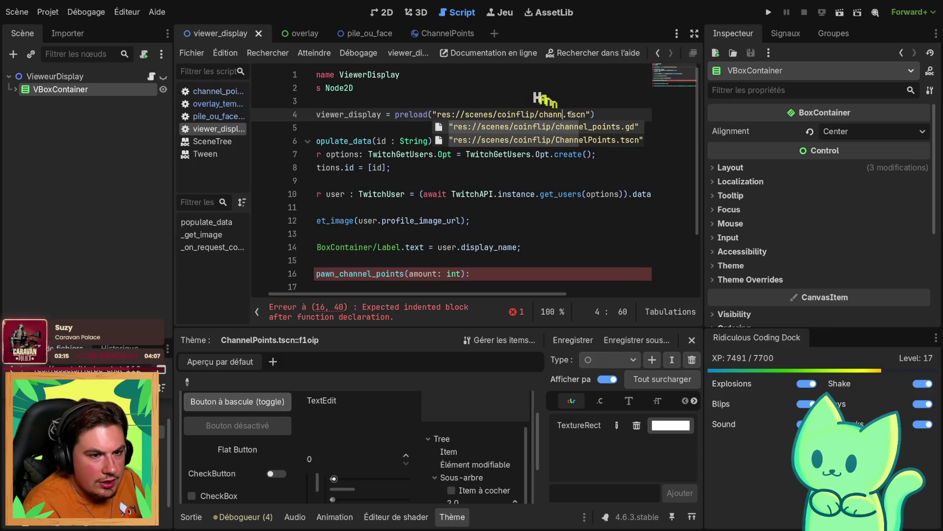
key("Tab")
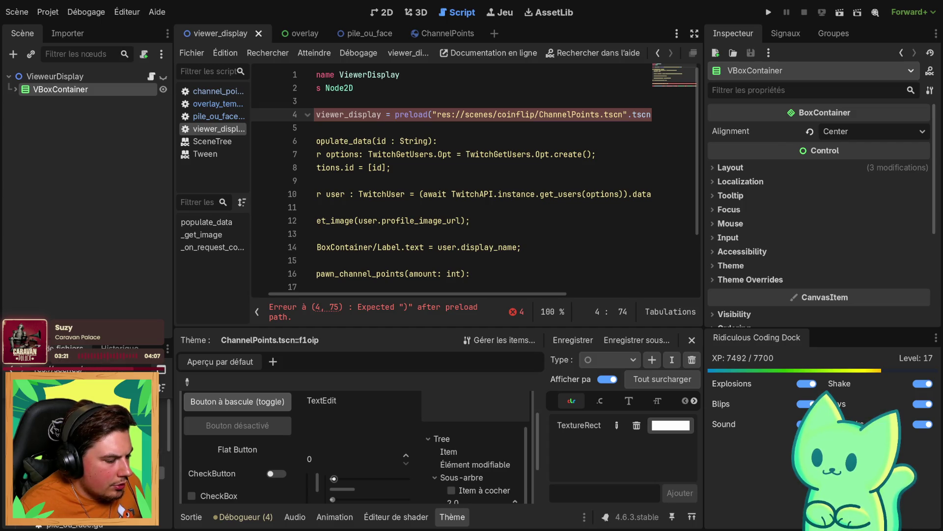
right_click(88, 369)
key("Escape")
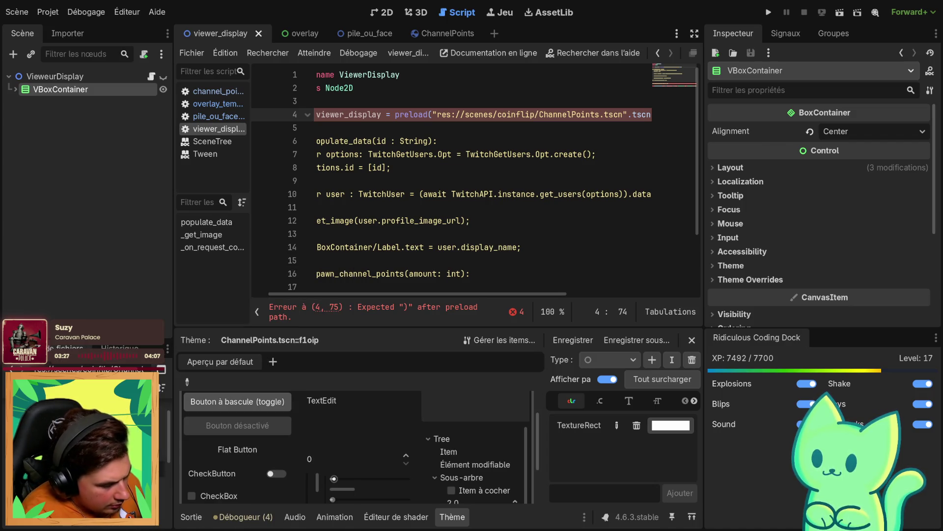
key("Return")
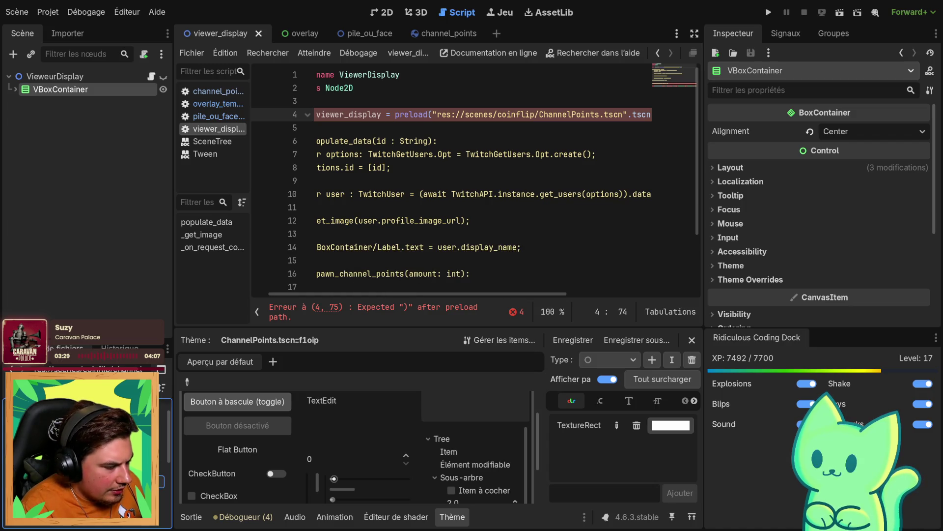
double_click(568, 114)
type("c")
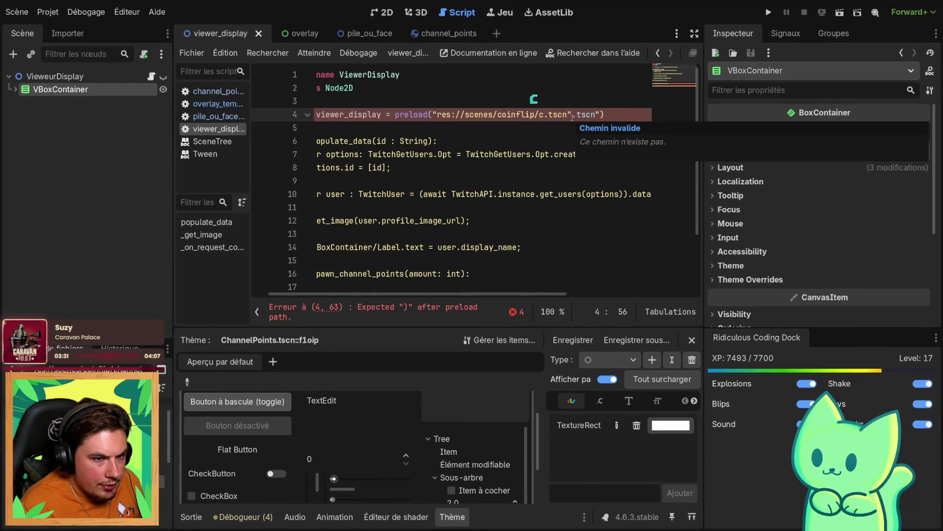
key("ctrl+z")
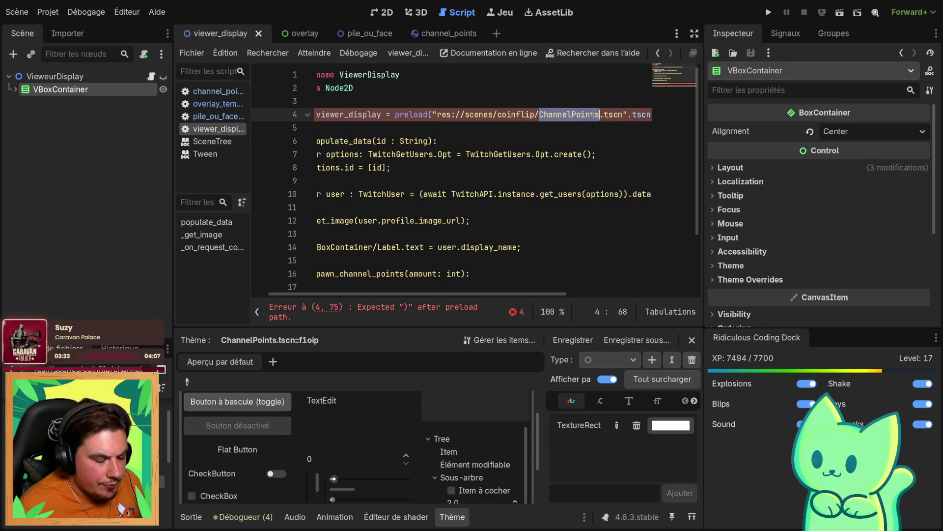
type("channel_")
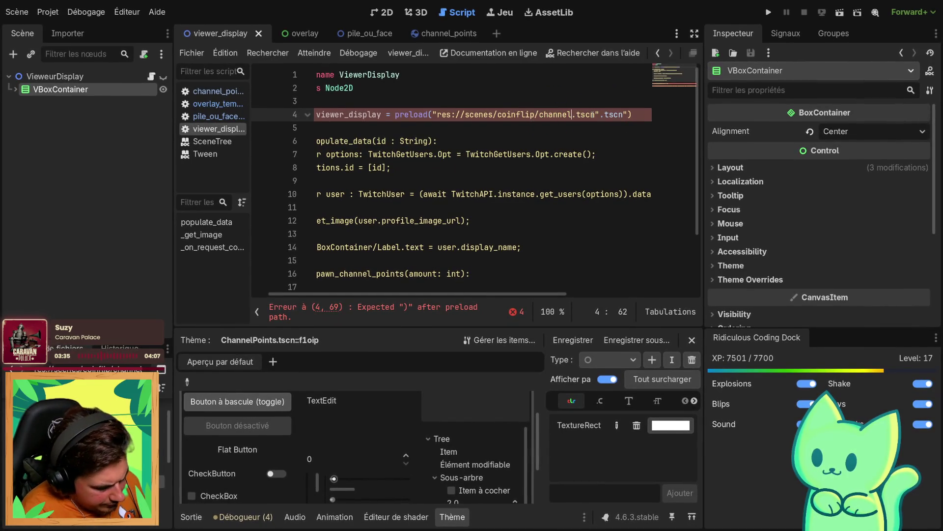
type("points")
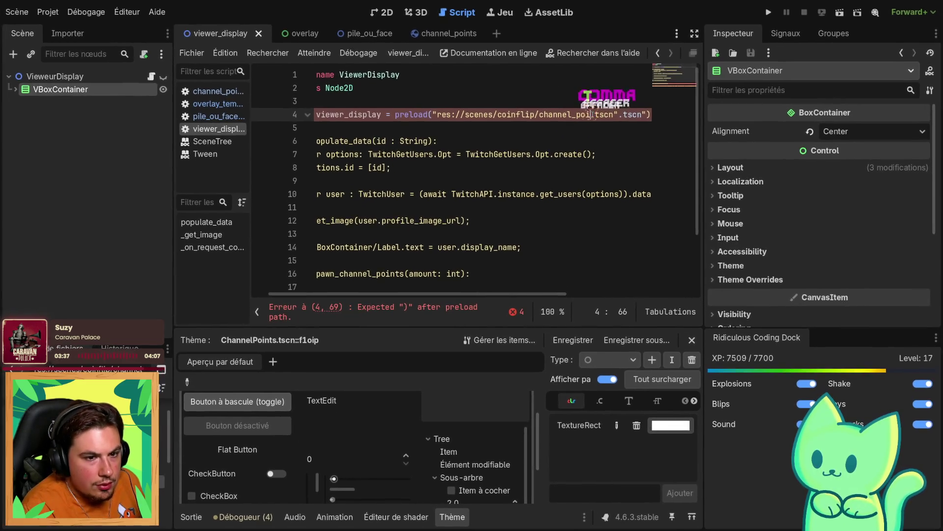
key("ctrl+s")
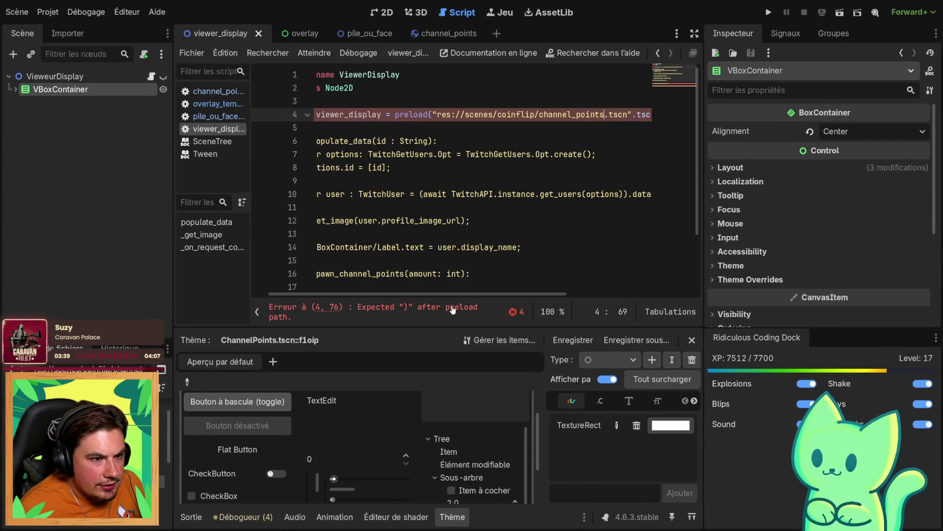
Rename the preloaded constant on line 4 from viewer_display to channel_points
left_click_drag(437, 294, 419, 294)
left_click(384, 114)
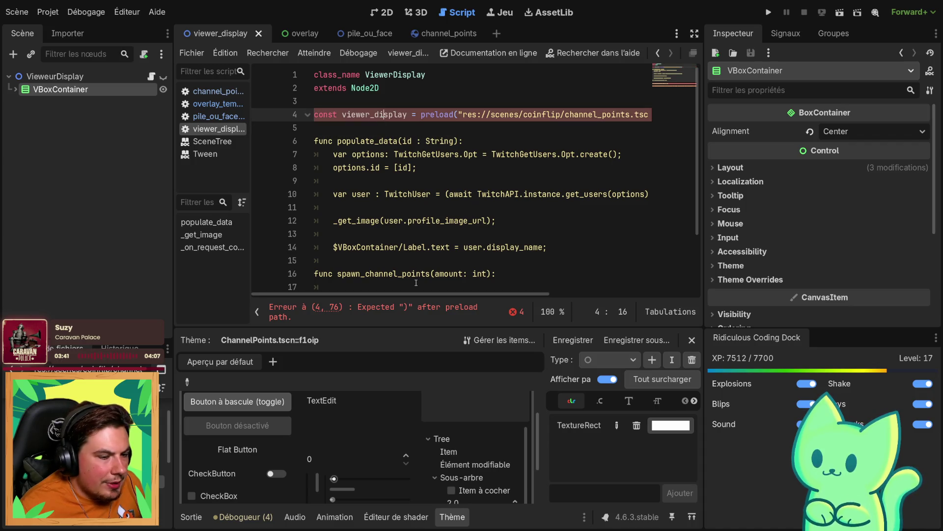
double_click(366, 114)
type("chann")
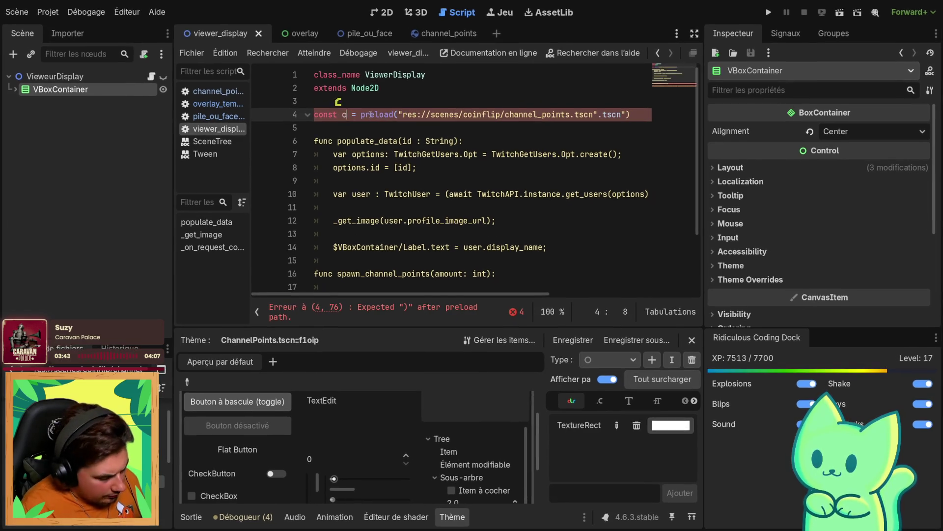
type("el_points")
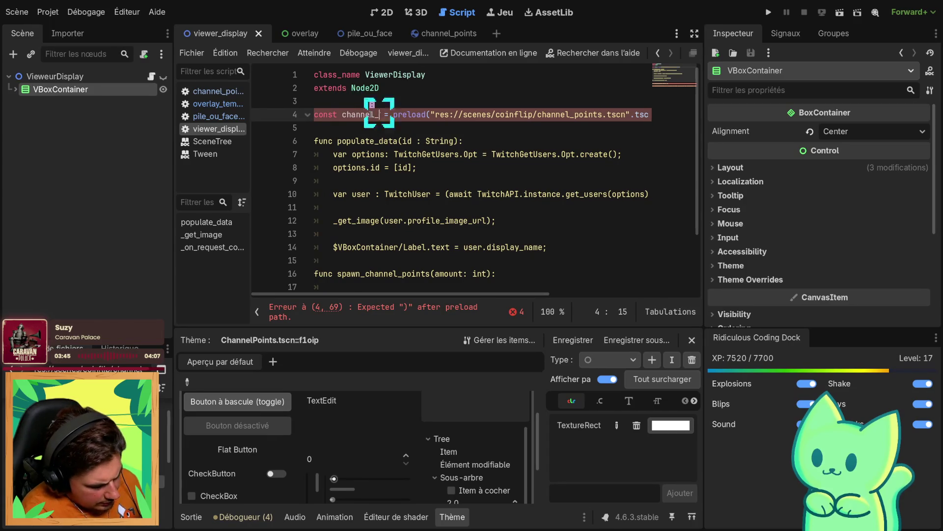
key("ctrl+s")
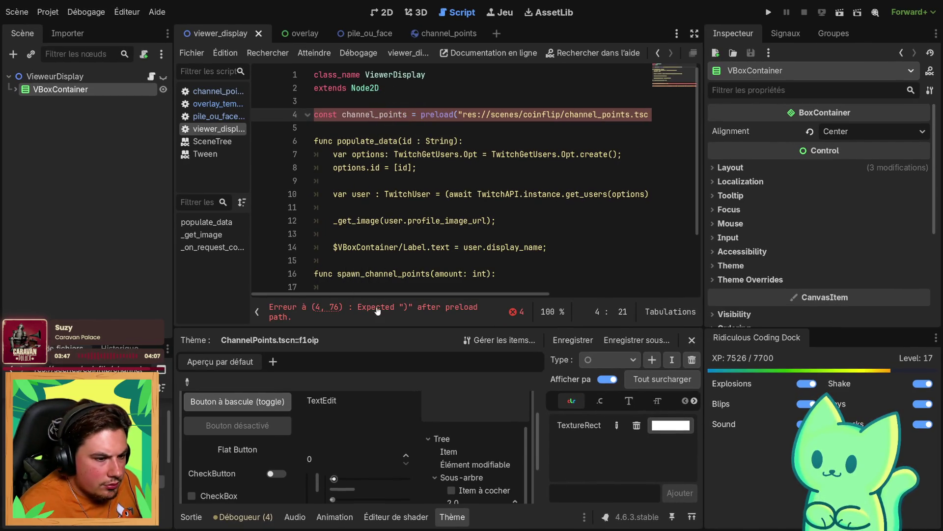
scroll(551, 212, "right", 5)
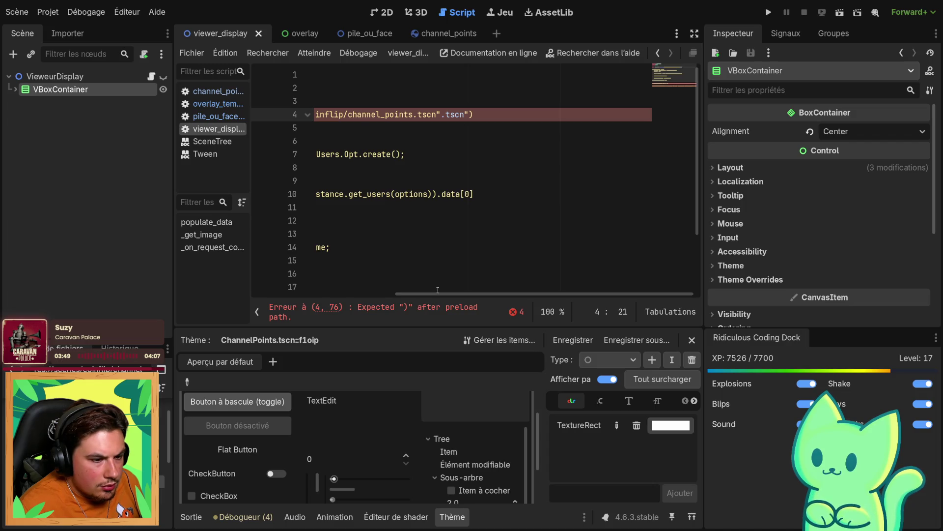
left_click_drag(438, 290, 443, 293)
scroll(549, 158, "up", 2)
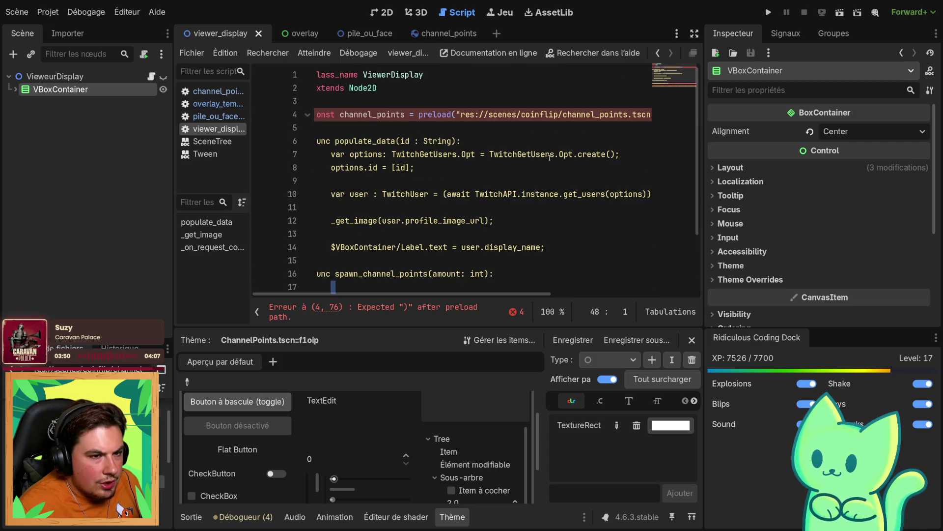
left_click(623, 128)
scroll(472, 196, "right", 5)
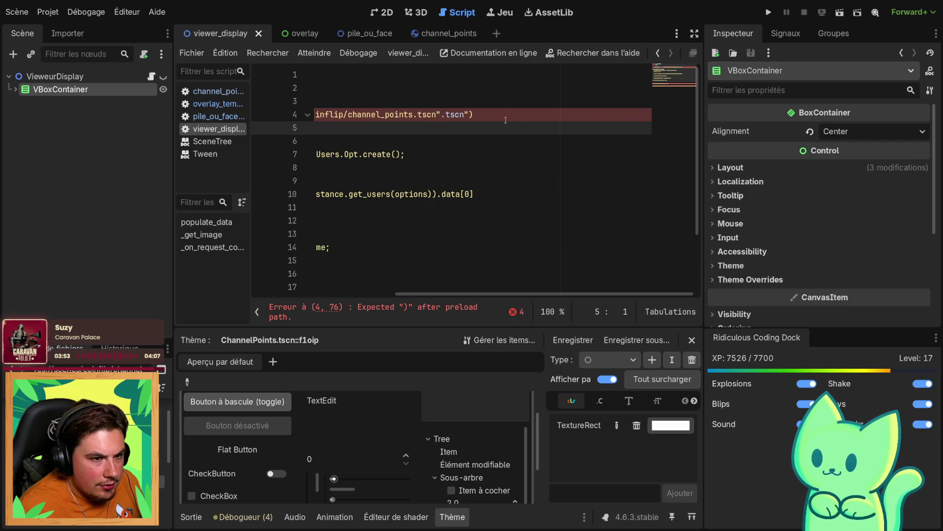
left_click(501, 109)
Clean up the preload path by removing the stray parenthesis and duplicated .tscn"
type(")")
key("ctrl+s")
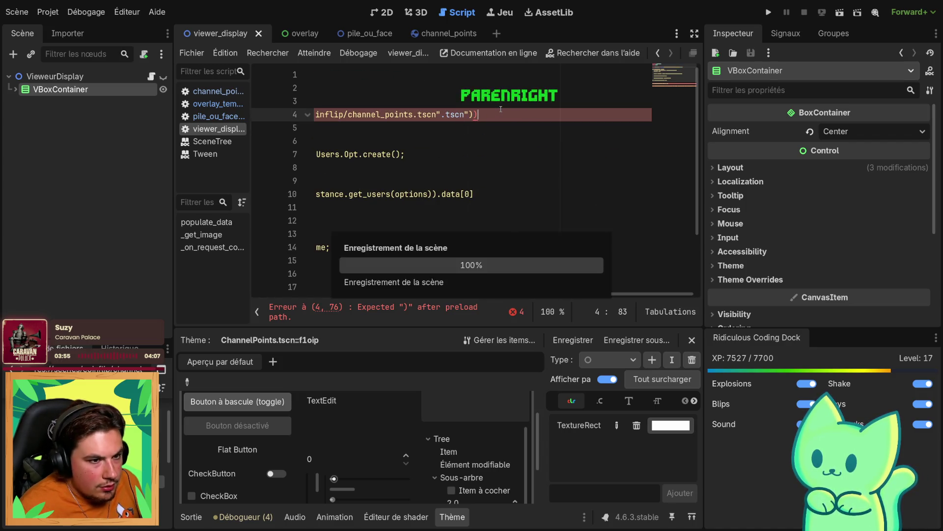
mouse_move(456, 294)
left_mouse_down()
mouse_move(272, 297)
mouse_move(388, 297)
mouse_move(357, 307)
mouse_move(370, 309)
left_mouse_up()
key("BackSpace")
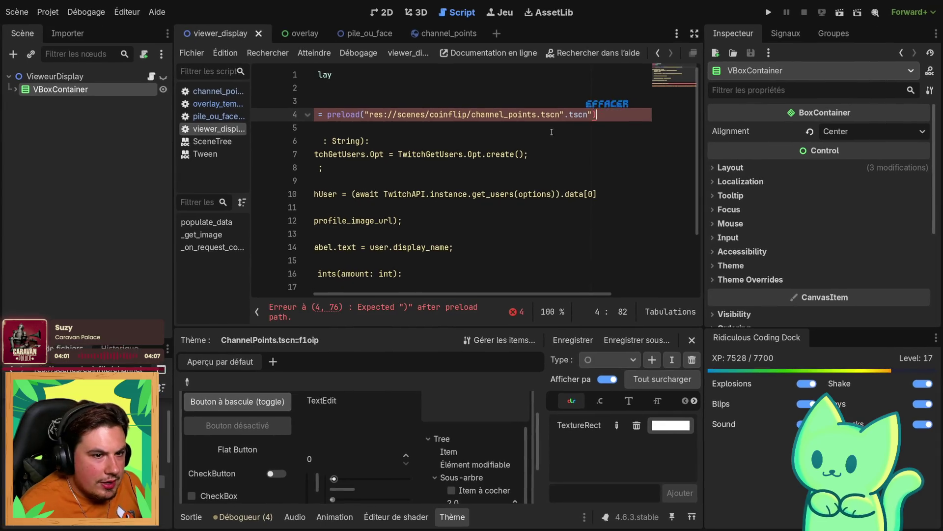
key("BackSpace")
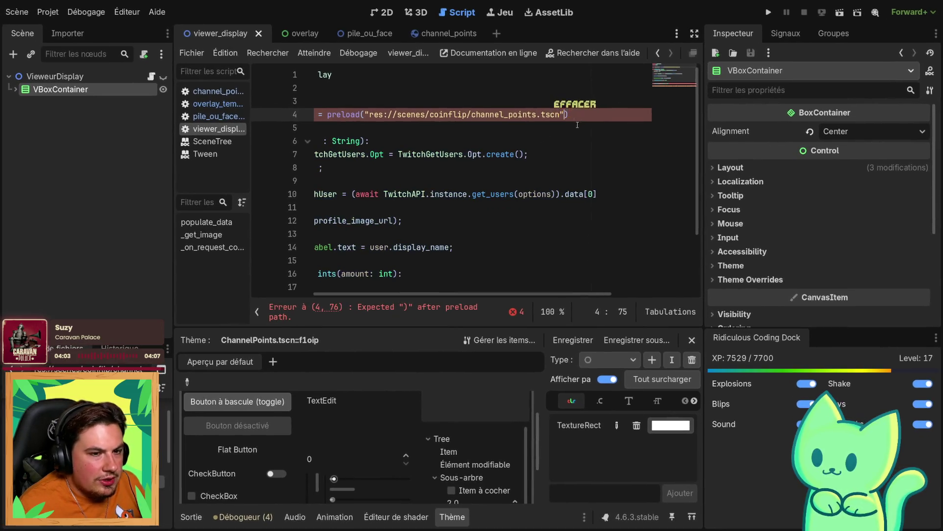
left_click_drag(323, 167, 210, 158)
left_click(443, 194)
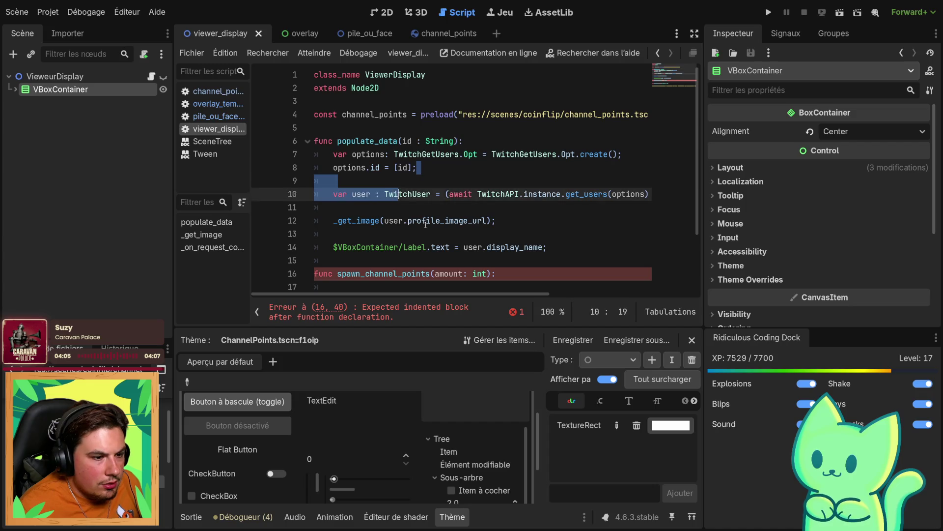
scroll(467, 196, "down", 2)
left_click(481, 214)
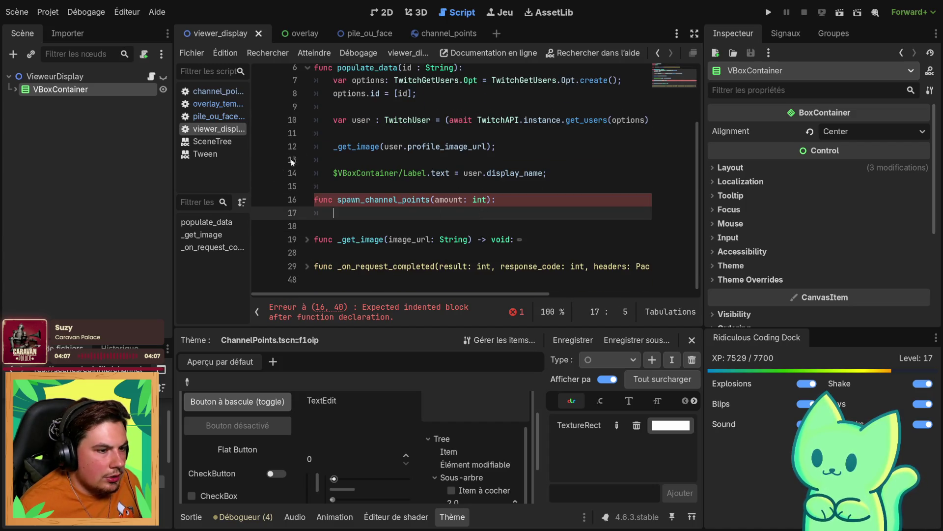
Copy the three instancing lines 6–8 from pile_ou_face for reuse in viewer_display
left_click(354, 33)
left_click_drag(329, 141, 565, 170)
key("ctrl+c")
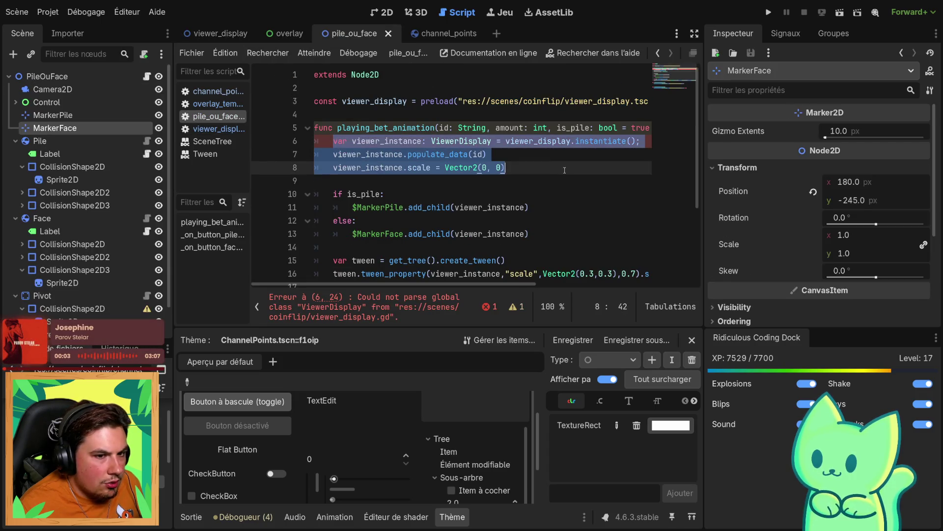
left_click(584, 193)
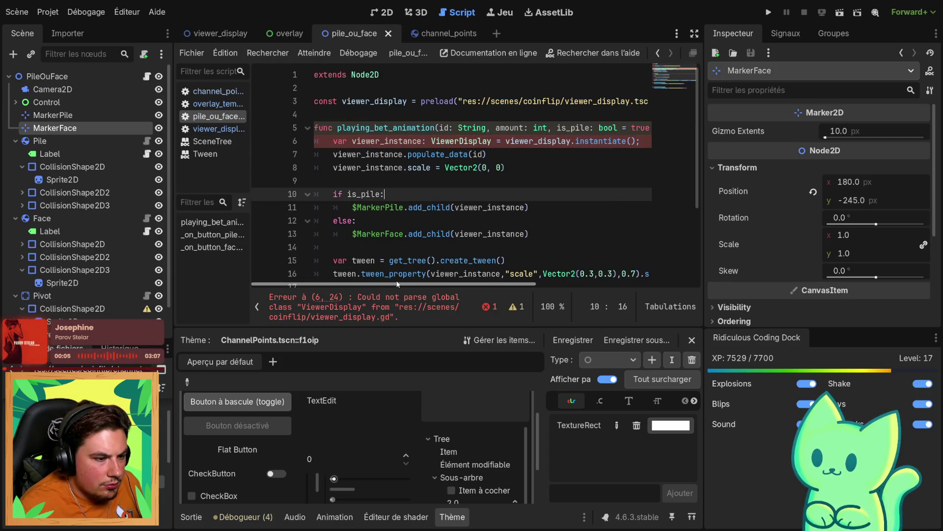
mouse_move(391, 284)
left_mouse_down()
mouse_move(540, 285)
mouse_move(442, 269)
left_mouse_up()
key("ctrl+s")
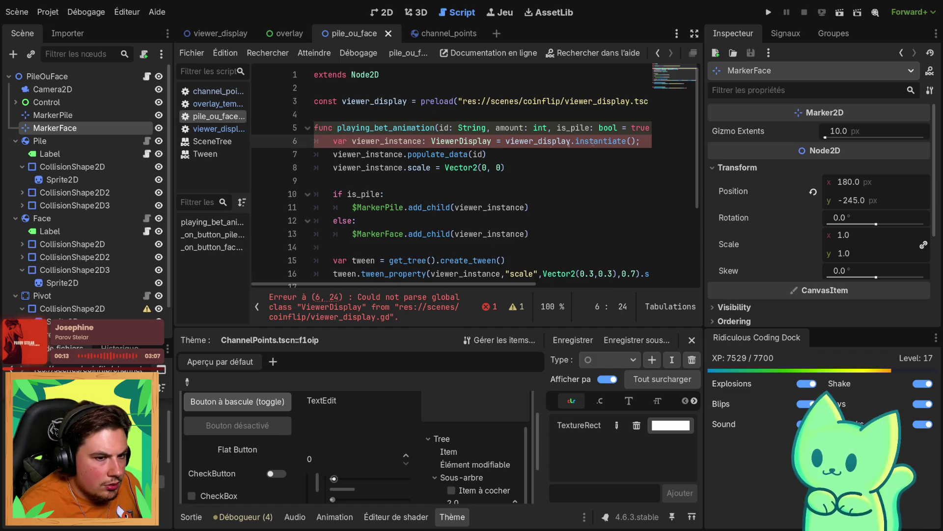
left_click(221, 33)
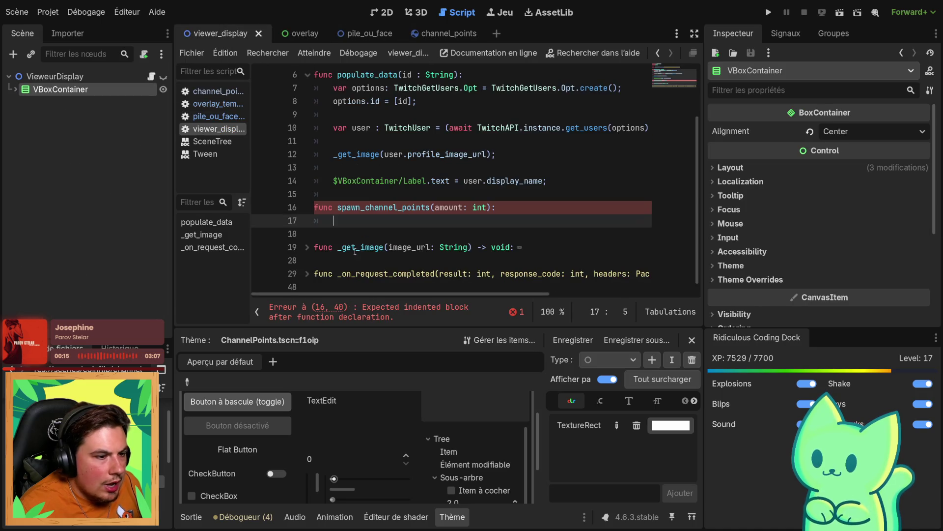
Paste the instancing lines into spawn_channel_points and copy the channel_points name over viewer_instance
key("ctrl+v")
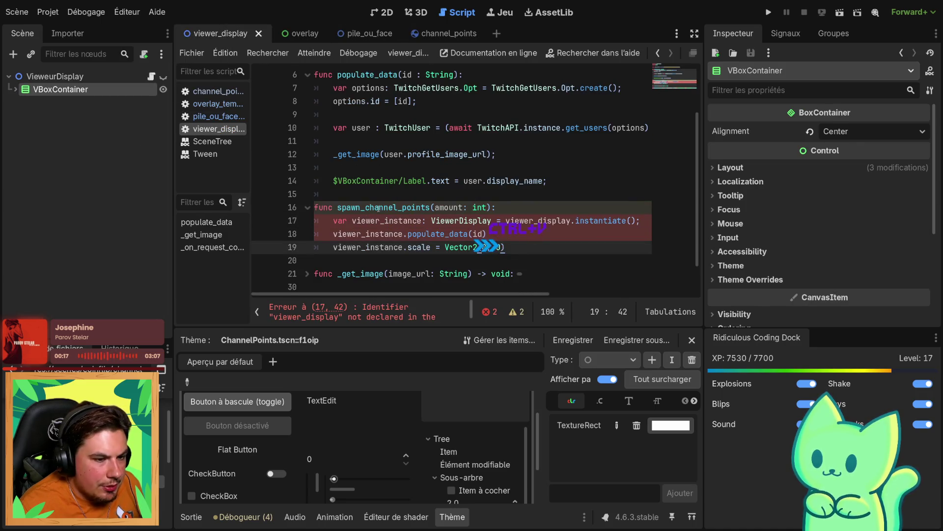
double_click(359, 221)
scroll(372, 164, "up", 2)
double_click(372, 110)
key("ctrl+c")
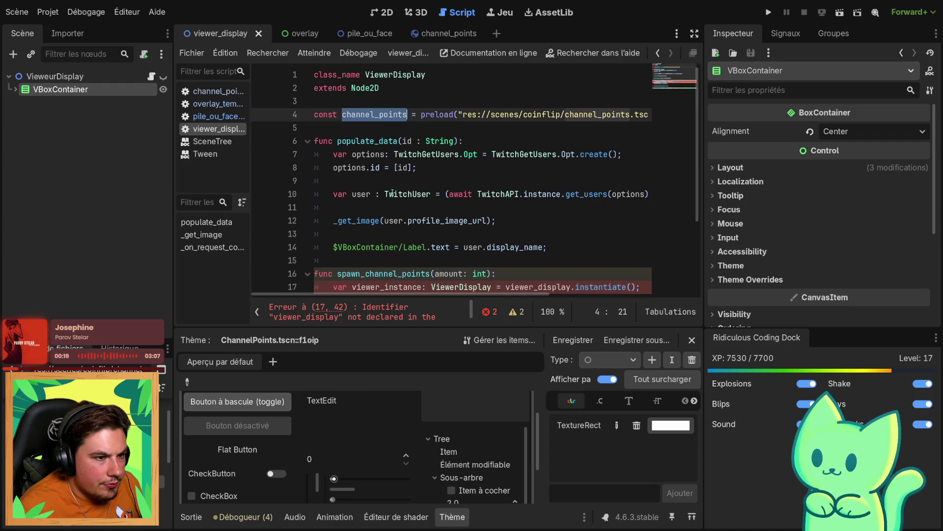
scroll(422, 251, "down", 2)
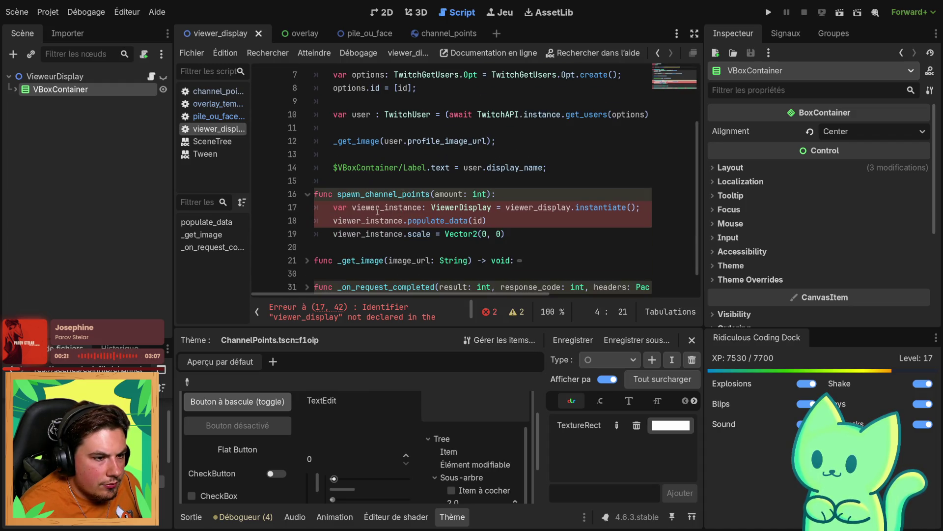
double_click(377, 211)
key("ctrl+v")
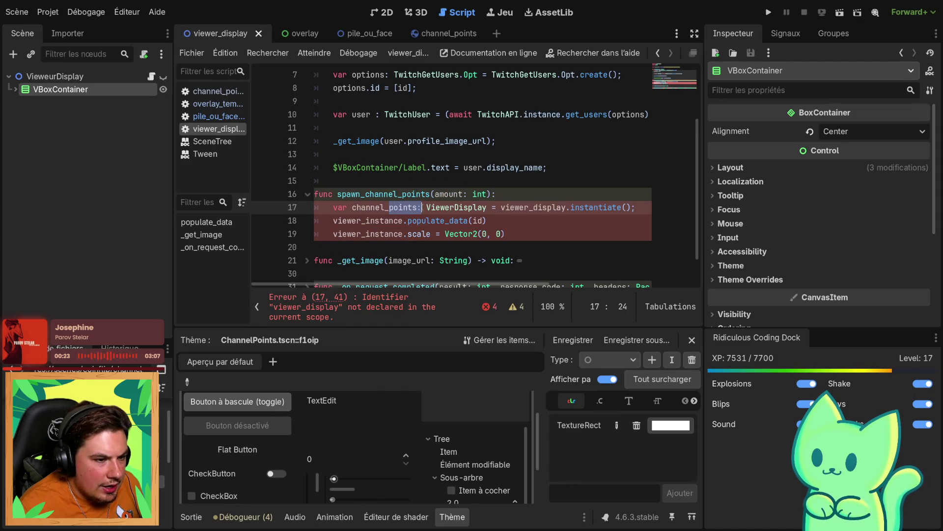
Rename the pasted variable on line 17 to channel_points_instance and save
key("BackSpace")
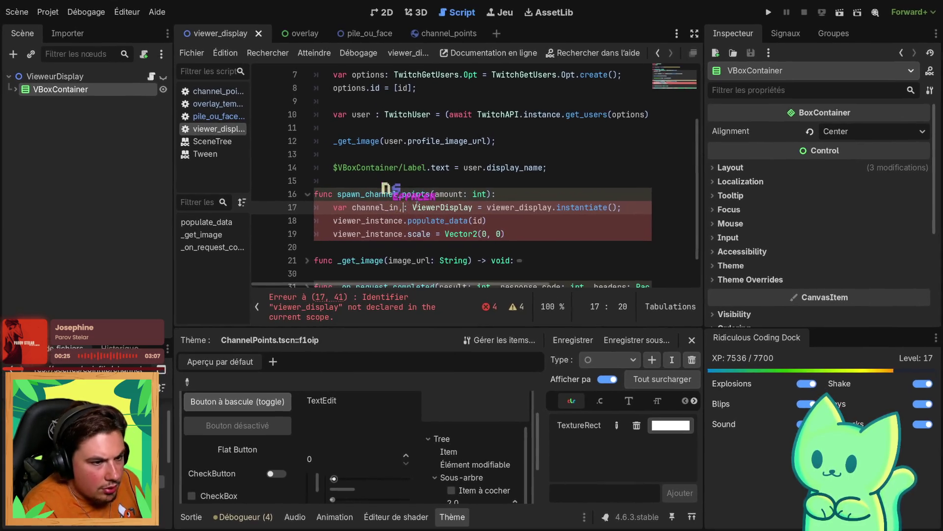
type("in")
key("BackSpace")
key("BackSpace")
key("BackSpace")
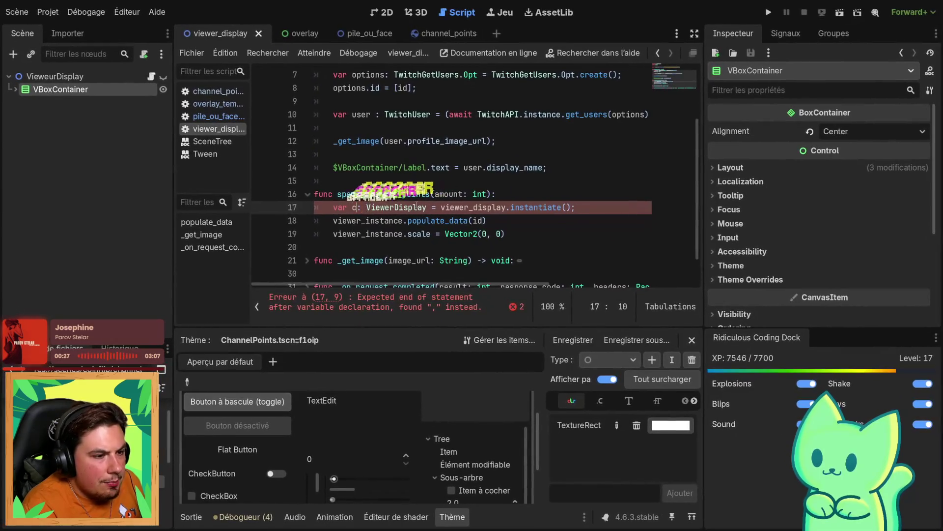
type("c")
key("BackSpace")
key("ctrl+v")
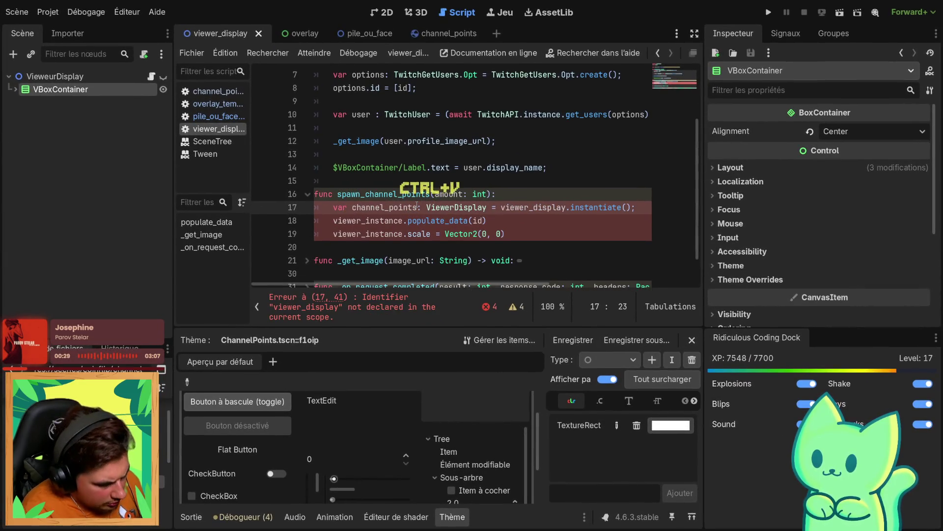
type("_inst")
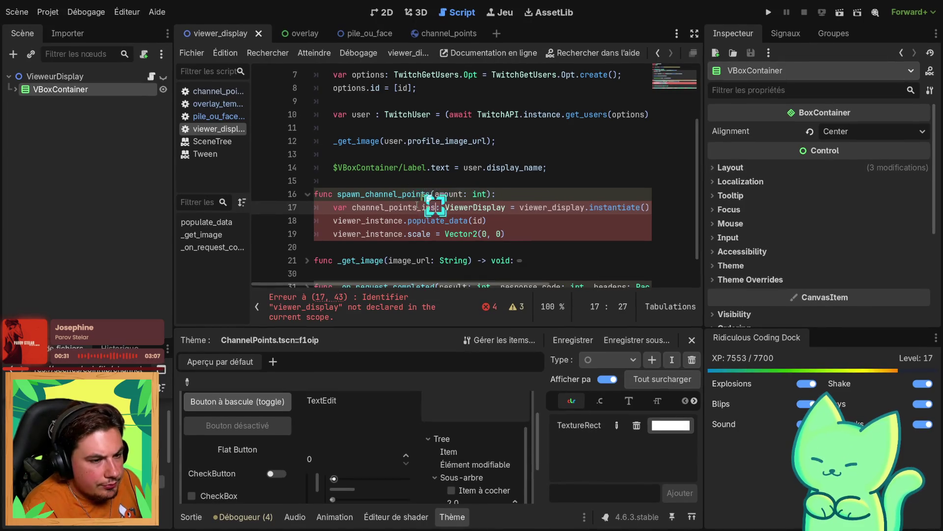
type("ance")
key("ctrl+s")
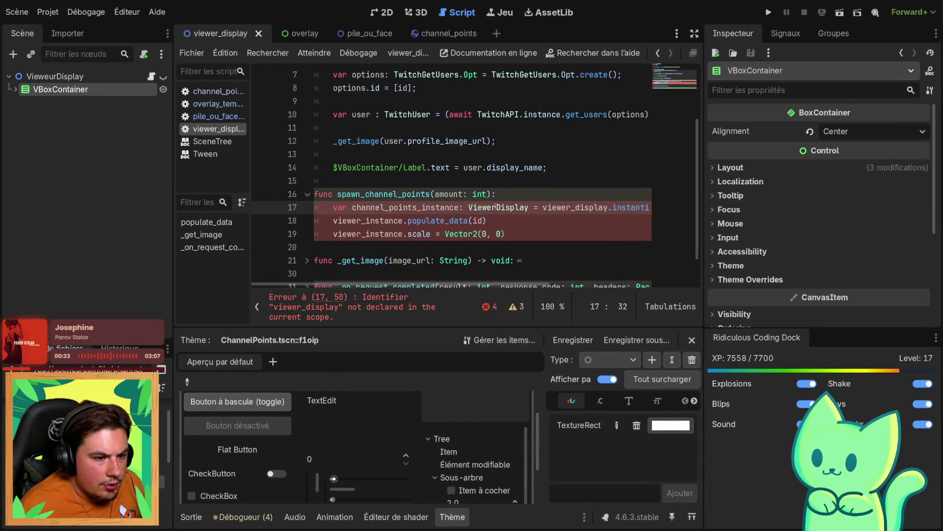
double_click(499, 207)
type("C")
key("ctrl+z")
Add 'class_name ChannelPoints' as the first line of the channel_points script and save
left_click(443, 33)
left_click(328, 88)
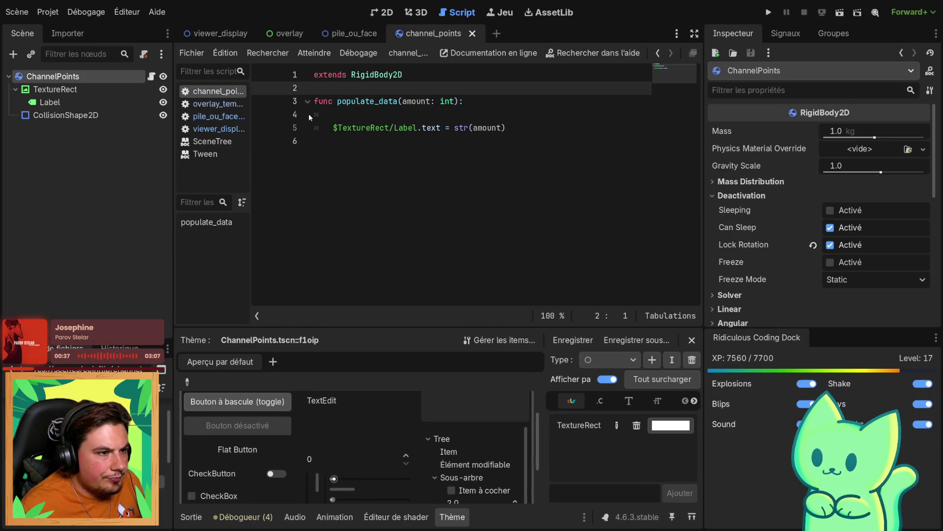
key("Up")
key("Return")
key("Up")
type("c")
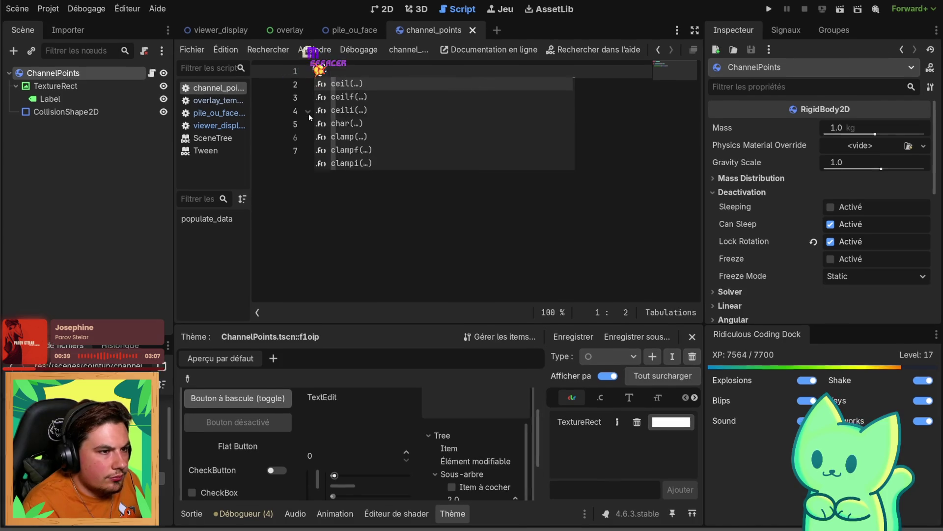
type("la")
key("Tab")
key("space")
key("shift+BackSpace")
type("ChannelPoints")
key("ctrl+s")
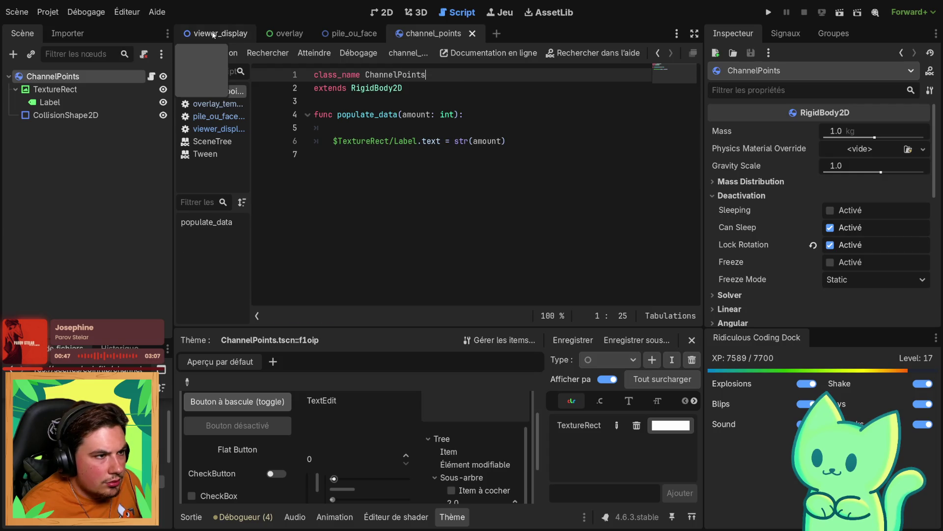
left_click(214, 34)
Type the instance as ChannelPoints and instantiate it from the channel_points constant
double_click(496, 207)
type("C")
key("Return")
key("ctrl+s")
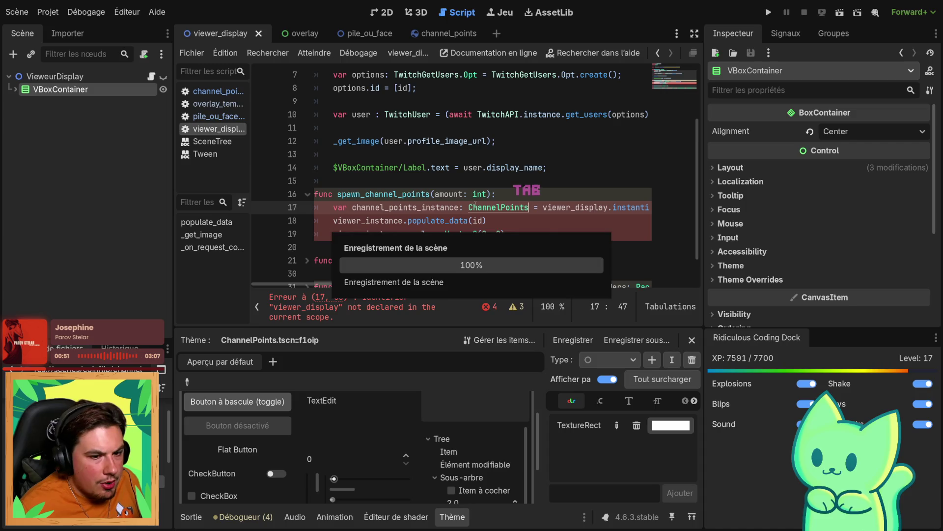
scroll(453, 246, "up", 3)
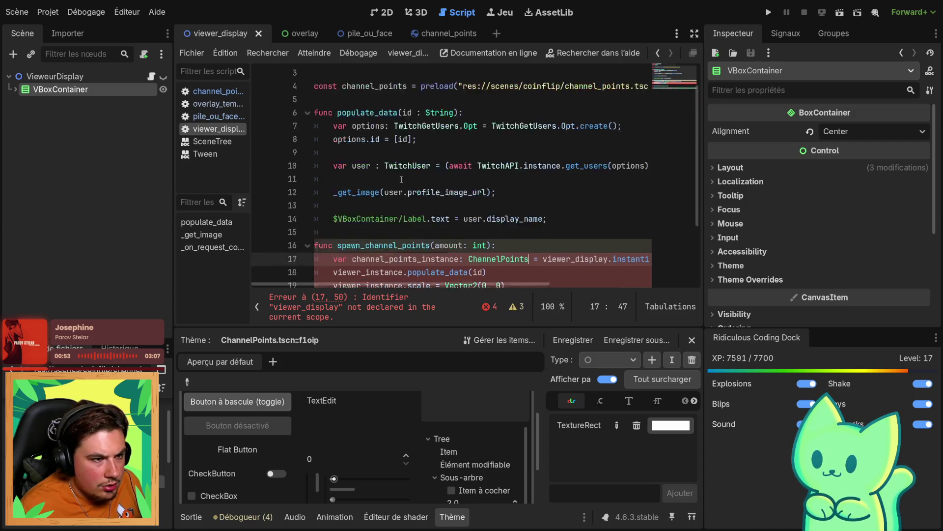
double_click(374, 114)
scroll(516, 221, "down", 3)
double_click(565, 186)
key("ctrl+v")
key("ctrl+s")
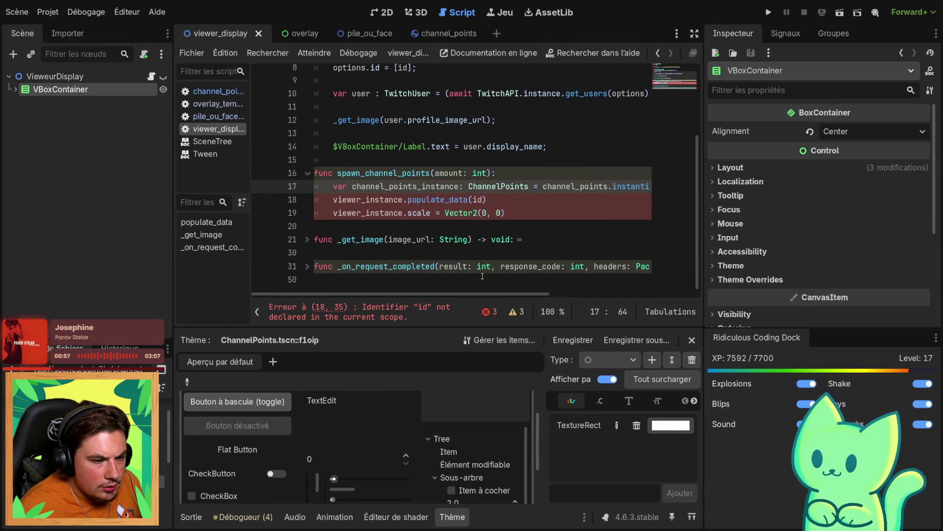
Pass amount instead of id to populate_data and delete the zero-scale line
double_click(477, 199)
type("a")
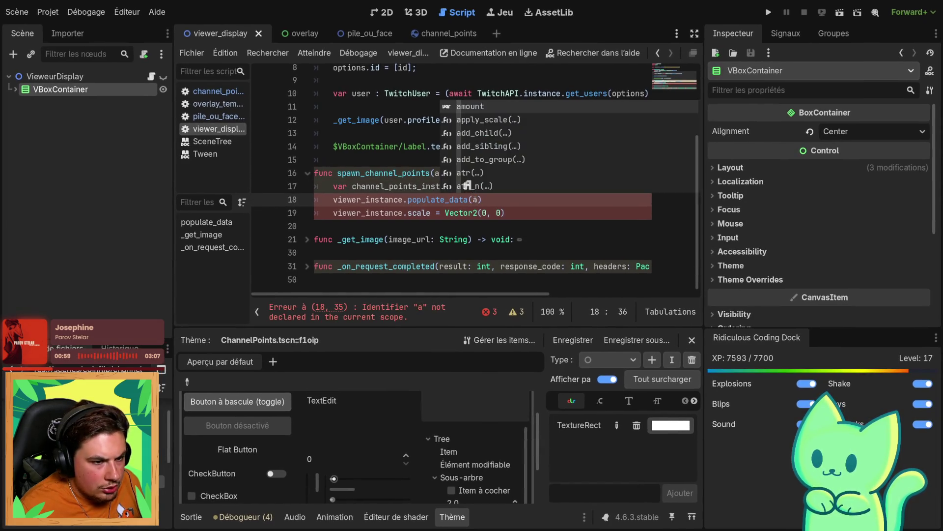
key("Return")
key("ctrl+s")
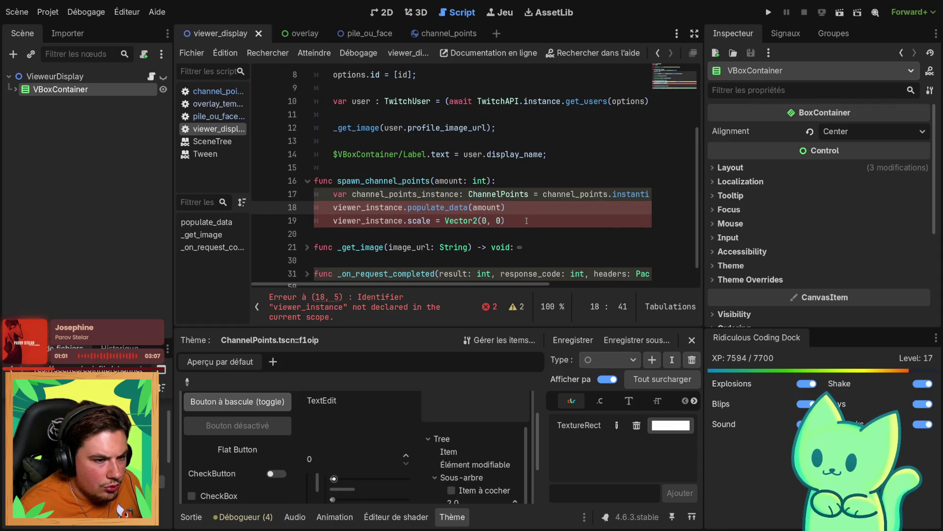
left_click_drag(505, 221, 334, 221)
key("BackSpace")
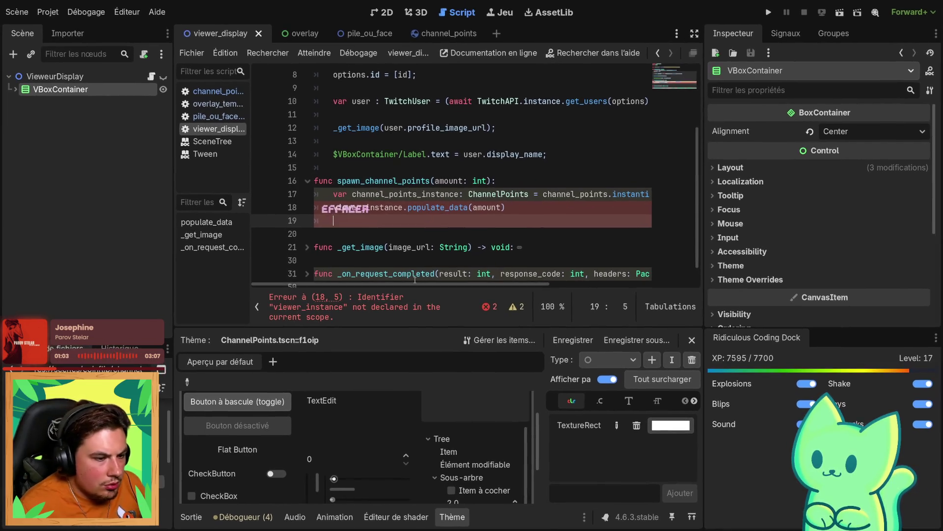
Replace viewer_instance on line 18 with channel_points_instance and save
mouse_move(411, 286)
left_mouse_down()
mouse_move(501, 285)
mouse_move(419, 285)
left_mouse_up()
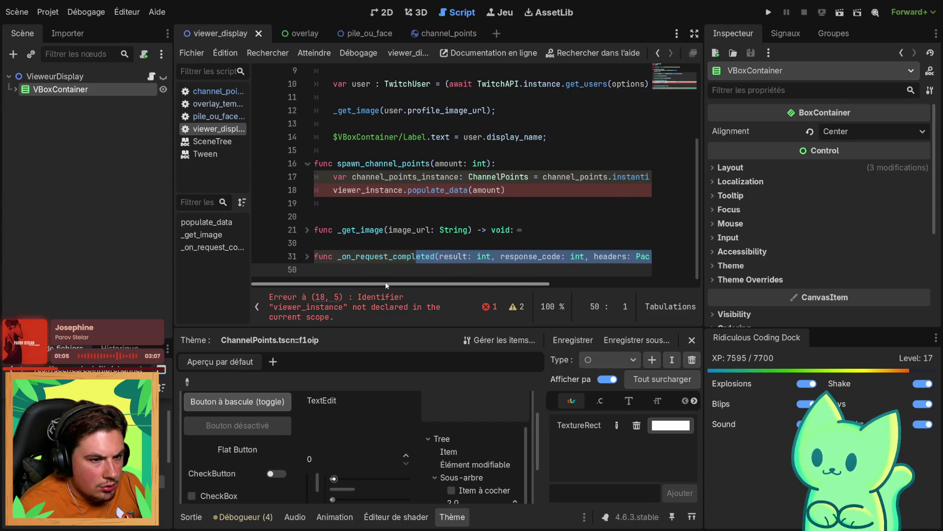
left_click(295, 192)
right_click(294, 195)
key("Escape")
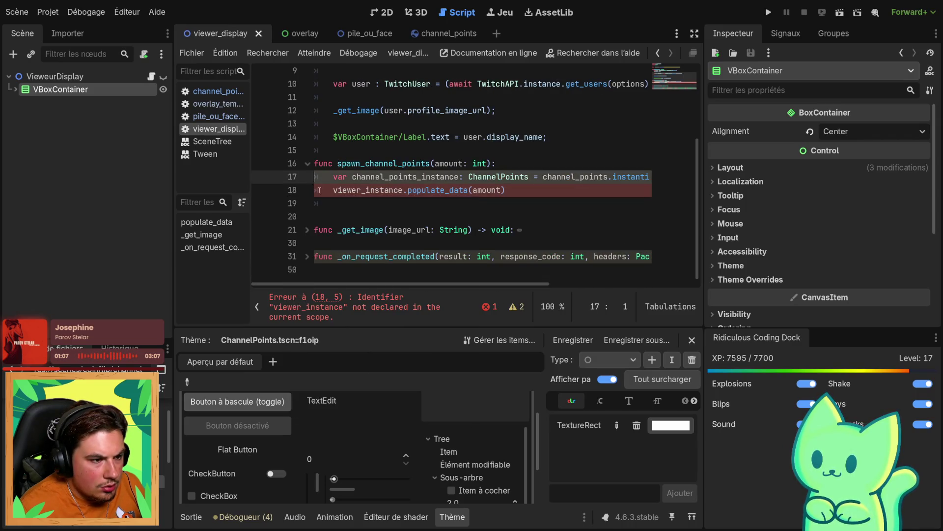
mouse_move(408, 285)
left_mouse_down()
mouse_move(571, 290)
mouse_move(386, 274)
left_mouse_up()
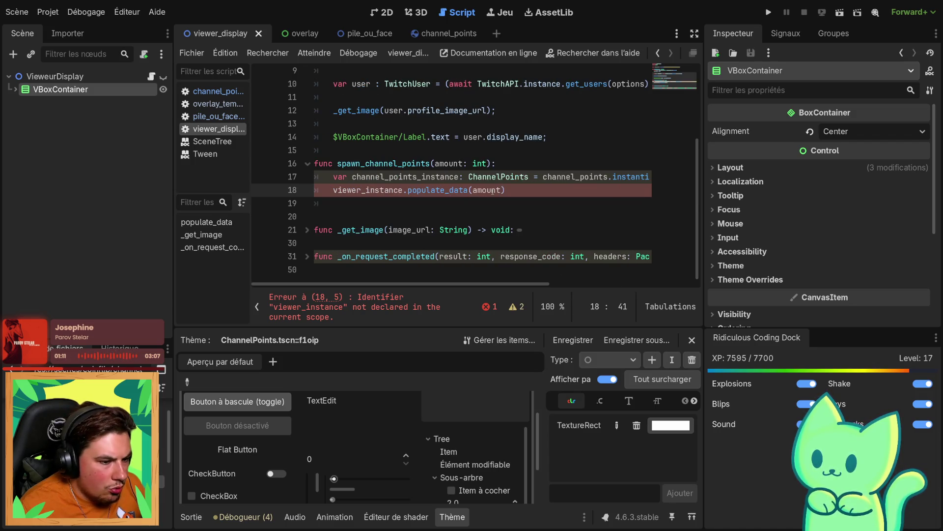
double_click(400, 176)
key("ctrl+c")
double_click(354, 190)
key("ctrl+v")
key("ctrl+s")
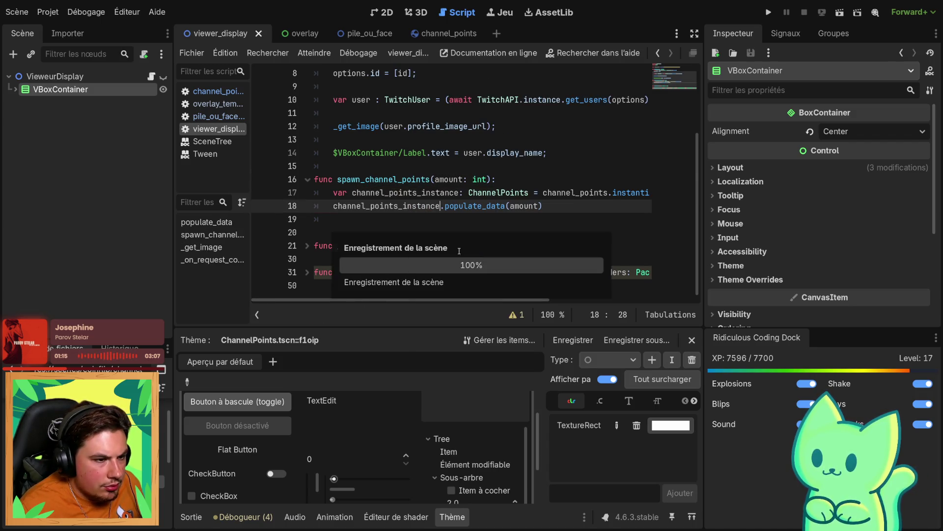
Add add_child(channel_points_instance) after the populate_data call
scroll(352, 216, "up", 2)
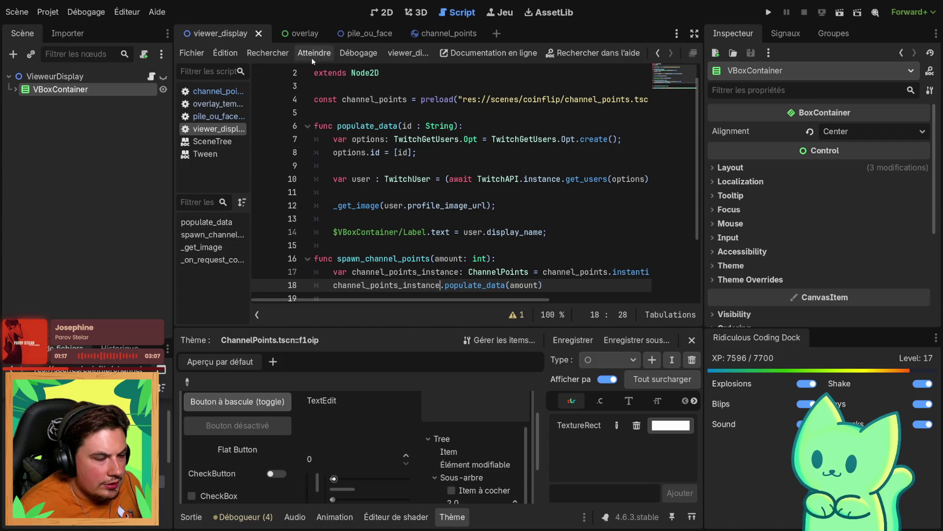
scroll(525, 201, "down", 2)
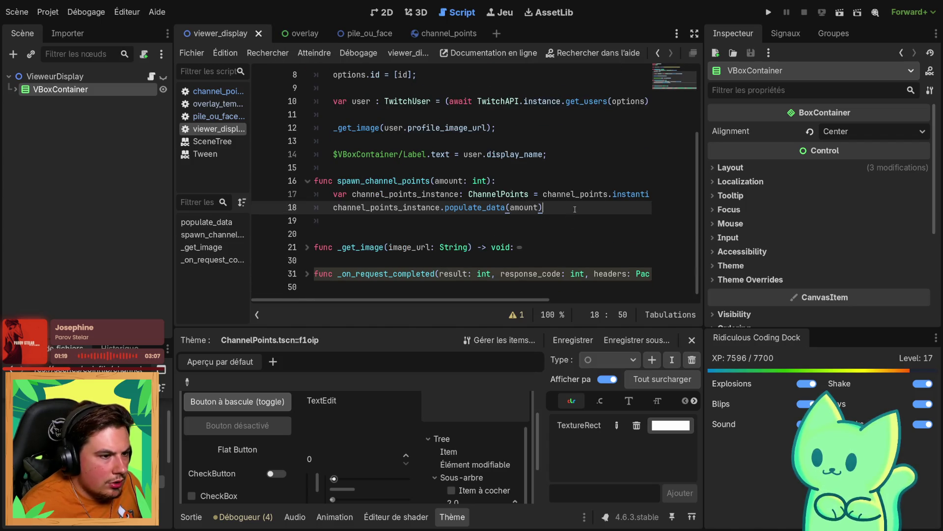
key("Return")
key("Return")
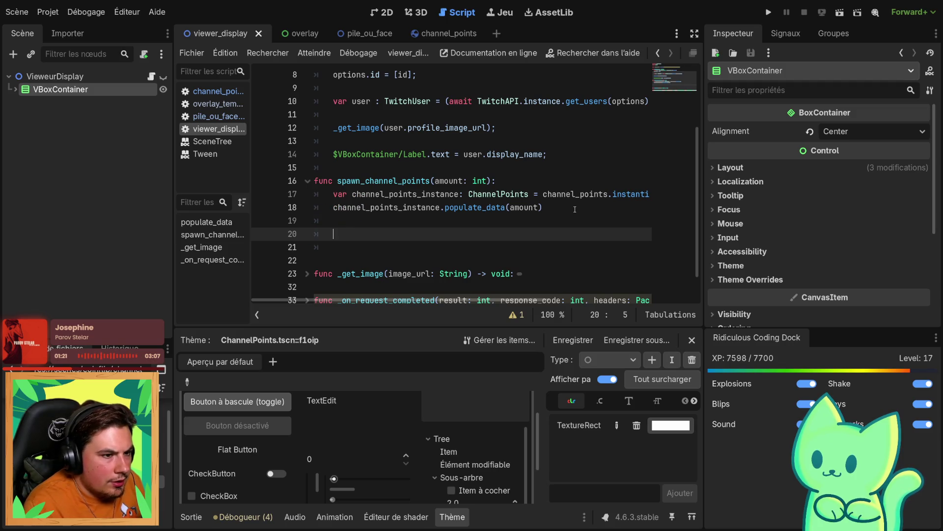
type("add")
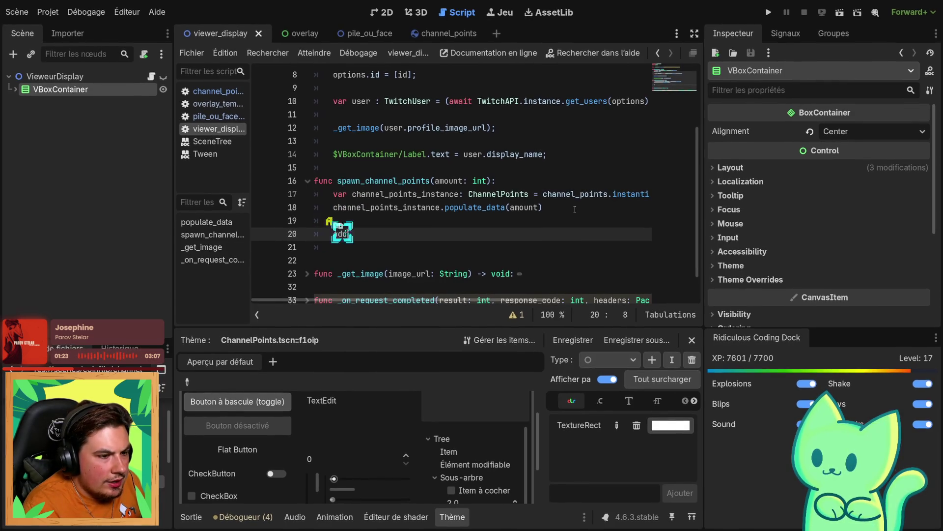
key("Tab")
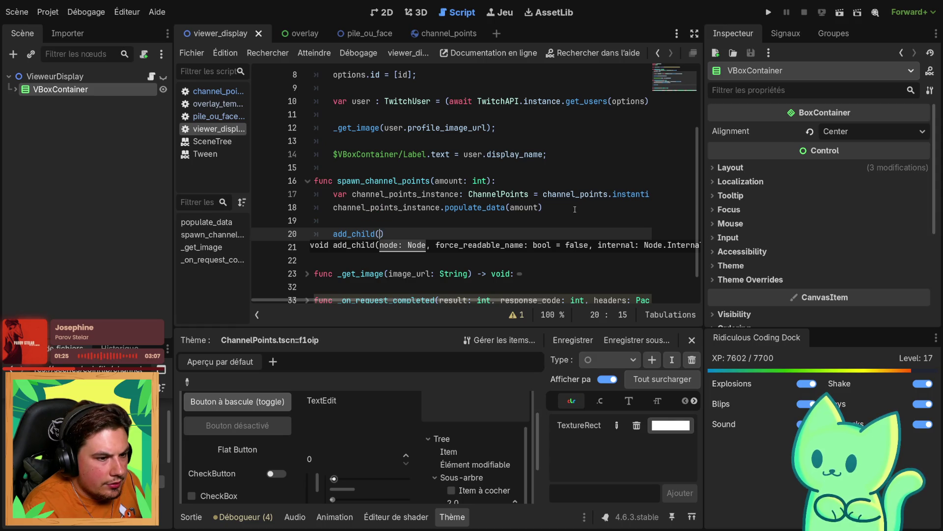
type("ch")
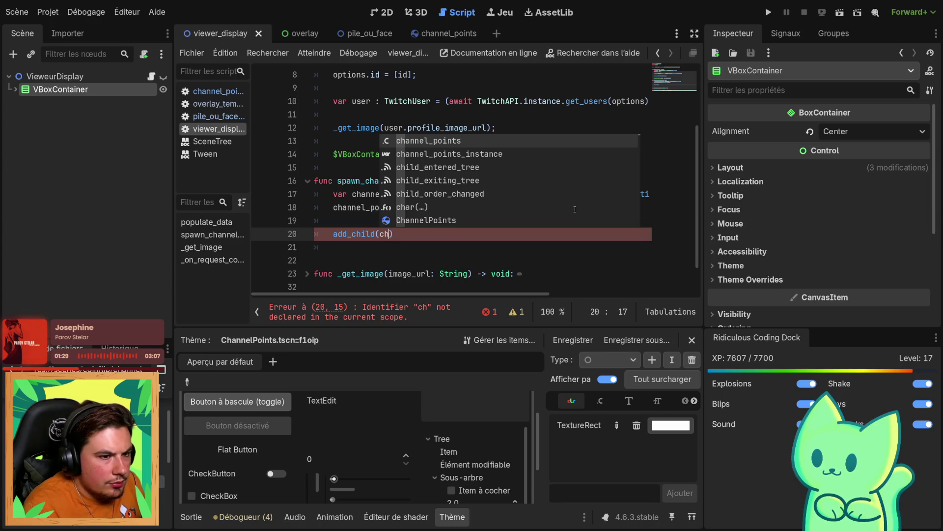
key("Down")
key("Tab")
scroll(583, 178, "up", 2)
scroll(491, 196, "down", 4)
left_click(430, 247)
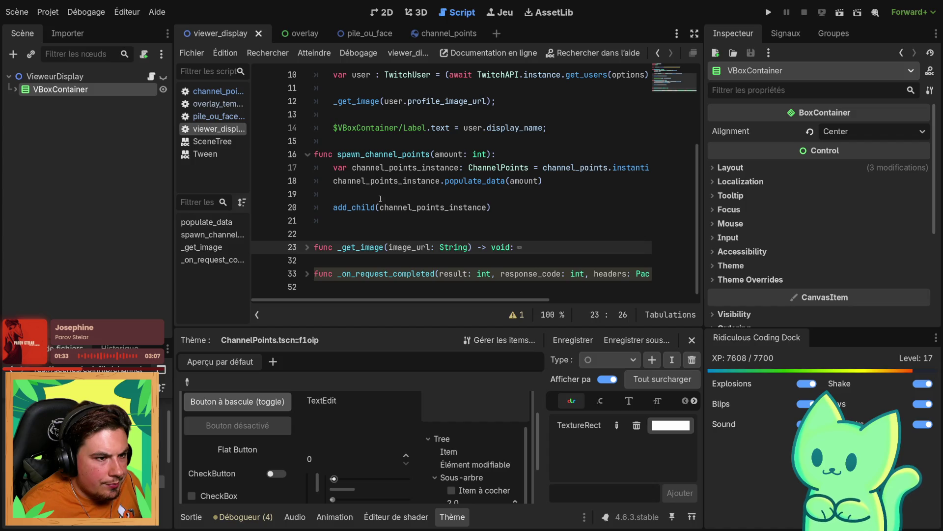
double_click(373, 154)
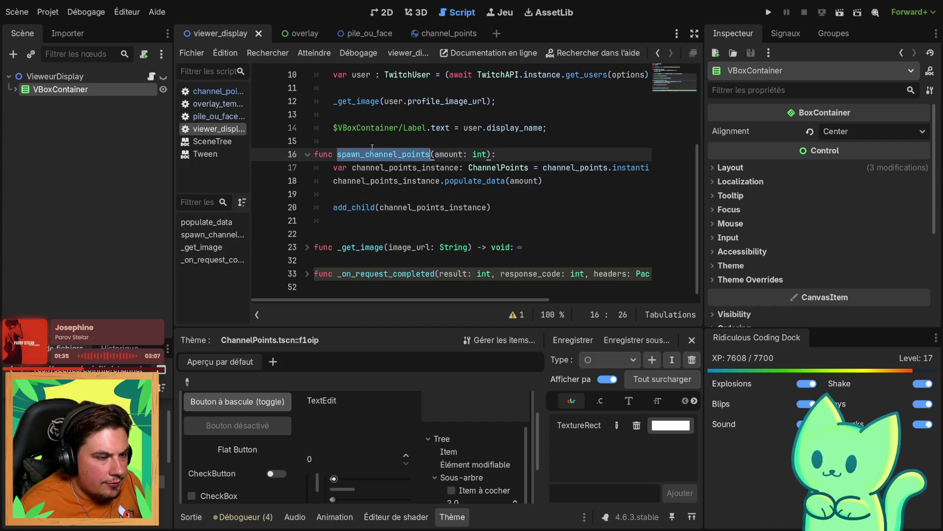
left_click(354, 33)
In pile_ou_face, start a new tween.set line below the tween_property call
scroll(428, 178, "down", 1)
scroll(424, 203, "up", 3)
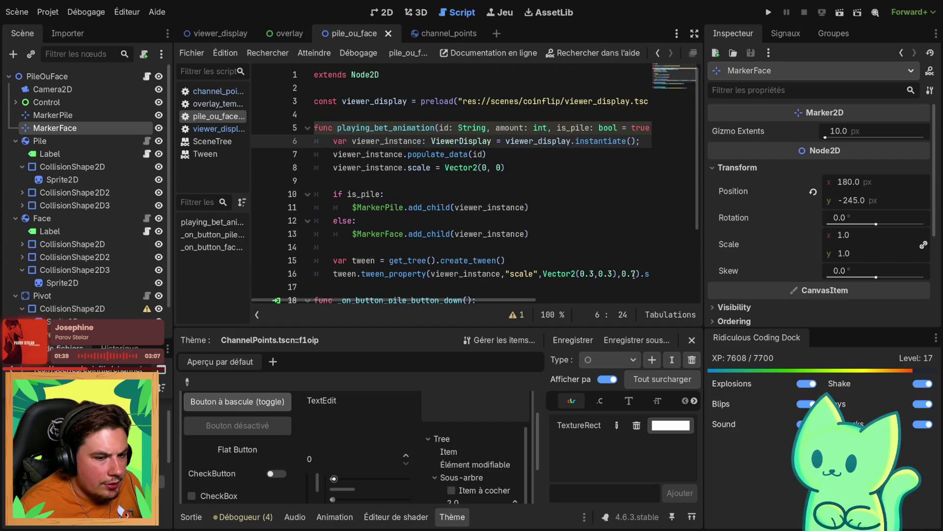
left_click(409, 284)
key("Return")
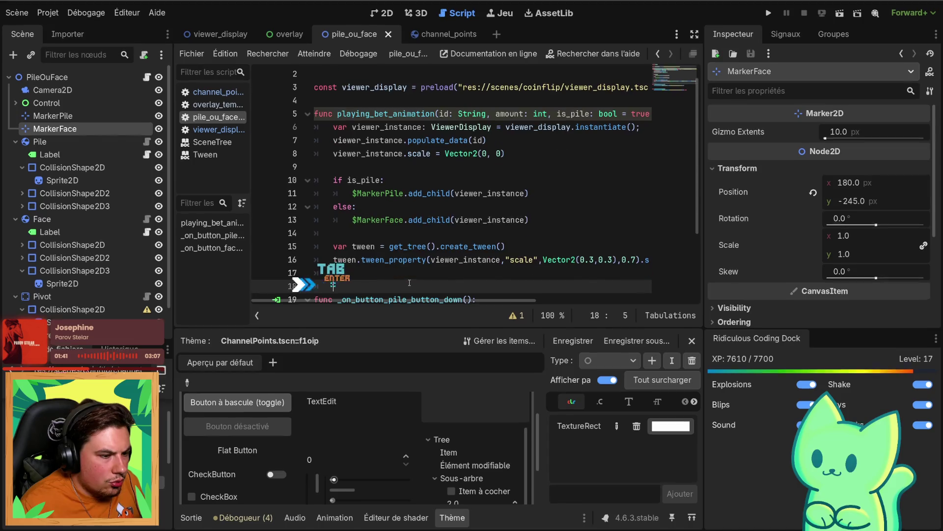
key("Up")
type("tww")
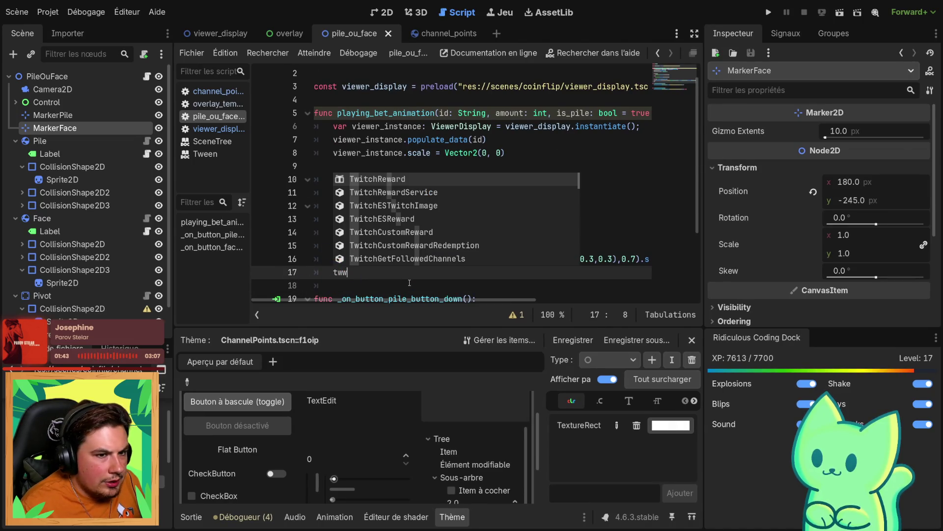
type("ee")
key("BackSpace")
key("BackSpace")
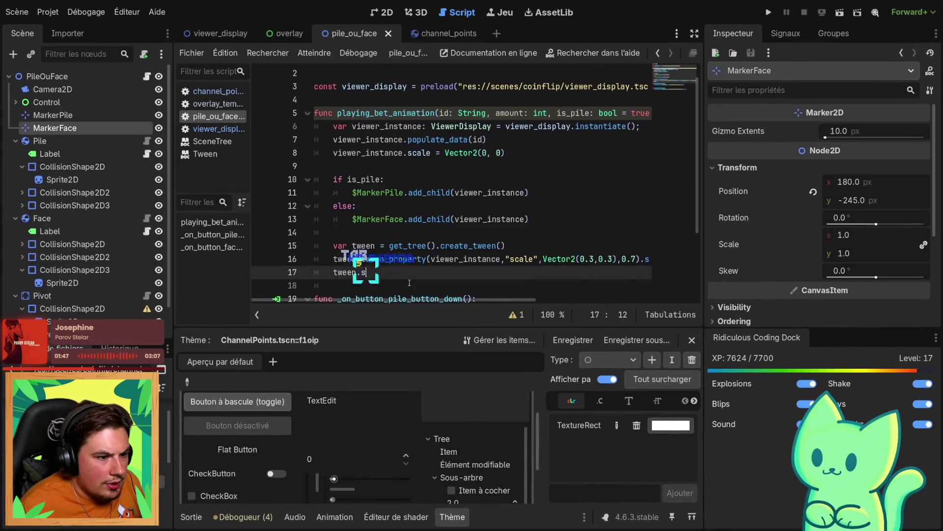
type(".set")
Browse the autocomplete list for the set_ease and set_trans setters
key("Up")
key("Up")
key("Up")
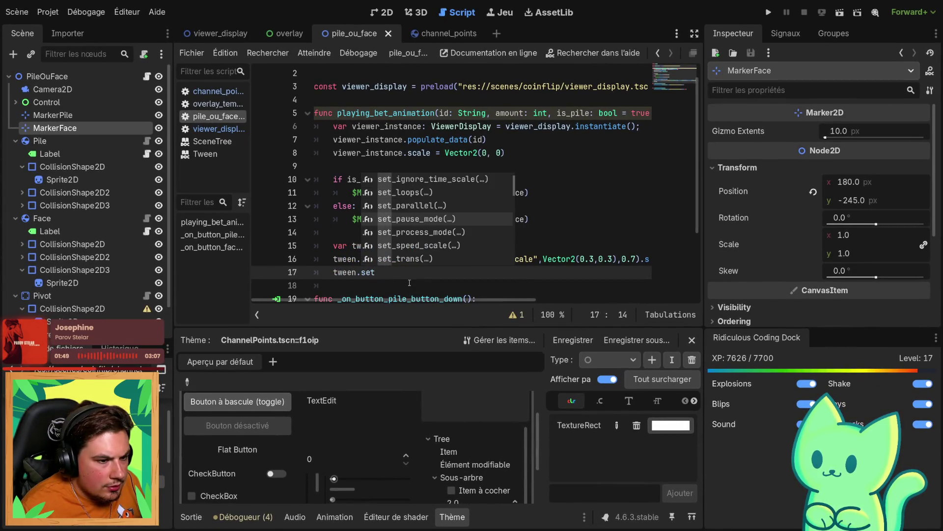
key("Down")
key("Down")
key("Down")
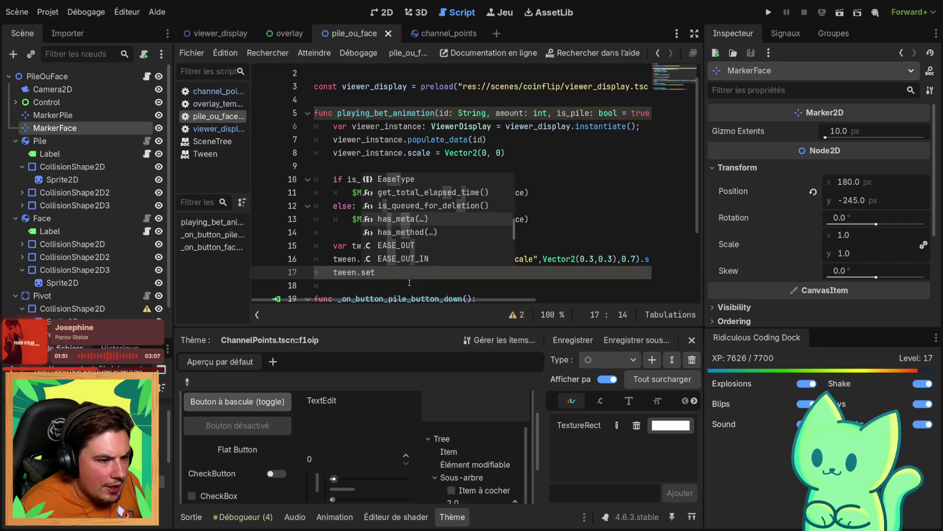
key("Up")
key("Up")
key("Up")
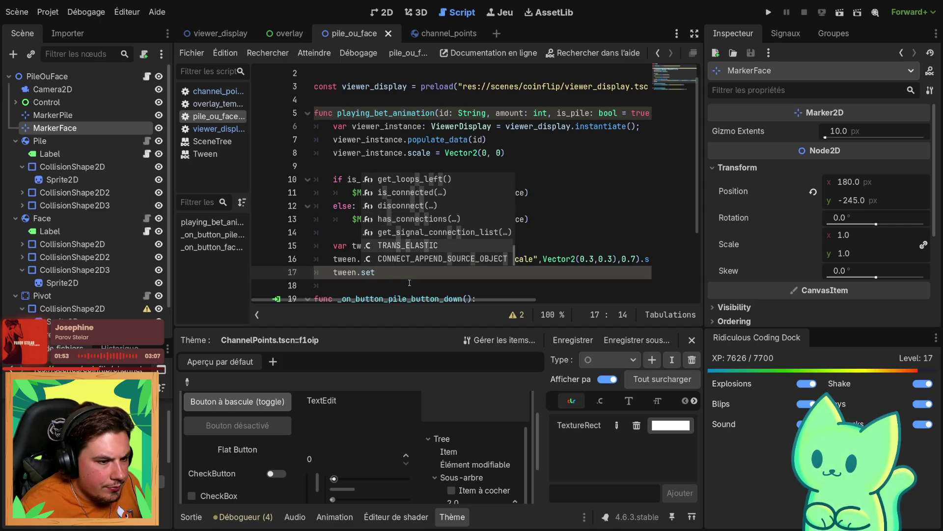
key("Down")
key("Down")
key("Down")
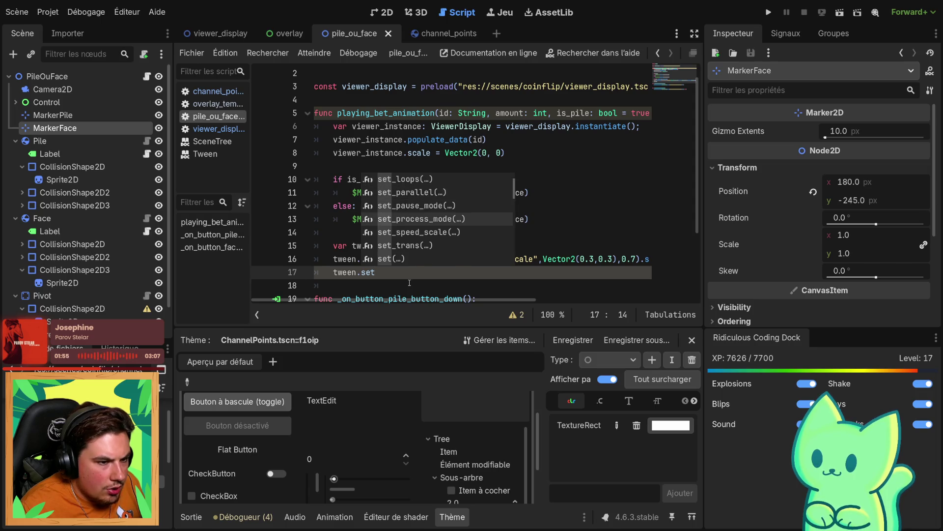
key("Down")
key("Down")
key("Down")
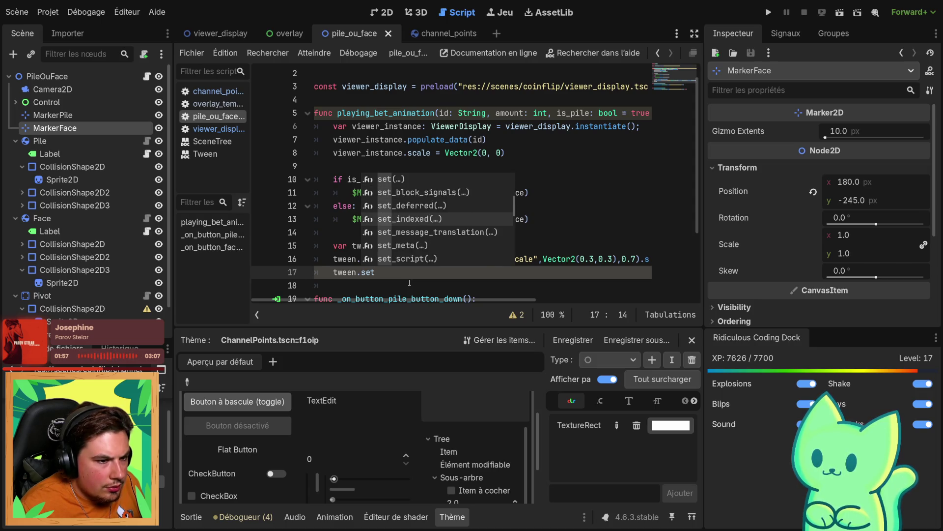
key("Down")
key("Down")
key("Down")
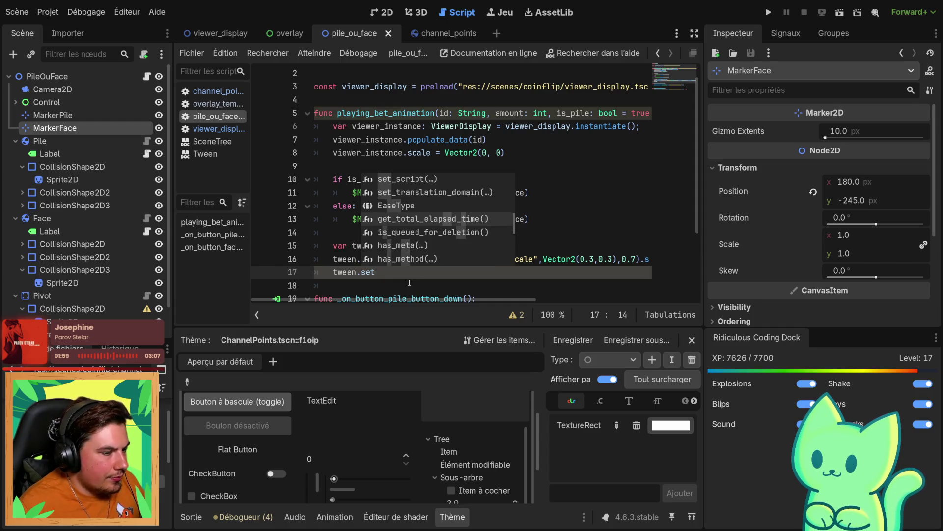
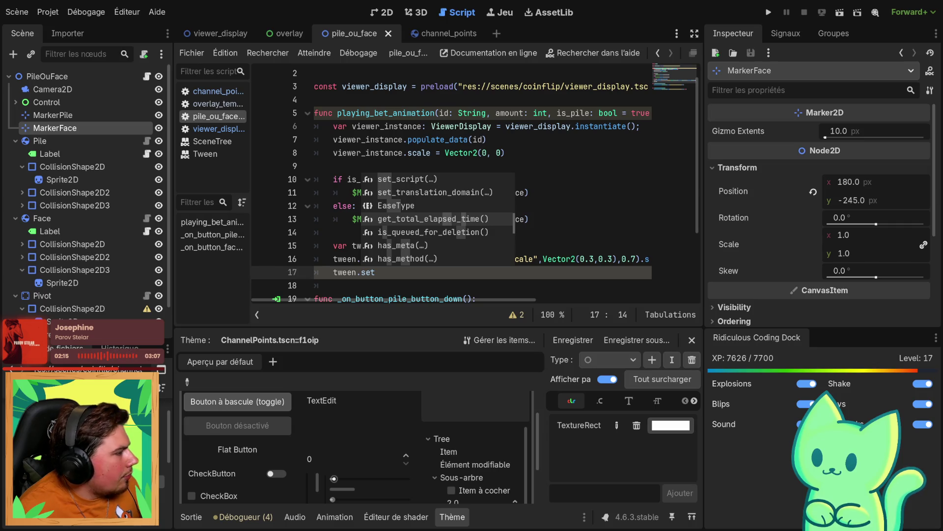
Add tween_callback(viewer_instance.spawn_channel_points(amount)) on line 17 and undo the stray paste on line 7
key("BackSpace")
key("BackSpace")
key("BackSpace")
type("tween_callback")
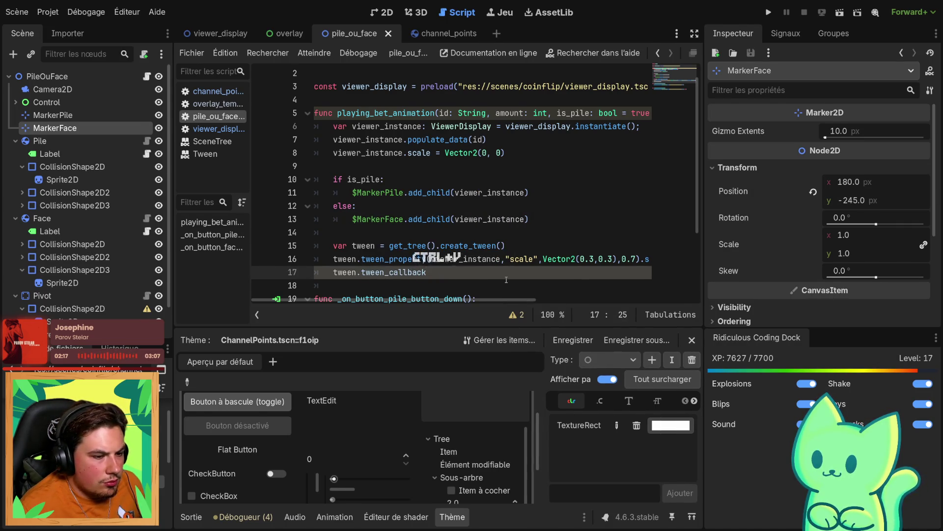
type("(")
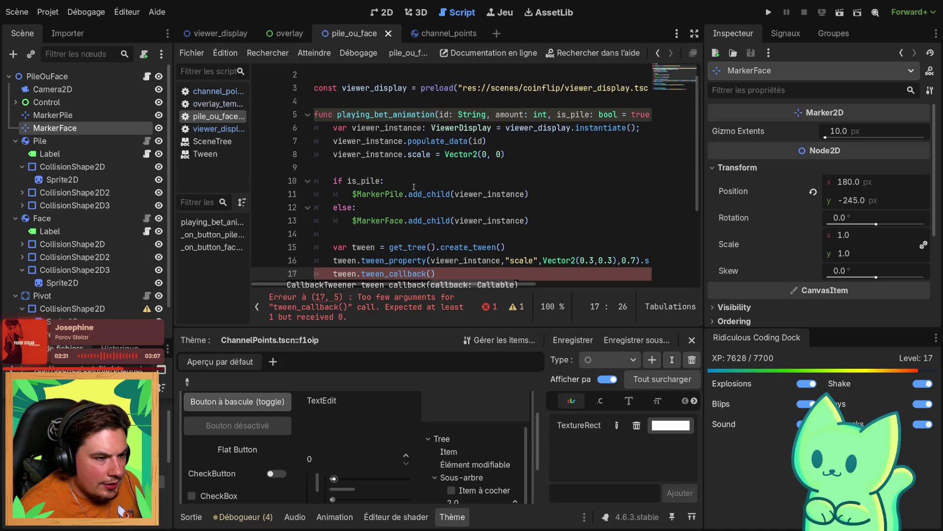
double_click(372, 141)
type("tween_callback")
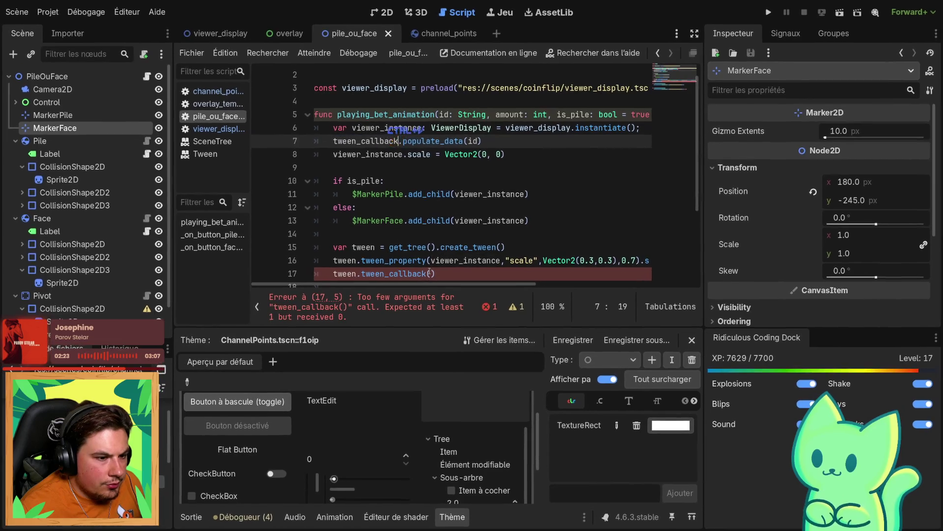
key("ctrl+z")
key("ctrl+z")
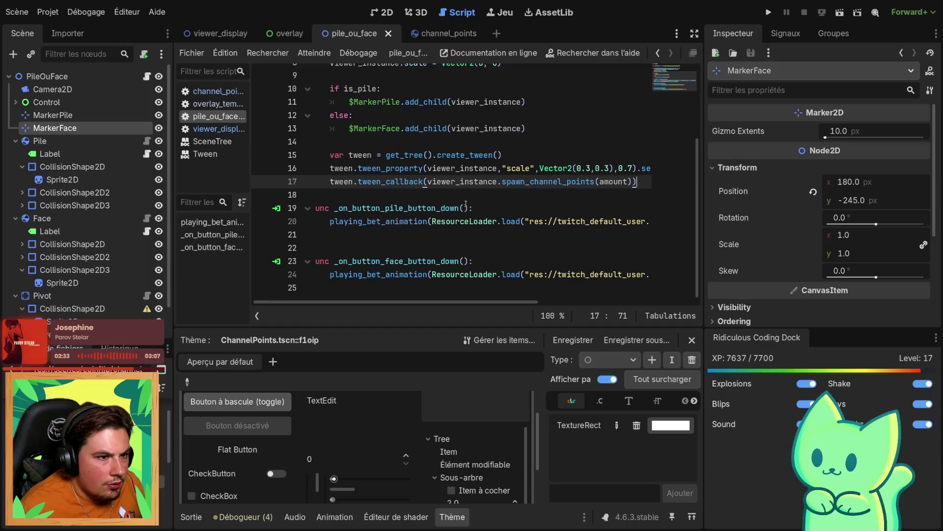
Switch to the channel_points script
scroll(397, 209, "up", 3)
left_click(397, 208)
scroll(397, 209, "down", 3)
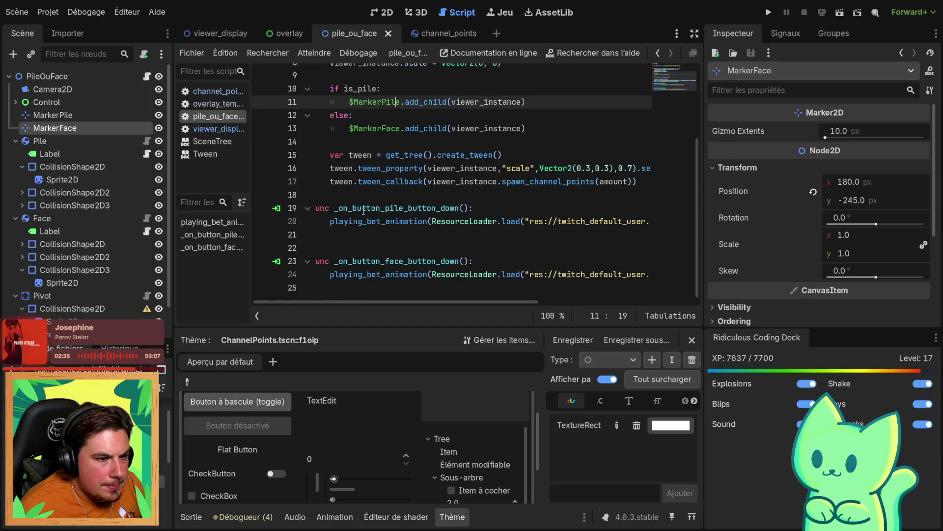
left_click(441, 38)
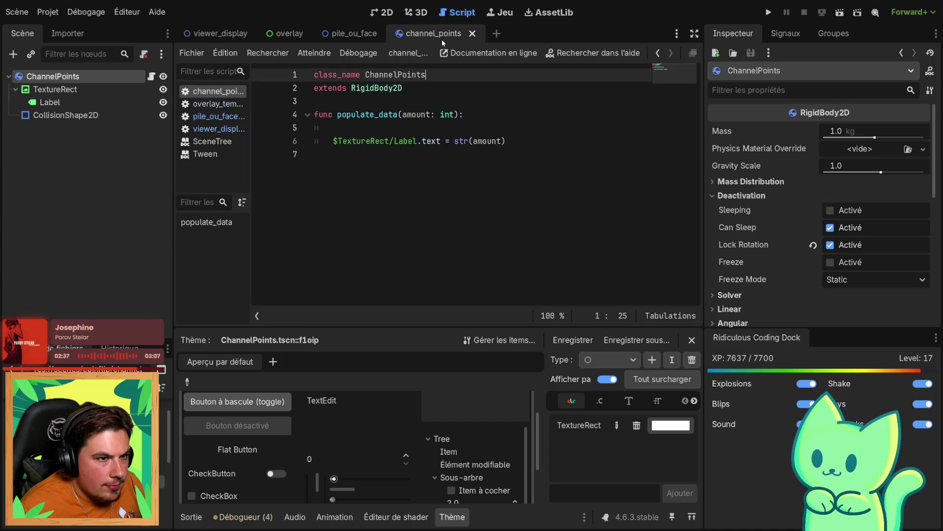
Add a new line in the channel_points script and save the scene
left_click(404, 176)
key("Return")
key("ctrl+s")
Browse the CollisionShape2D node's groups and signals, collapsing the CanvasItem signal group
left_click(78, 116)
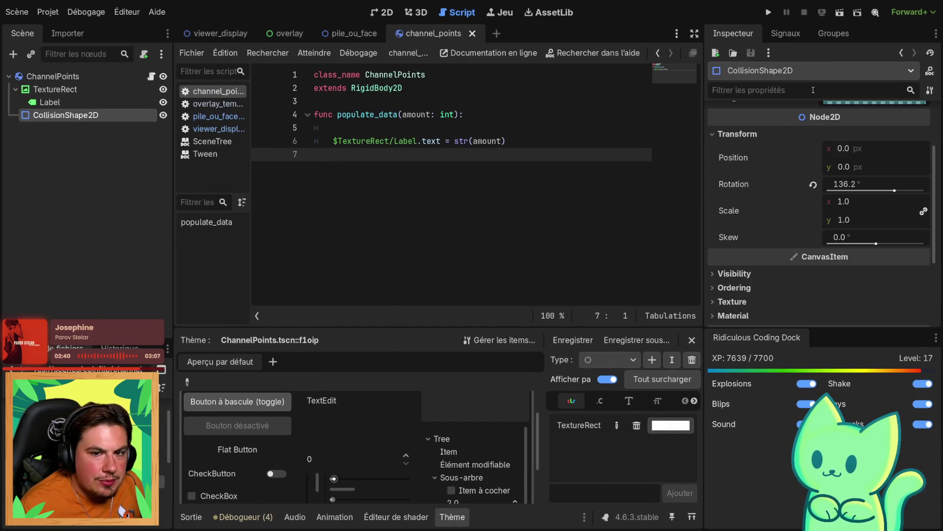
left_click(819, 39)
left_click(795, 35)
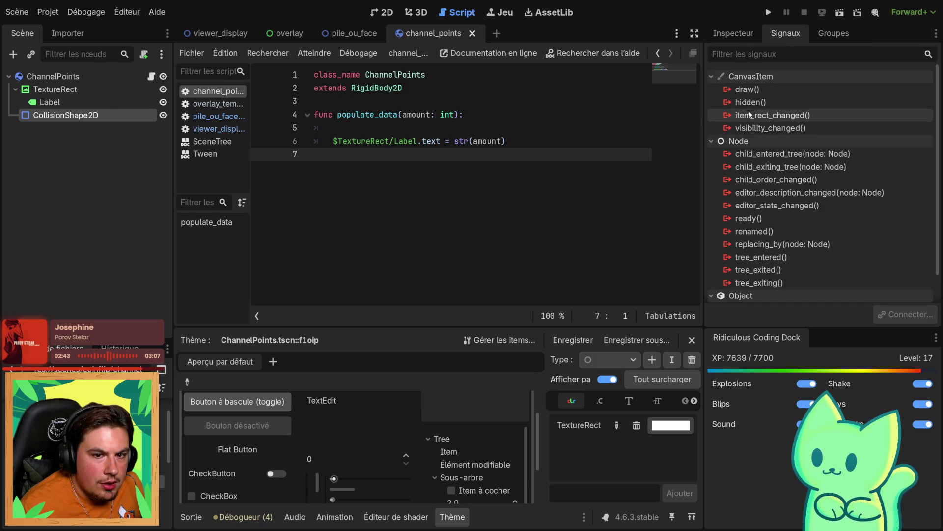
scroll(766, 127, "down", 2)
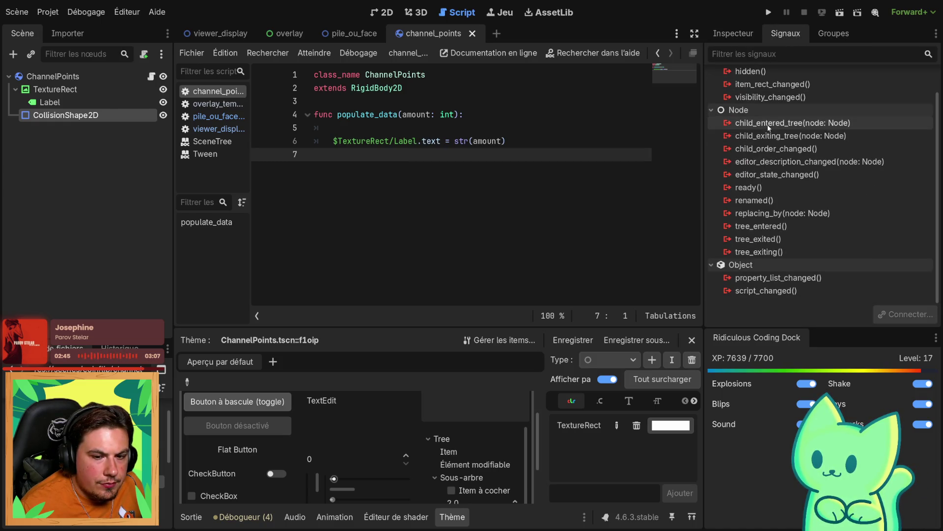
left_click(101, 119)
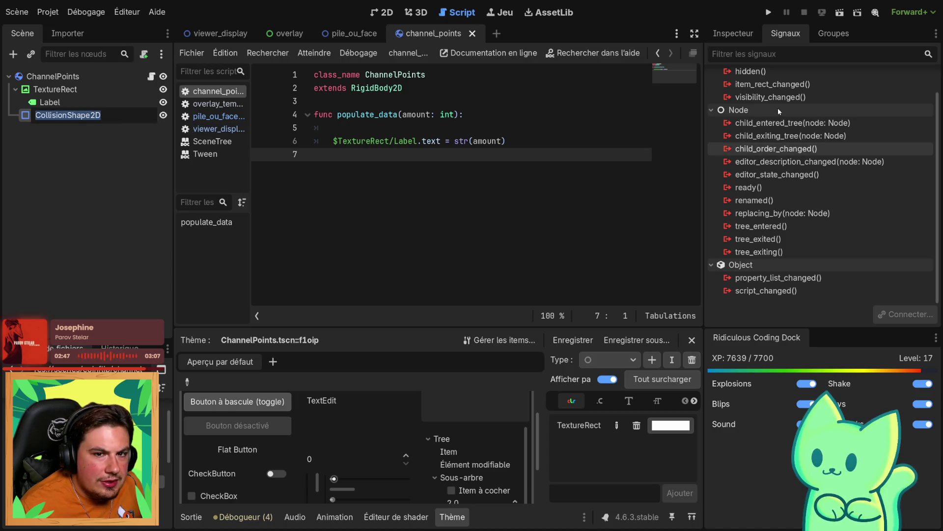
scroll(836, 131, "up", 5)
left_click(712, 77)
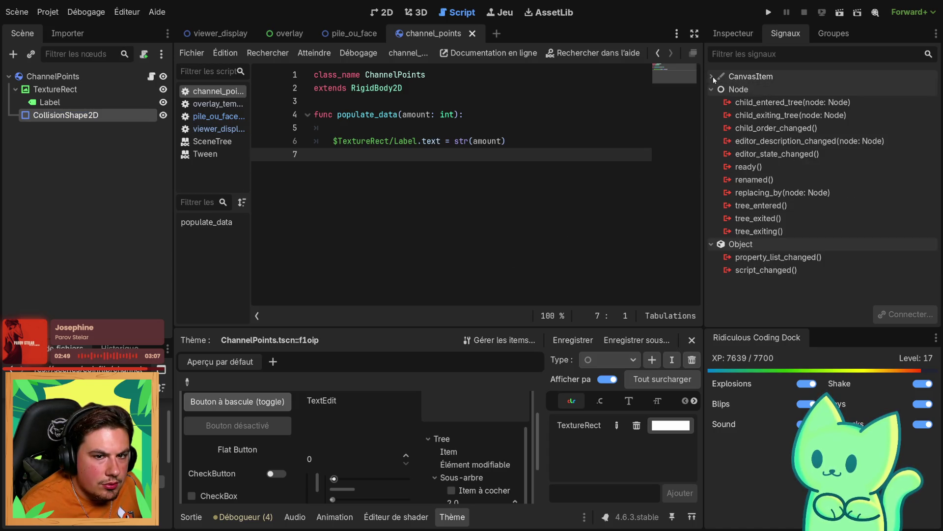
Select the ChannelPoints root body and start connecting its body_entered signal
key("Up")
key("Up")
key("Up")
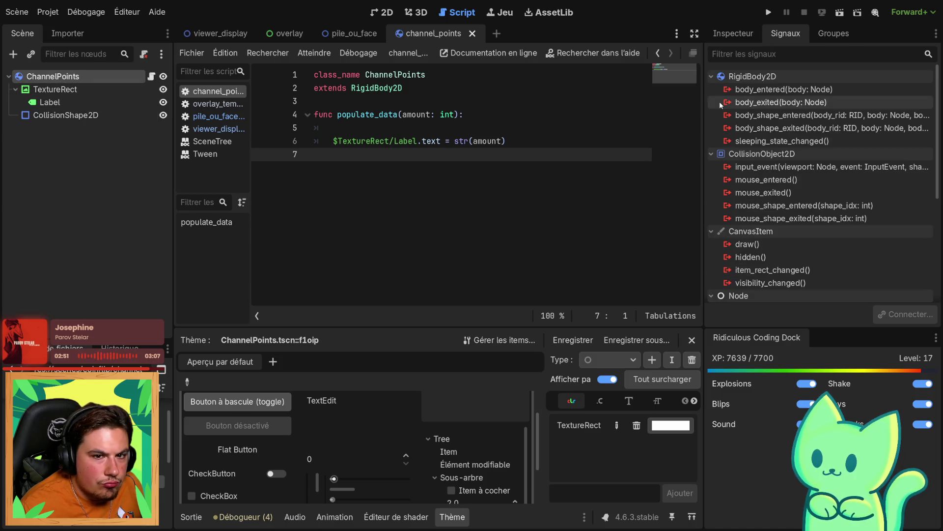
mouse_move(776, 100)
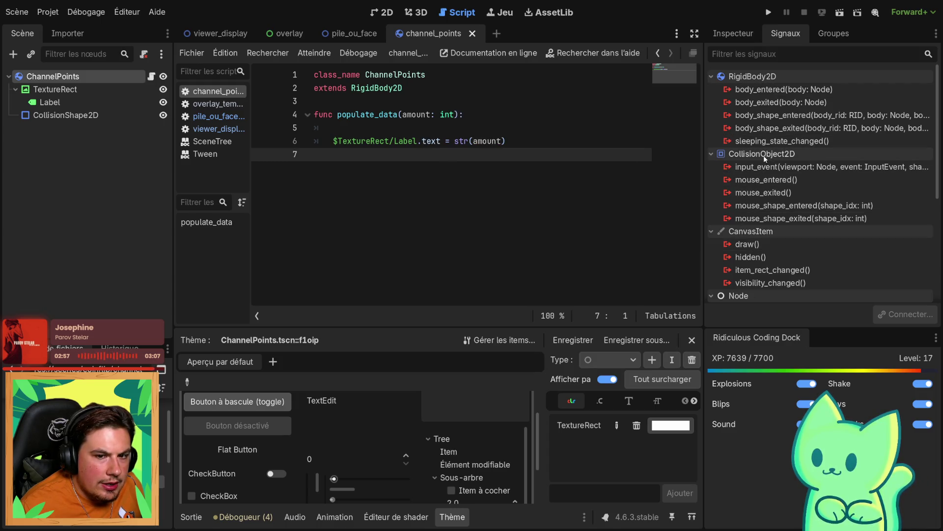
scroll(742, 246, "down", 3)
scroll(742, 249, "up", 3)
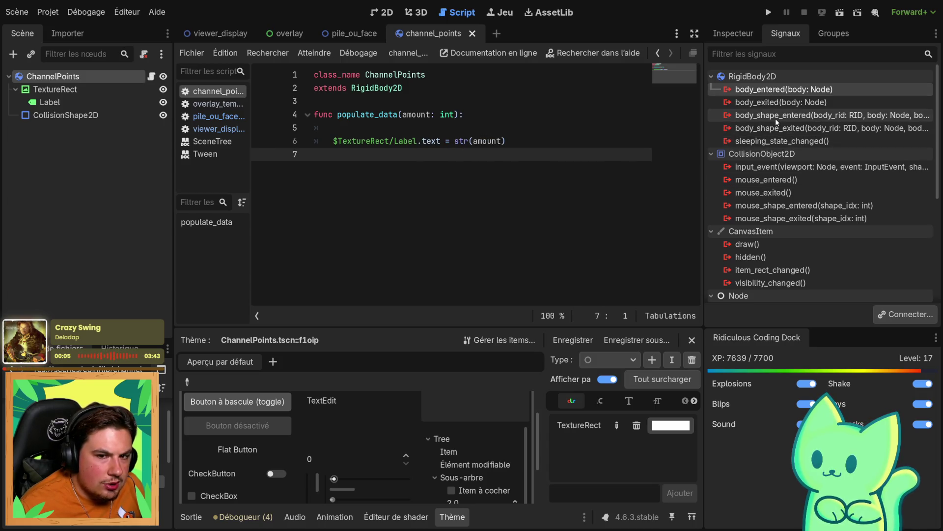
mouse_move(776, 120)
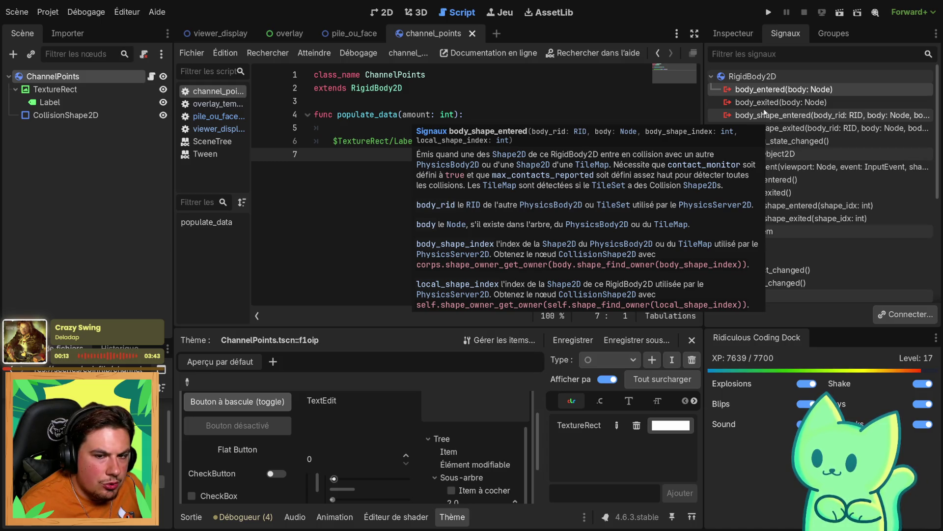
double_click(756, 89)
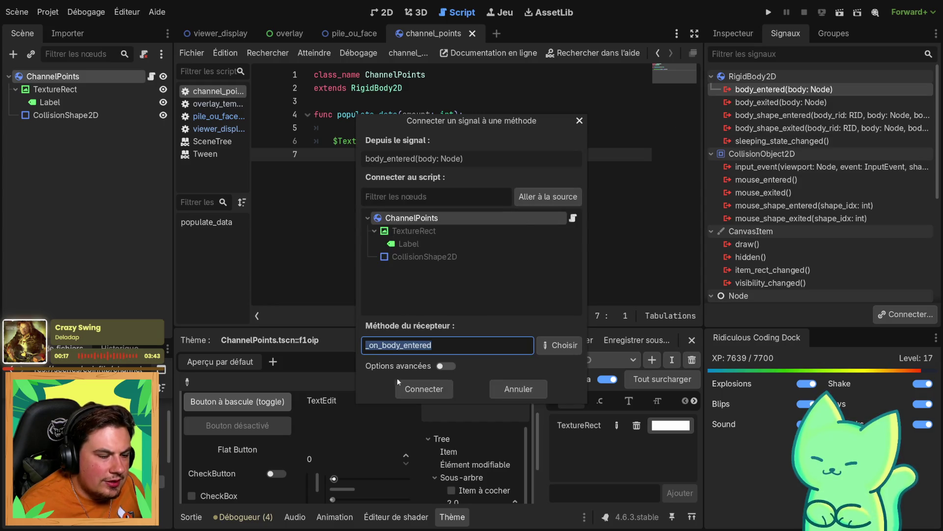
Create the _on_body_entered handler, replacing pass with get_parent().queue_free(), and save the script
left_click(410, 390)
left_click_drag(477, 193, 333, 193)
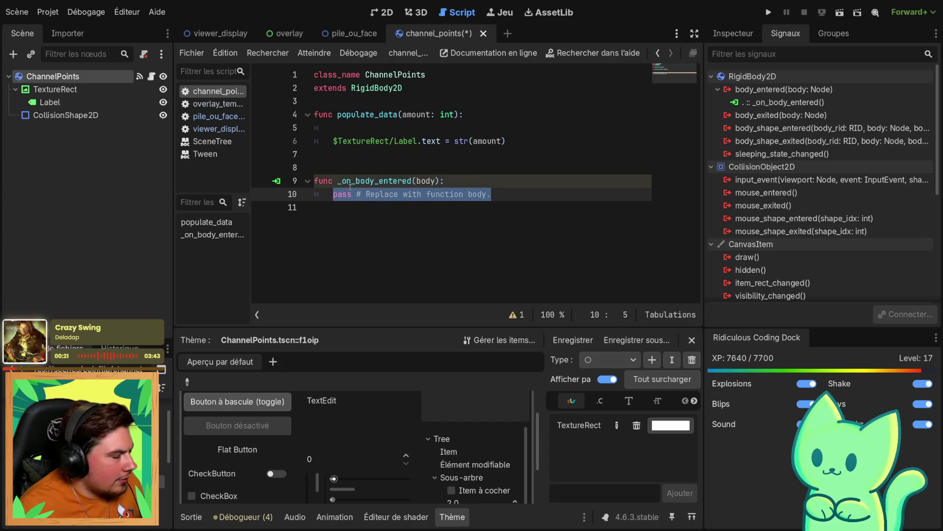
key("BackSpace")
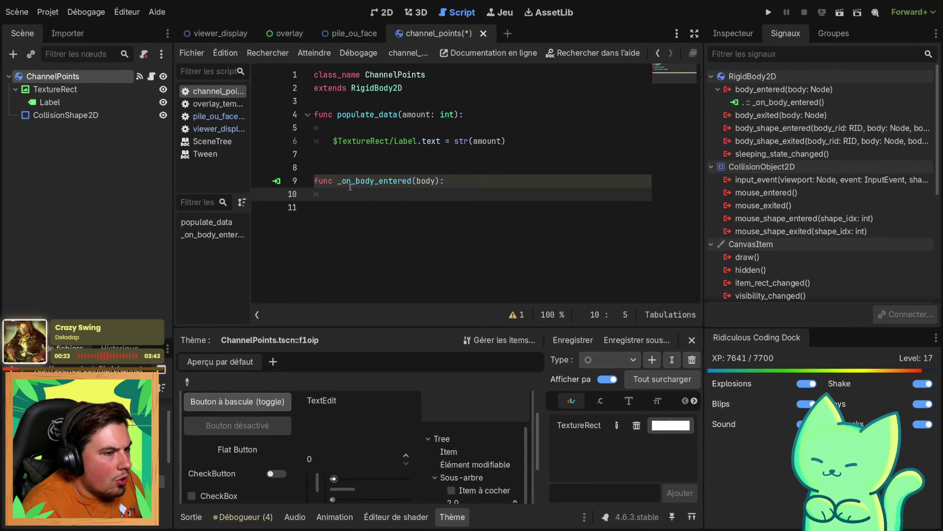
type("pa")
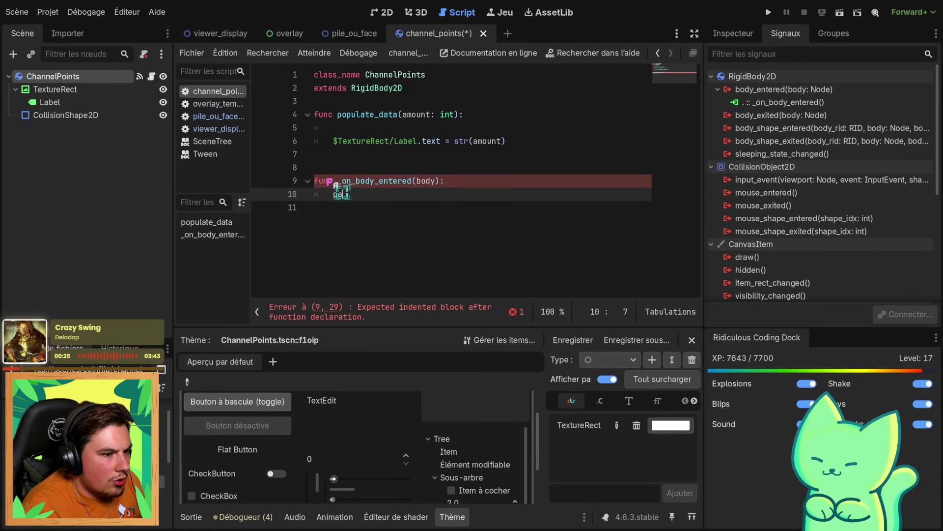
key("BackSpace")
key("BackSpace")
type("get")
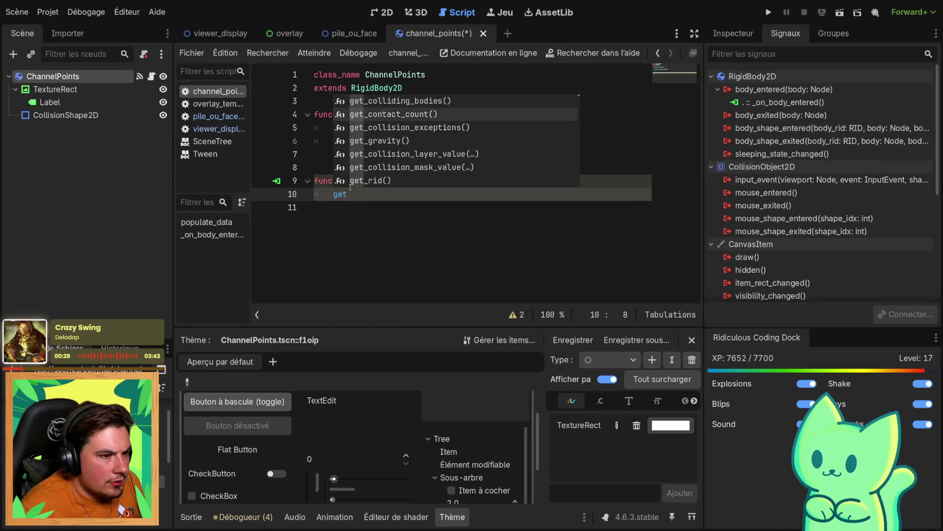
type("_pa")
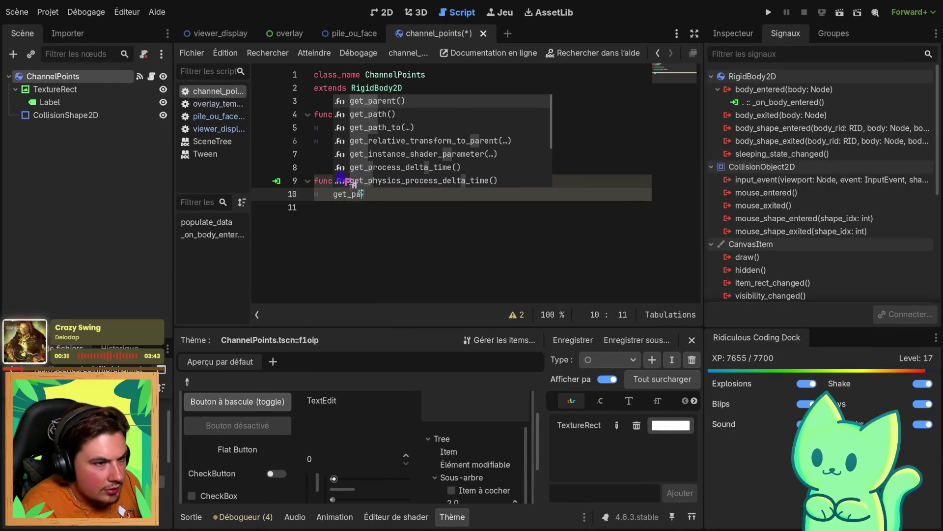
key("Tab")
type(".q")
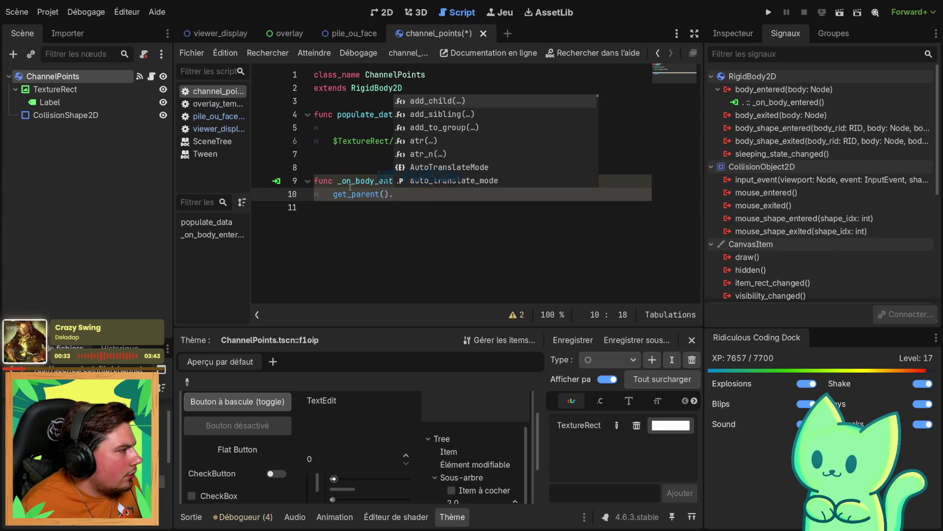
key("Down")
key("Tab")
key("ctrl+s")
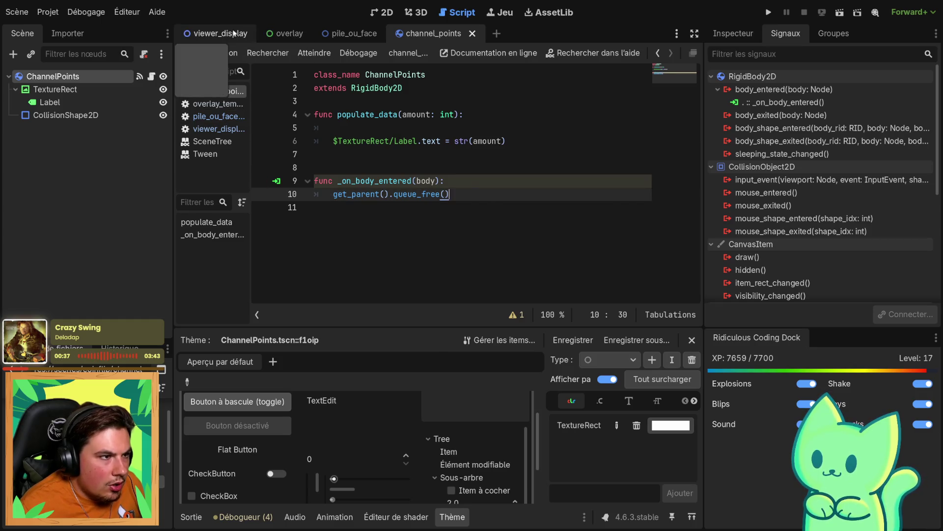
Switch through the pile_ou_face and viewer_display tabs to the overlay scene
left_click(355, 33)
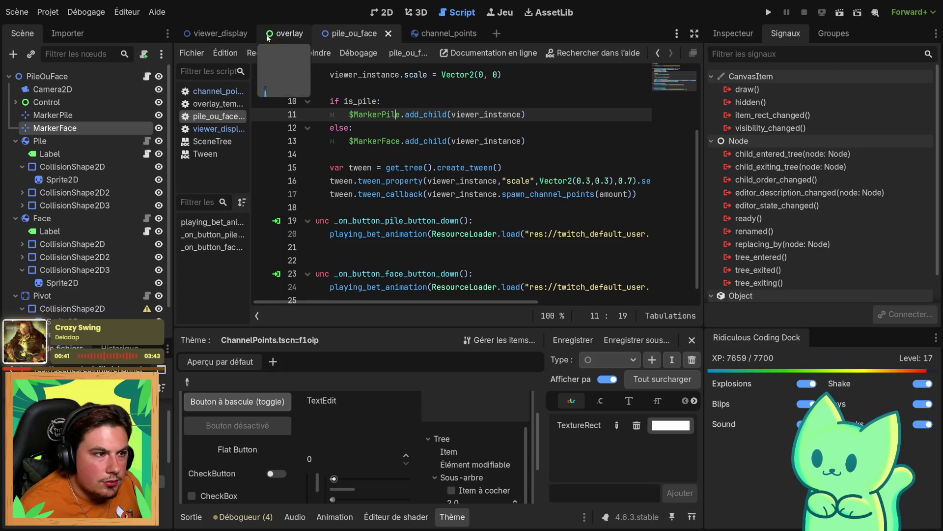
left_click(216, 34)
left_click(293, 34)
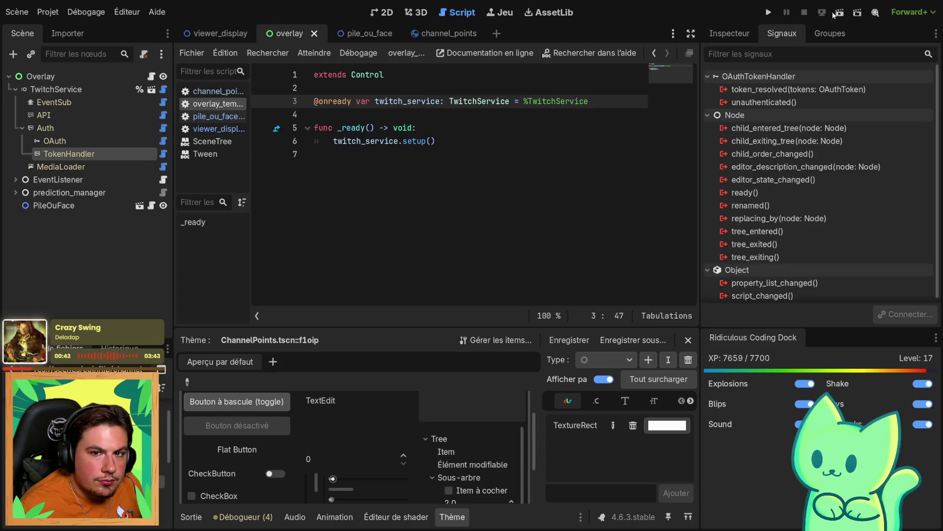
Run the overlay scene to watch the PILE/FACE seesaw at 0–0, then close the game window
left_click(839, 13)
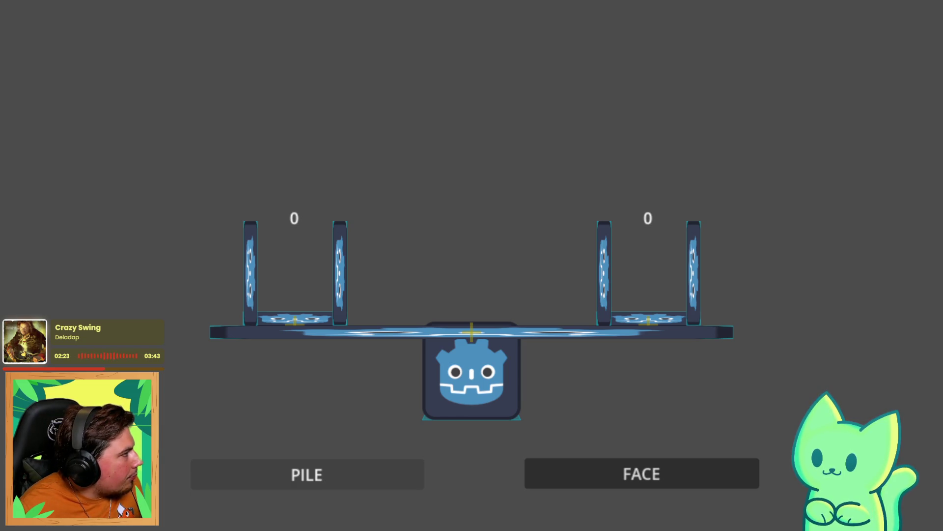
key("alt+F4")
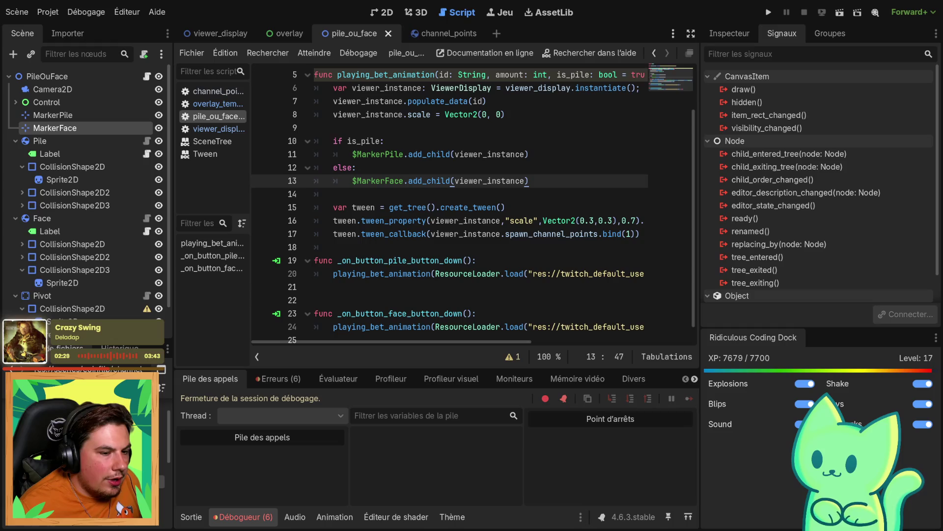
Review the spawn_channel_points tween_callback and its .bind call on line 17
scroll(397, 233, "right", 3)
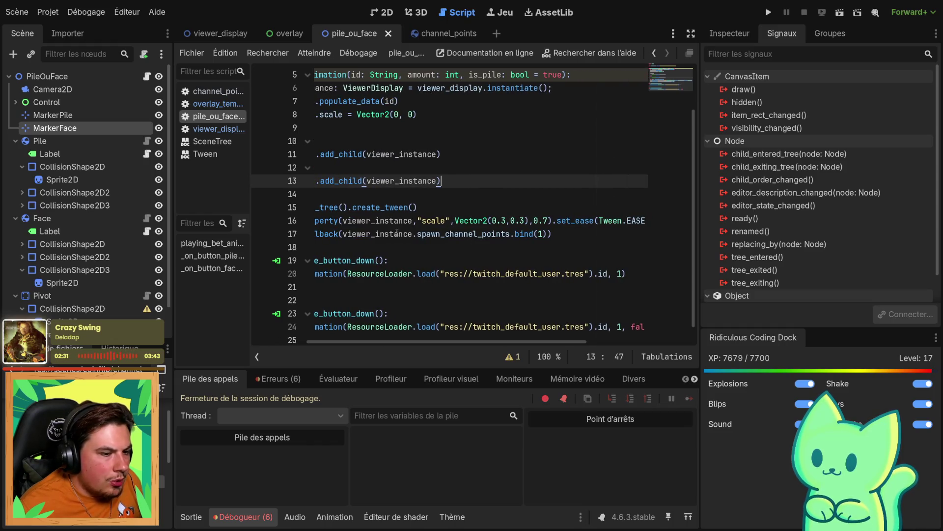
double_click(463, 234)
key("Right")
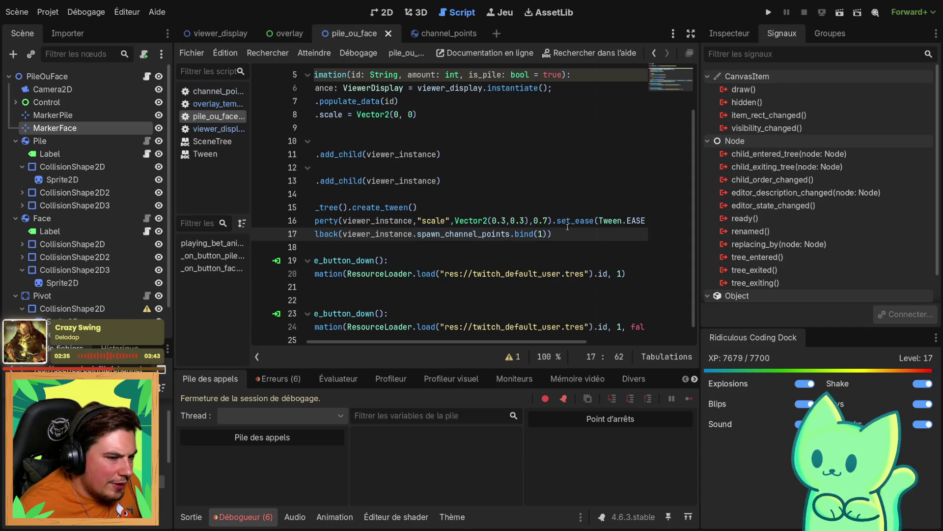
left_click(511, 243)
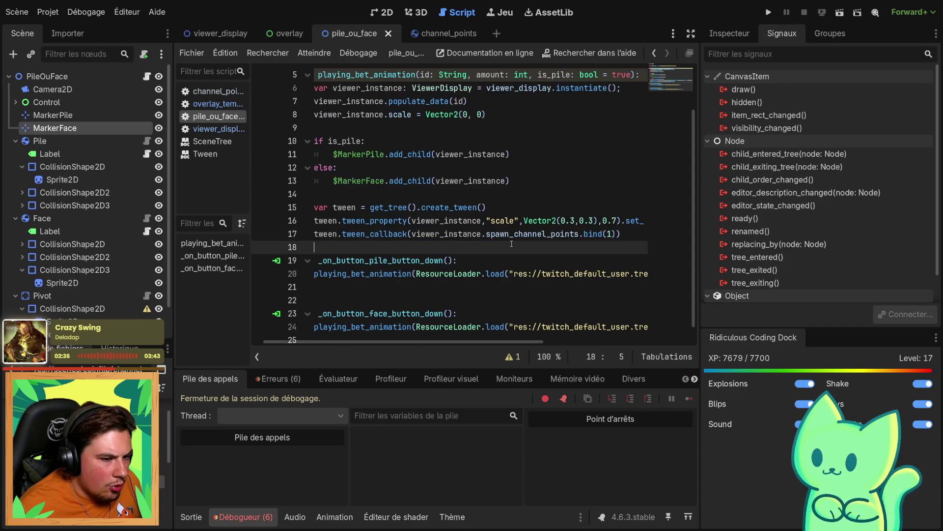
left_click(602, 234)
left_click_drag(602, 233, 579, 234)
Run the current scene, then switch to the overlay scene and launch it
left_click(839, 12)
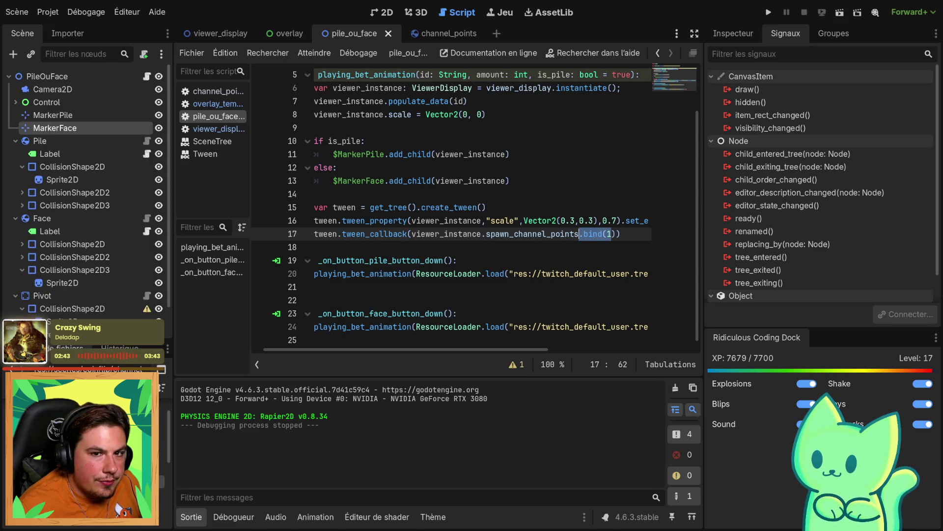
left_click(213, 38)
left_click(304, 36)
left_click(845, 11)
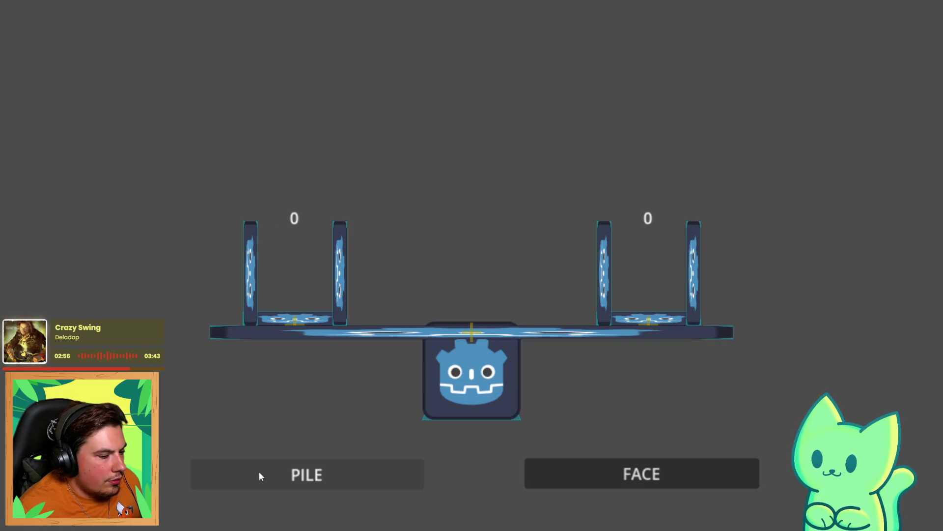
Alternate PILE and FACE bets until both counters show 3, then stop and return to pile_ou_face
left_click(259, 473)
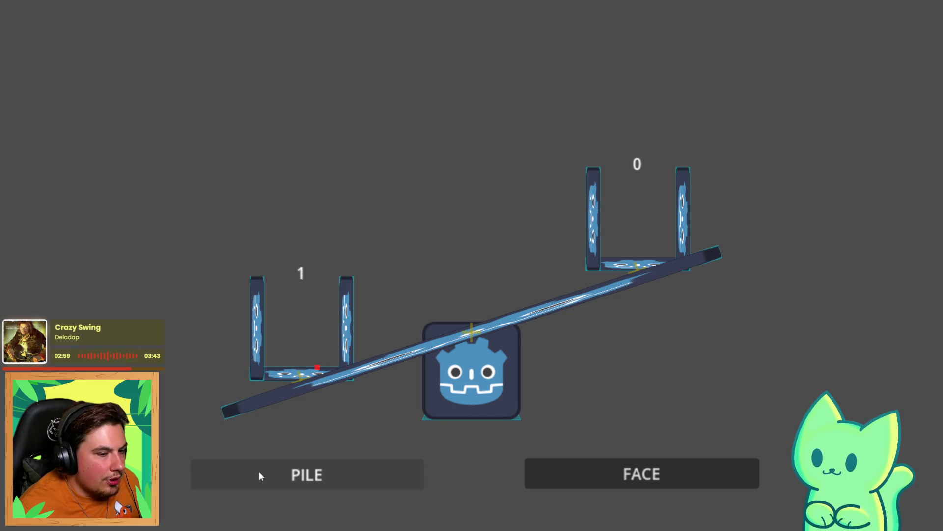
left_click(624, 478)
left_click(624, 478)
left_click(330, 487)
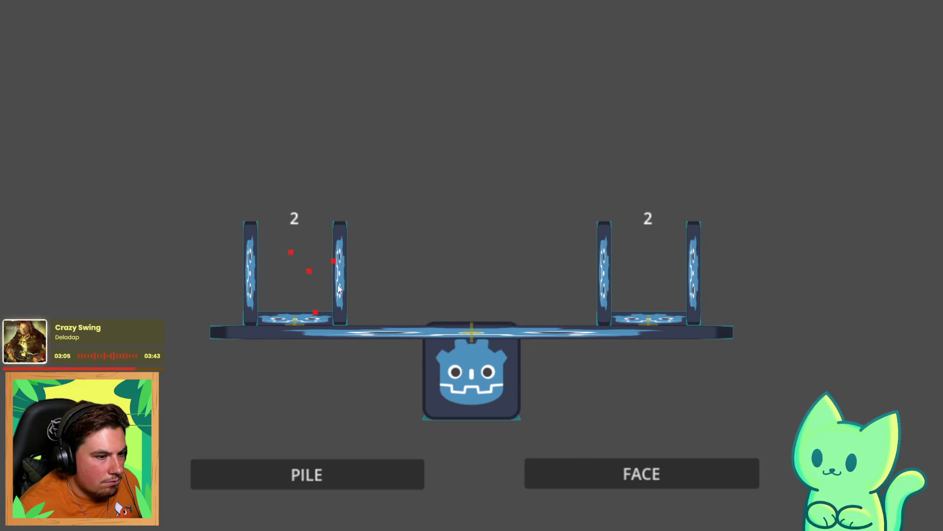
left_click(322, 470)
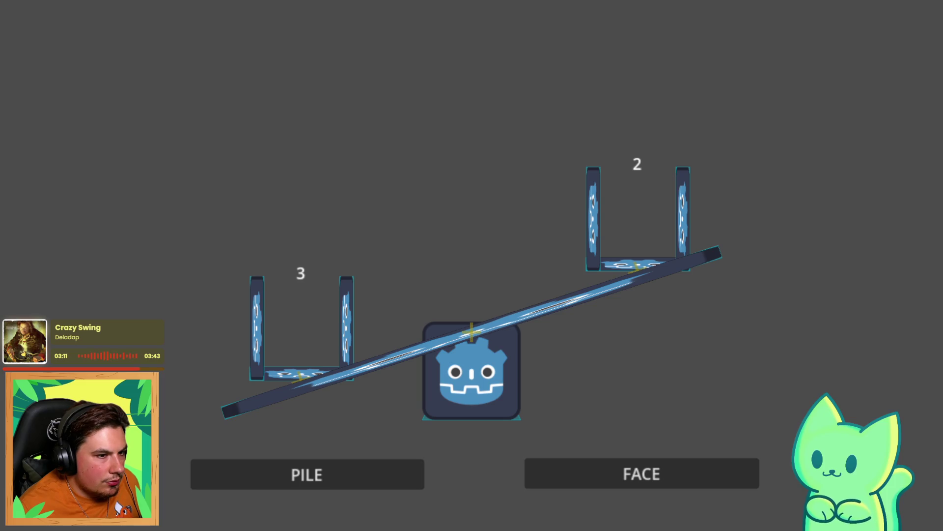
left_click(631, 455)
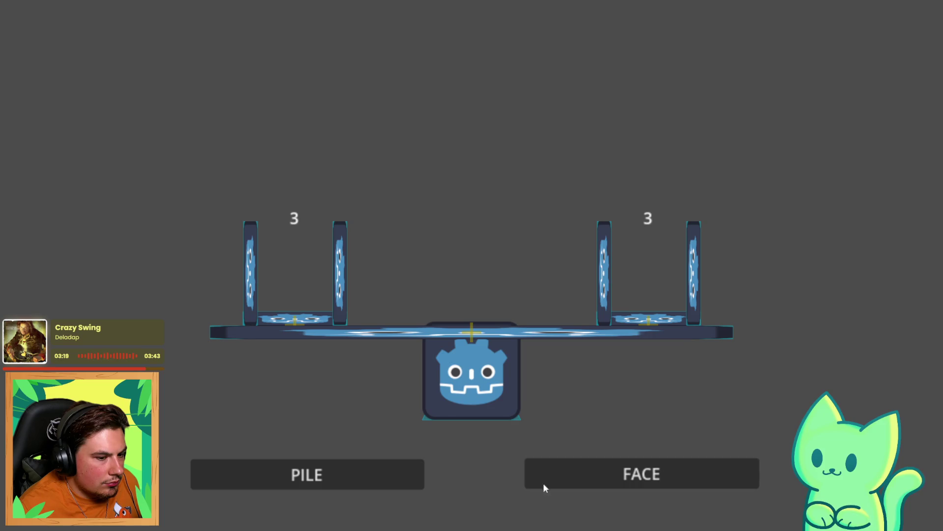
key("F8")
left_click(354, 33)
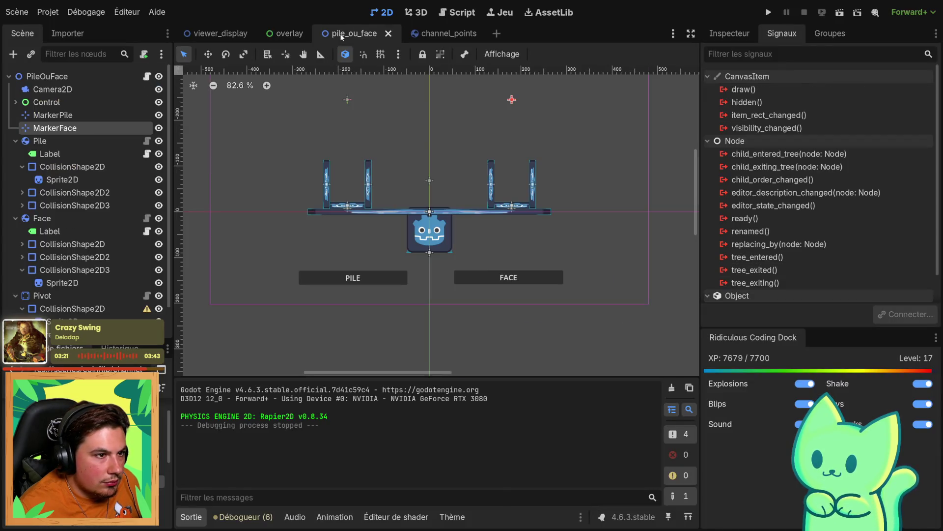
Cycle through the scene tabs, then run and stop the channel_points scene
left_click(429, 34)
left_click(221, 33)
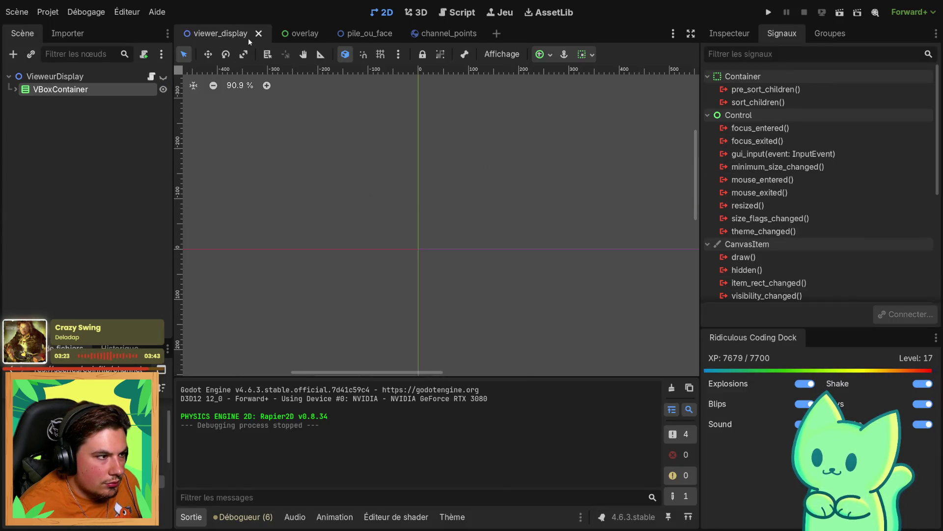
left_click(290, 35)
left_click(361, 38)
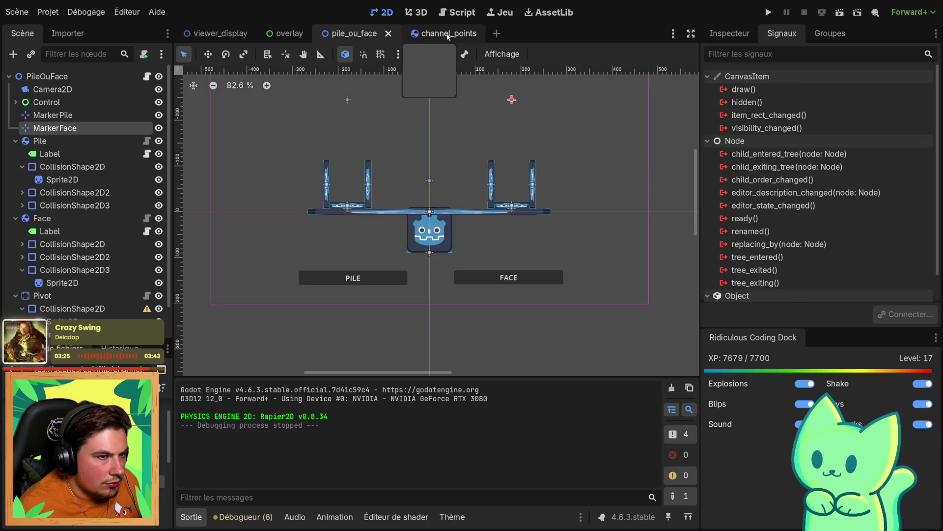
left_click(433, 33)
left_click(292, 34)
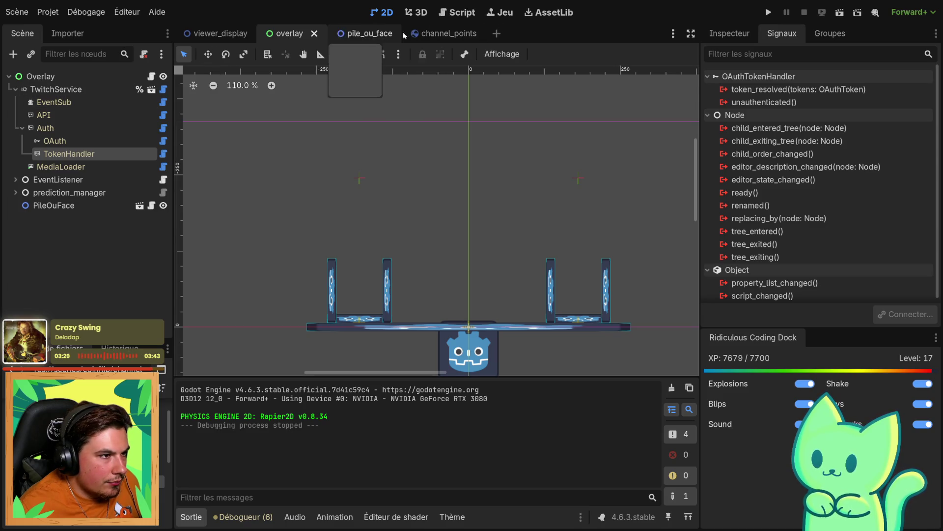
left_click(432, 33)
key("F6")
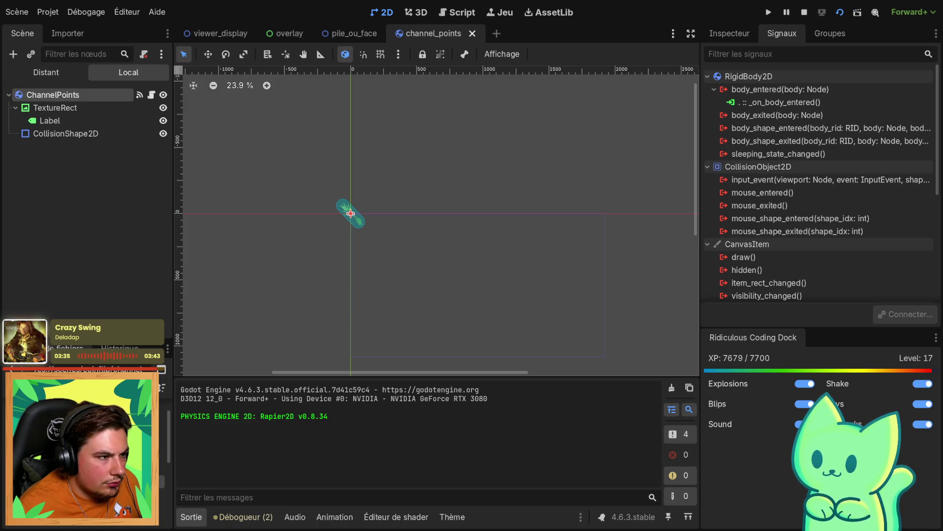
left_click(804, 11)
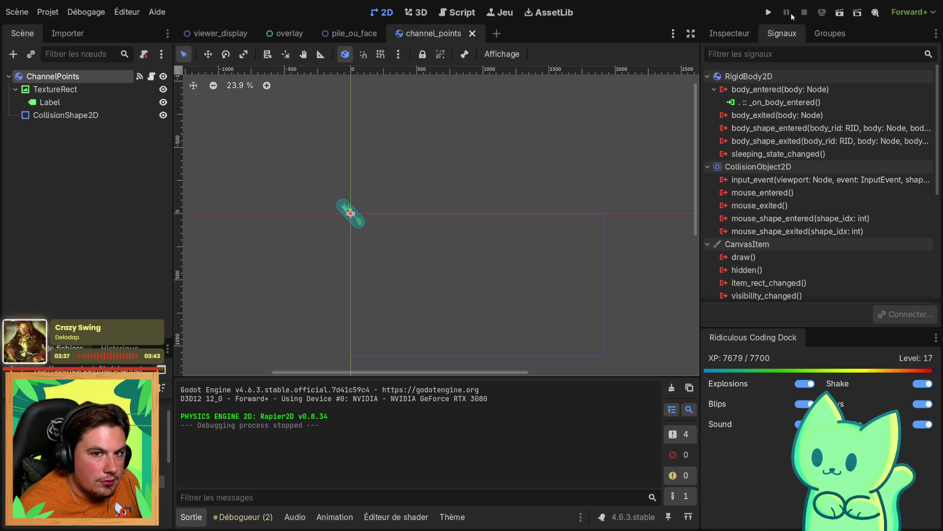
In viewer_display, expand the VBoxContainer and unhide the VieweurDisplay root node
left_click(217, 32)
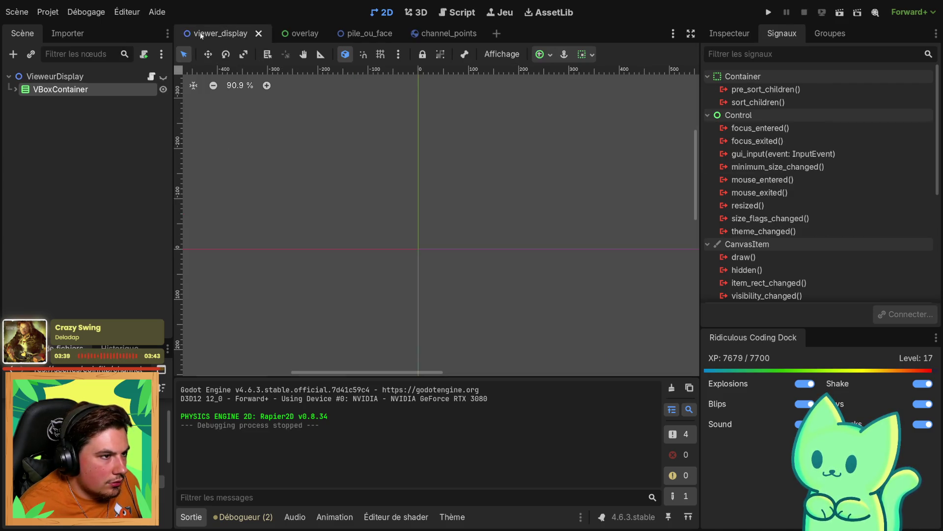
scroll(335, 155, "down", 20)
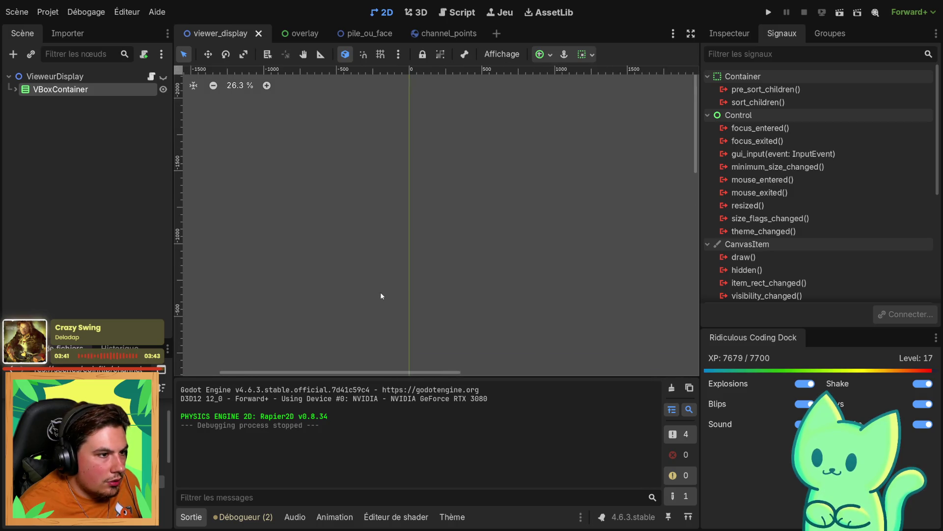
scroll(216, 197, "down", 3)
left_click(16, 88)
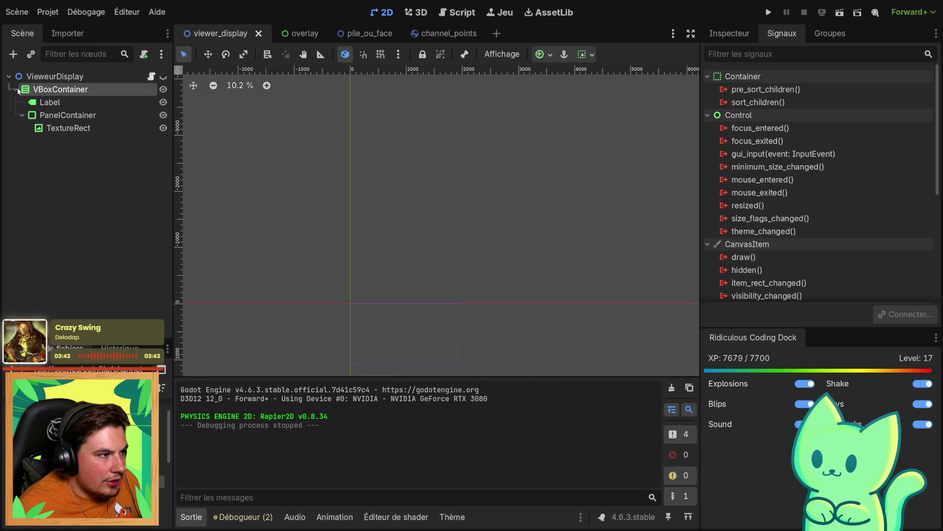
left_click(36, 77)
left_click(163, 76)
scroll(420, 218, "down", 2)
scroll(385, 257, "up", 14)
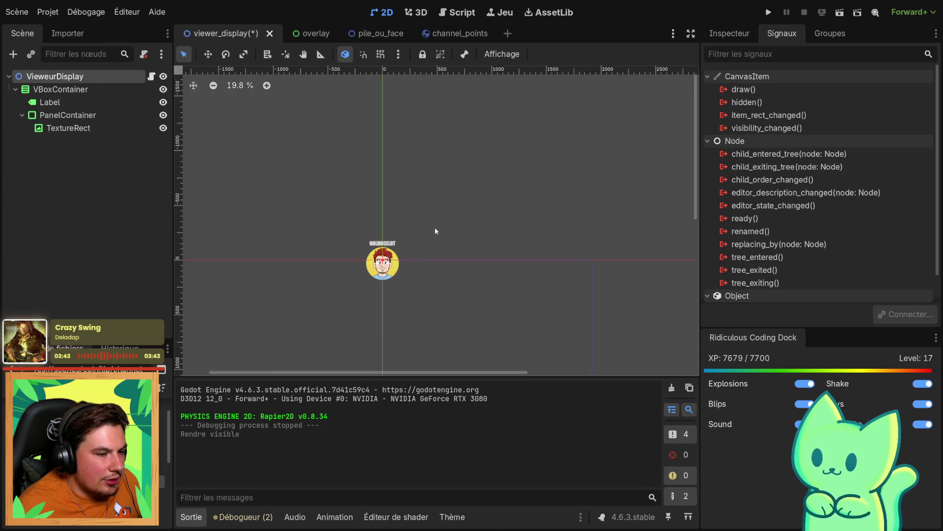
Select the avatar's TextureRect, save viewer_display, and run the overlay scene with F6
left_click(367, 292)
left_click_drag(321, 197, 460, 301)
scroll(269, 189, "down", 2)
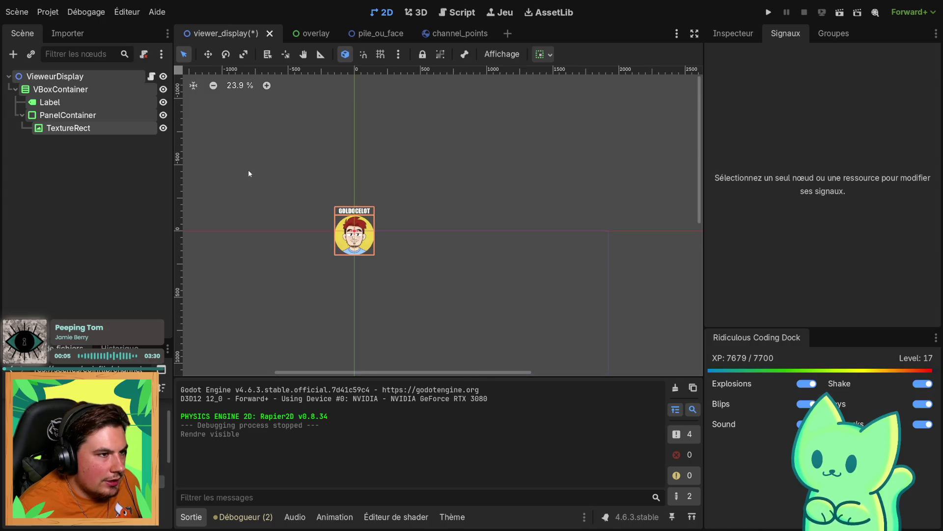
key("ctrl+s")
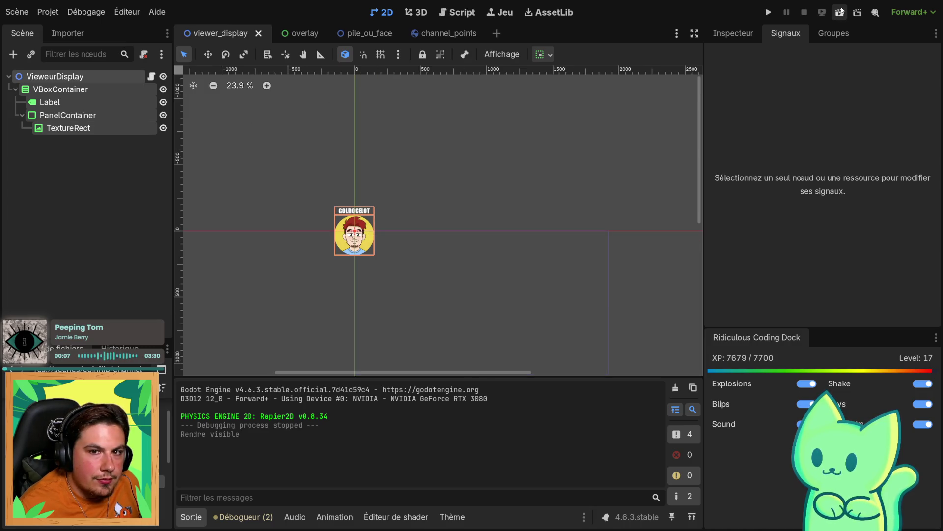
left_click(290, 37)
key("F6")
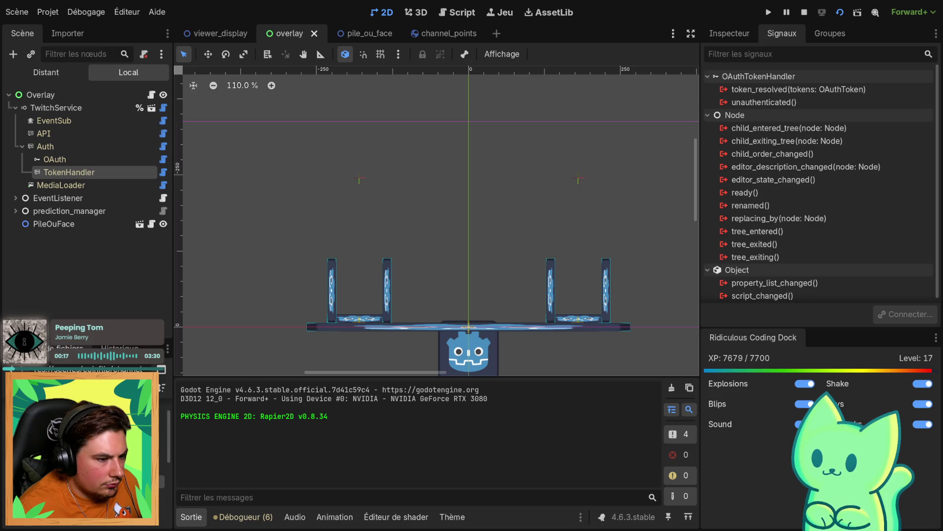
Bet once on FACE and once on PILE, watch the cards drop, then stop and return to pile_ou_face
left_click(600, 473)
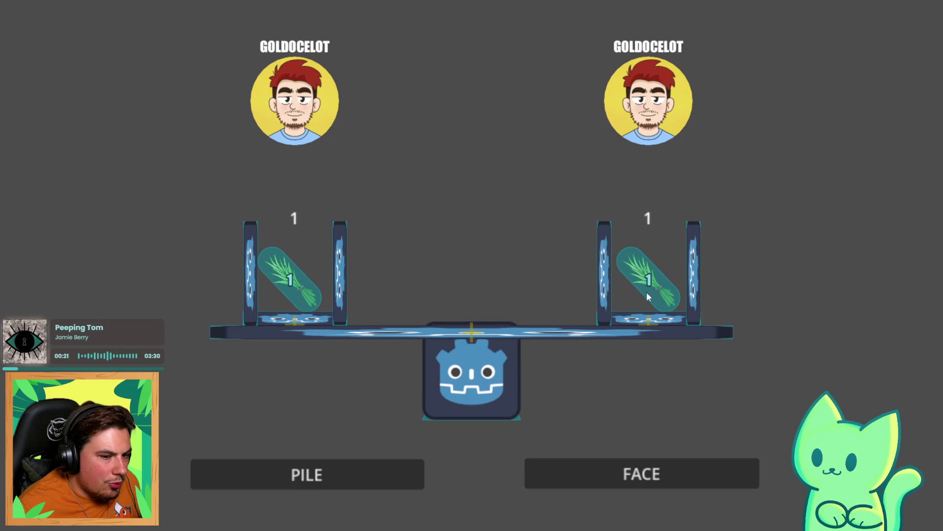
left_click(324, 478)
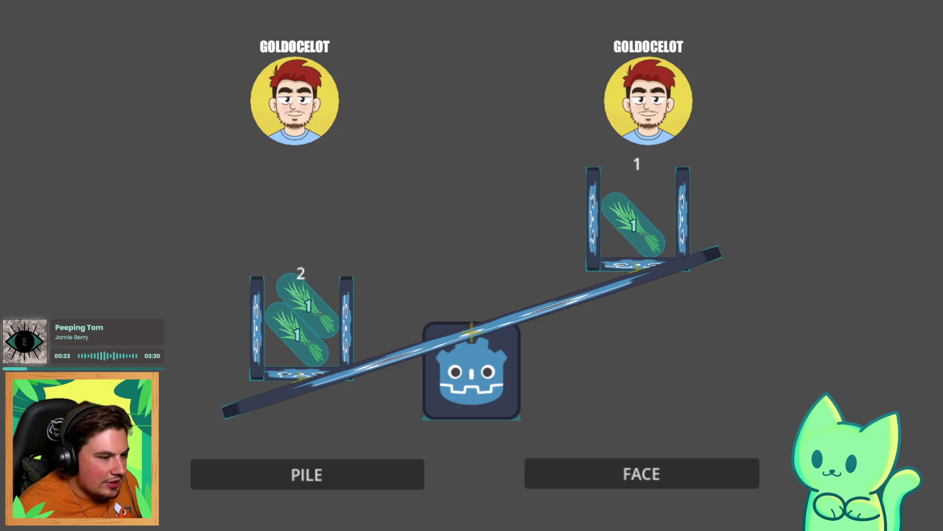
key("F8")
left_click(356, 33)
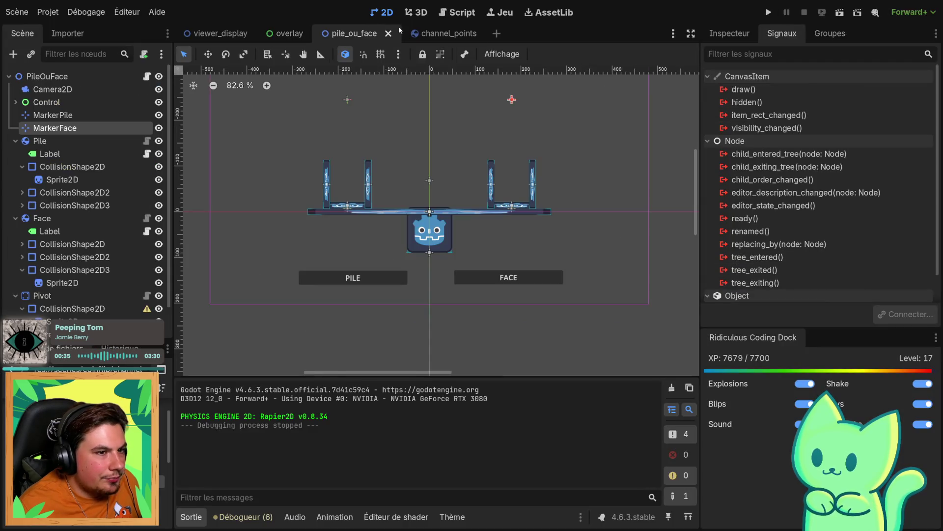
Open the channel_points scene and select its TextureRect node
left_click(433, 29)
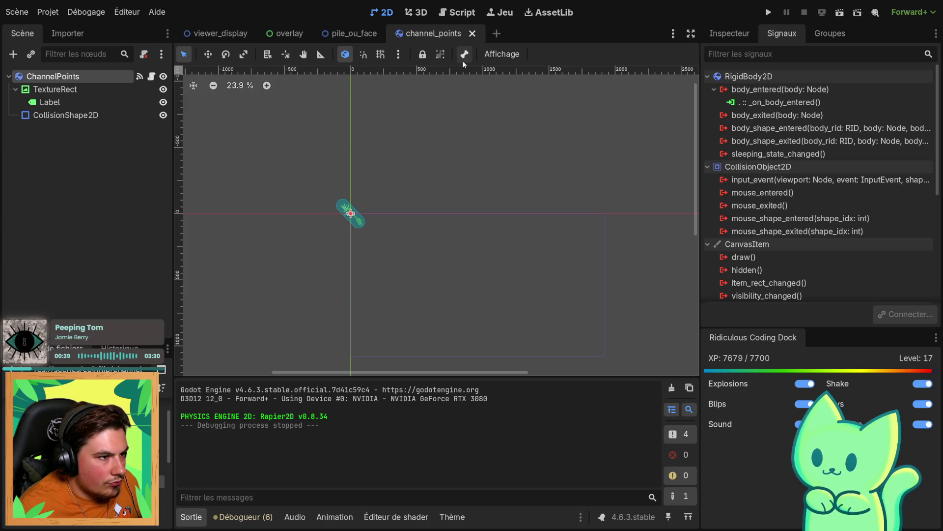
left_click(29, 92)
left_click(16, 90)
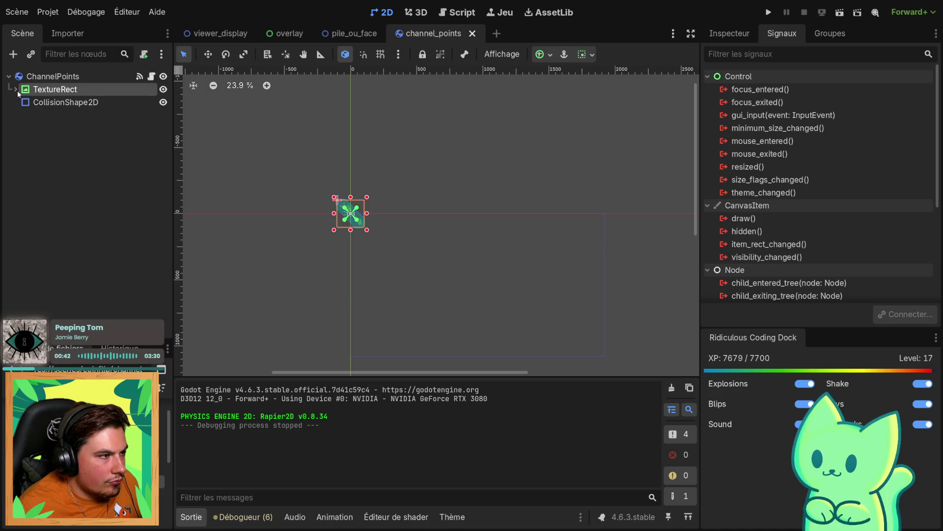
left_click(53, 76)
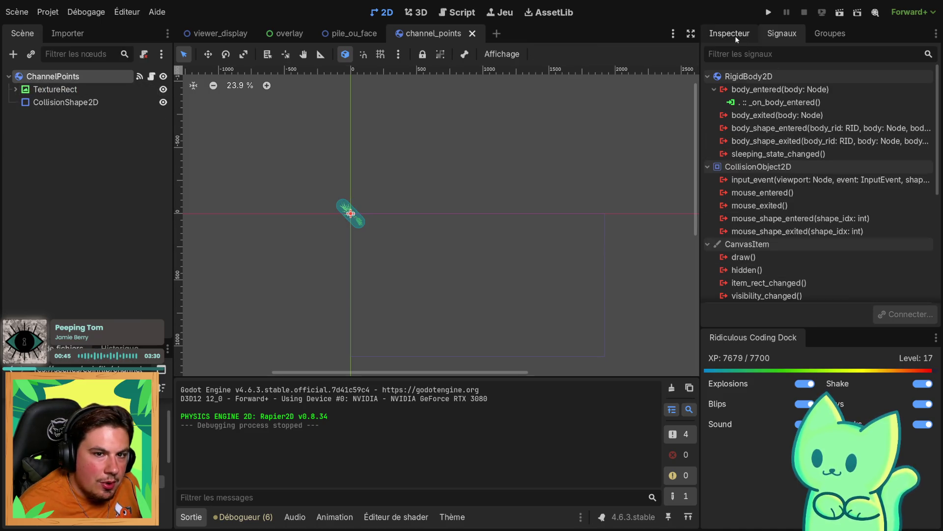
left_click(729, 33)
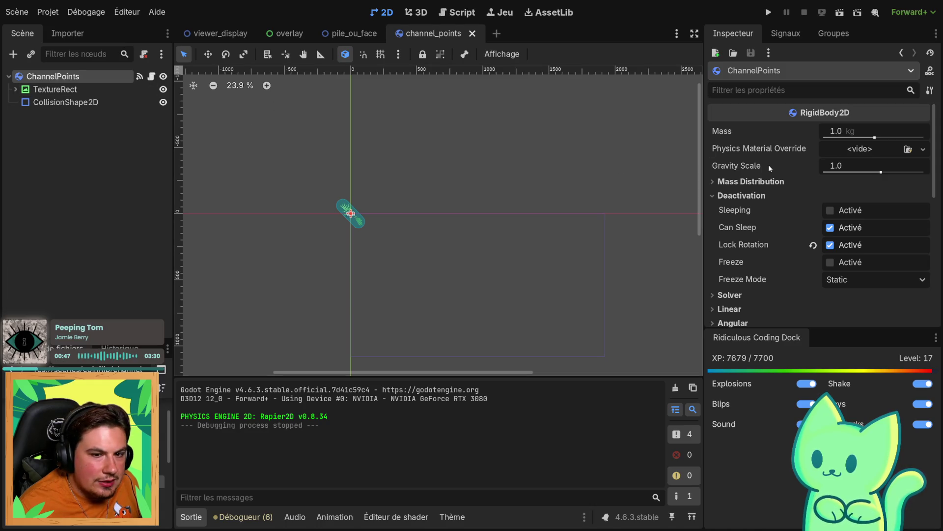
left_click(73, 102)
left_click(63, 90)
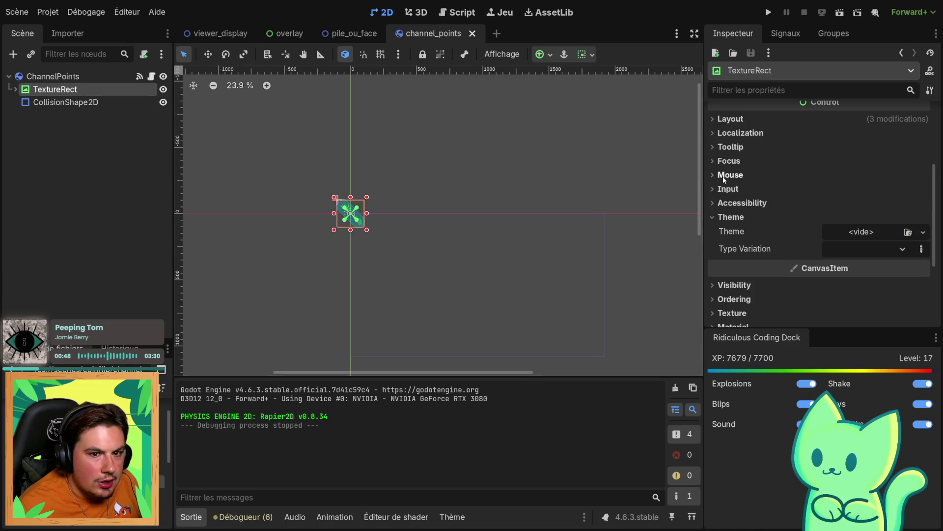
scroll(736, 138, "up", 1)
Set the TextureRect's Ordering Z Index to -1 and save the channel_points scene
left_click(730, 127)
left_click(730, 127)
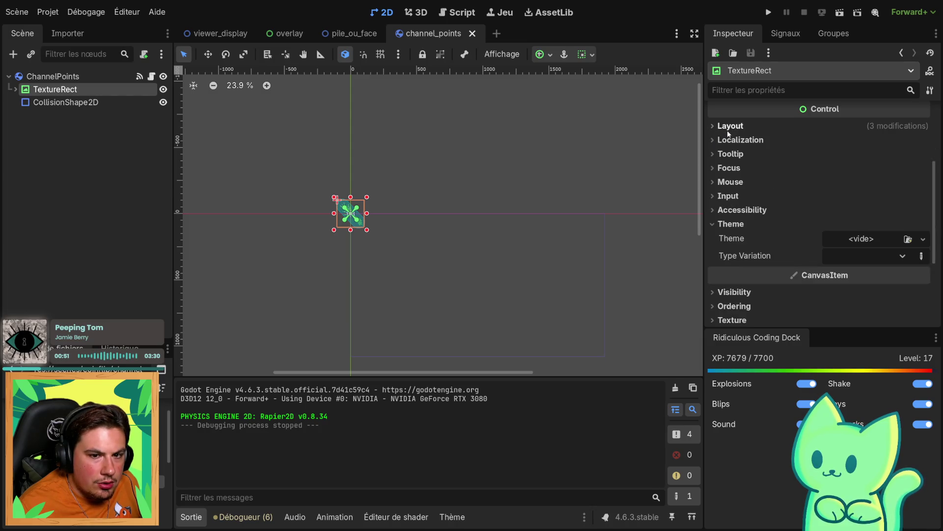
left_click(729, 129)
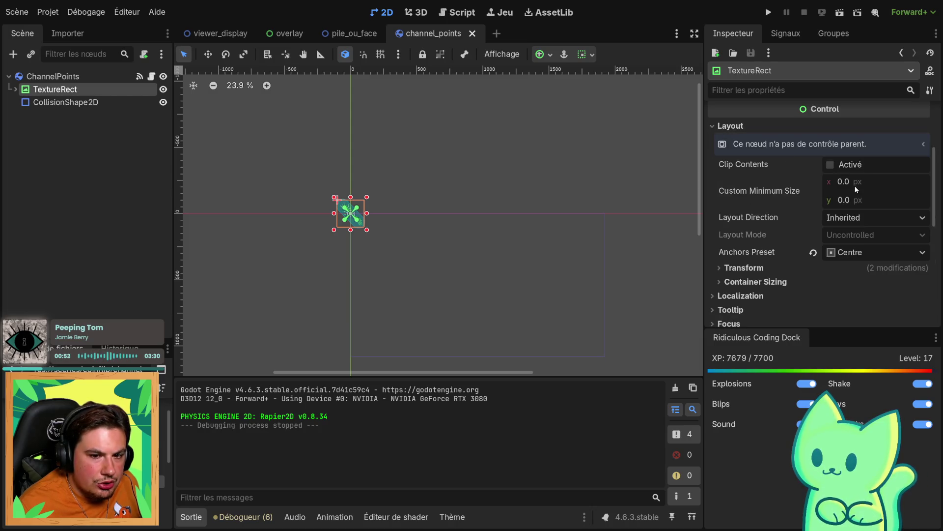
left_click(728, 129)
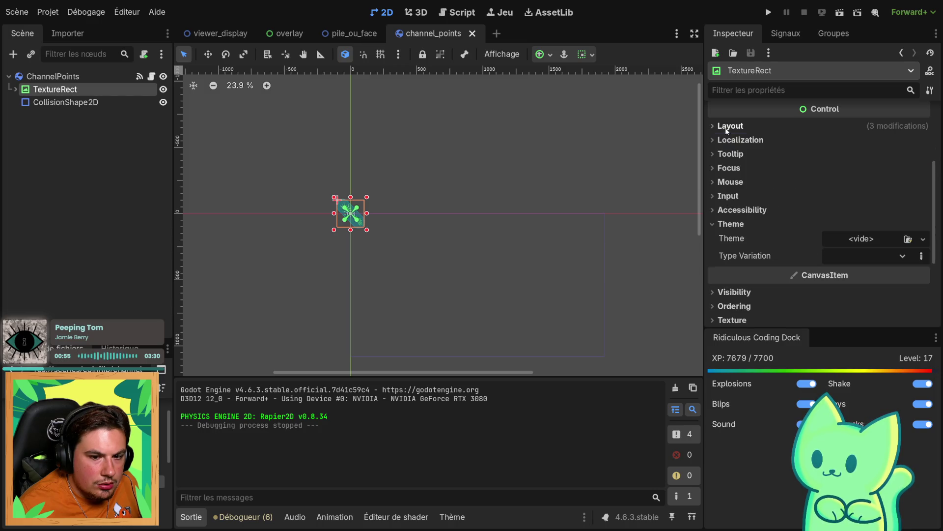
scroll(739, 227, "down", 5)
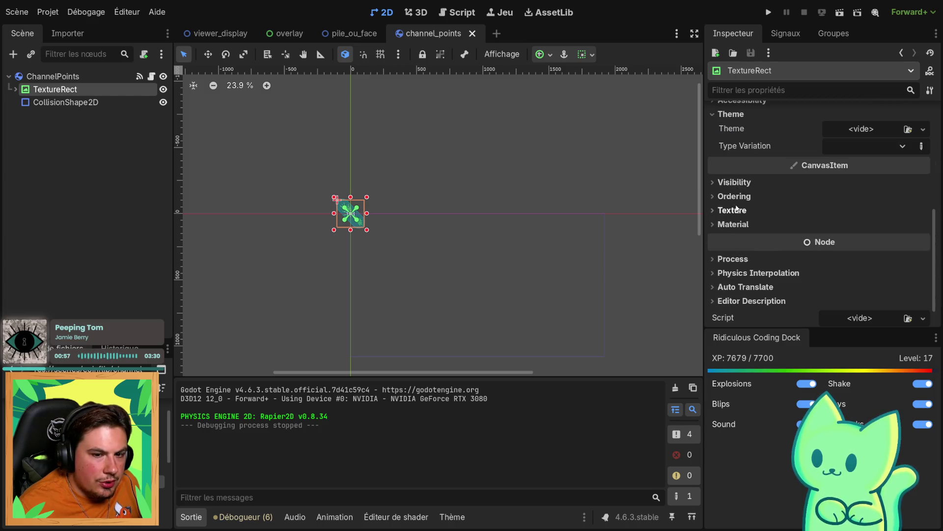
left_click(725, 197)
left_click(860, 218)
type("-1")
key("Return")
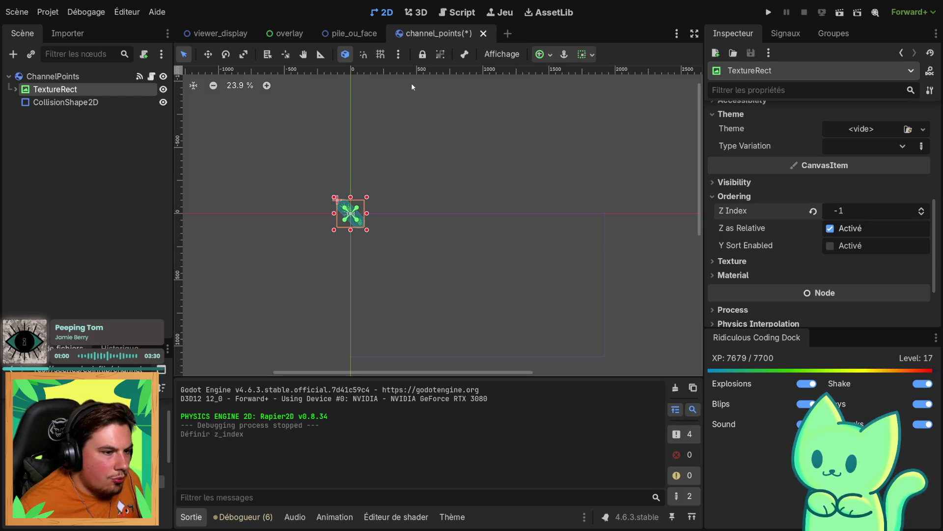
left_click(402, 238)
key("ctrl+s")
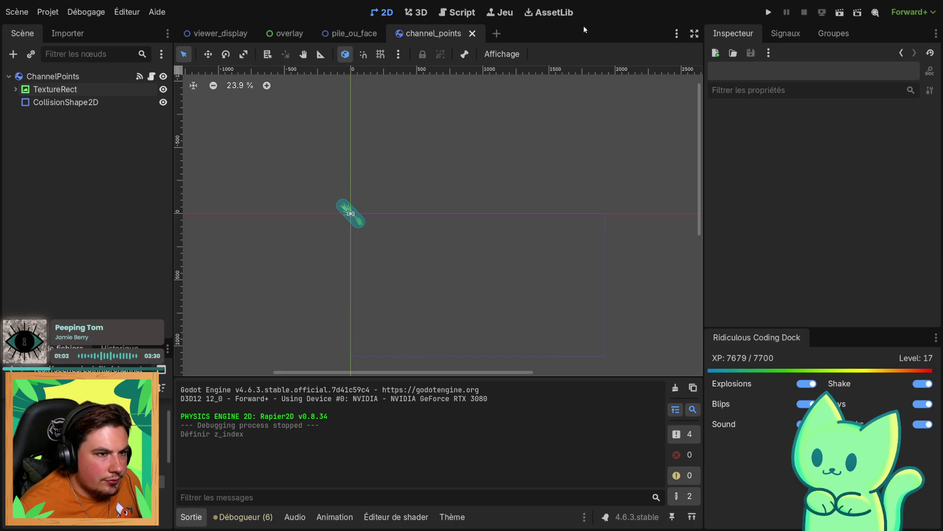
Open the ChannelPoints script from its script icon in the Scene tree
left_click(69, 74)
left_click(65, 103)
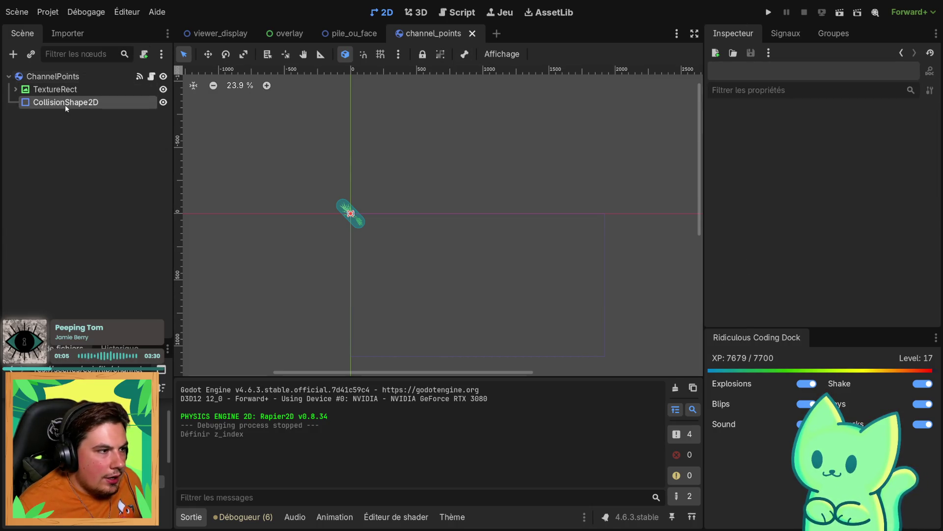
left_click(151, 78)
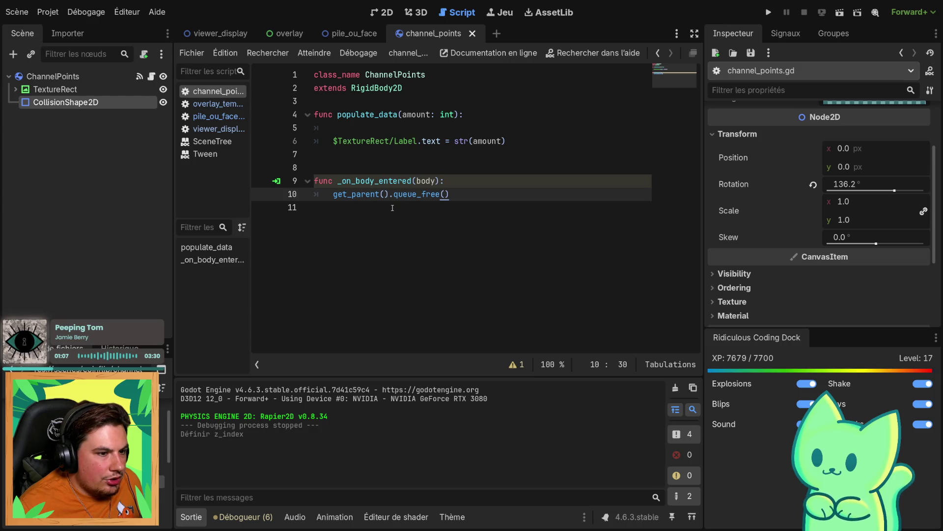
Connect ChannelPoints' body_shape_entered signal to a new _on_body_shape_entered handler and save
left_click(383, 181)
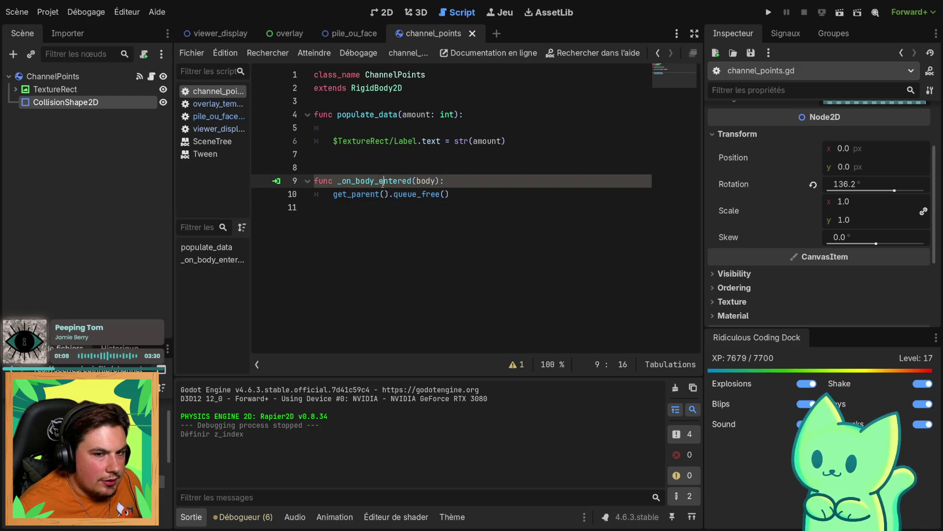
left_click(54, 77)
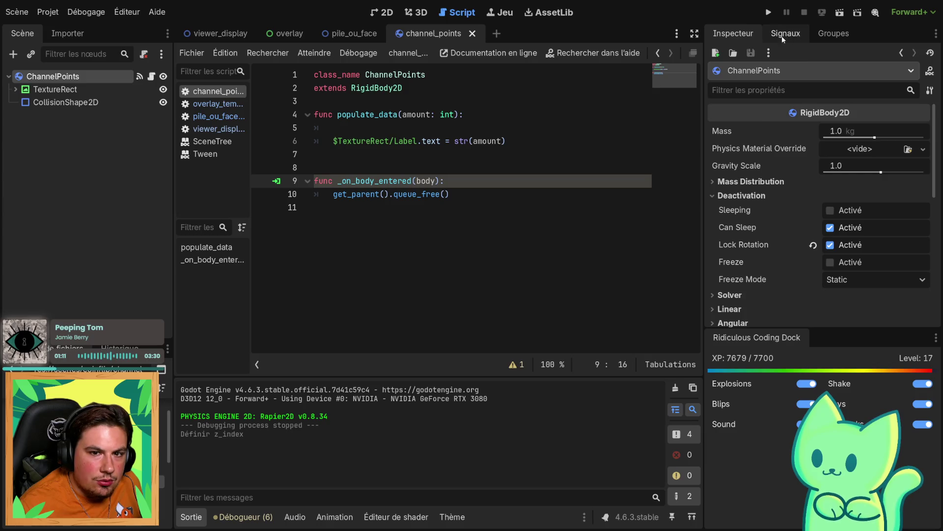
left_click(786, 33)
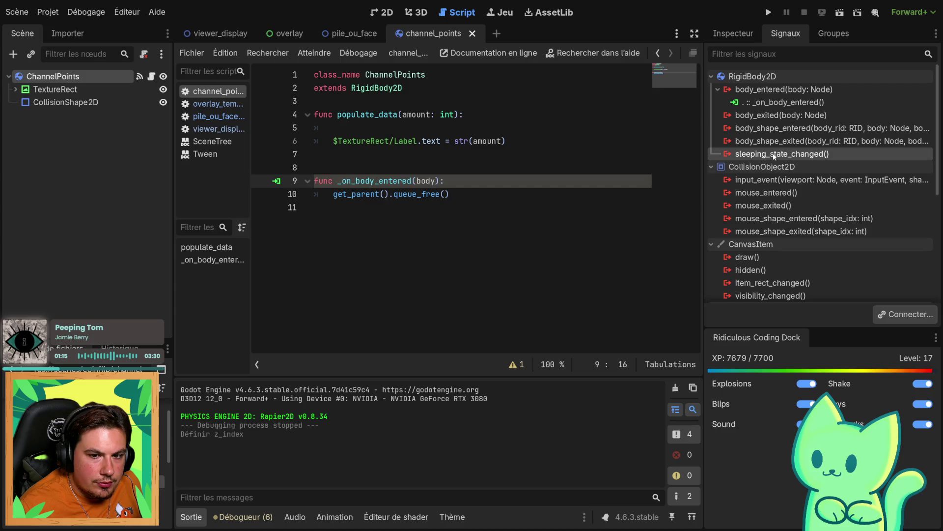
mouse_move(779, 146)
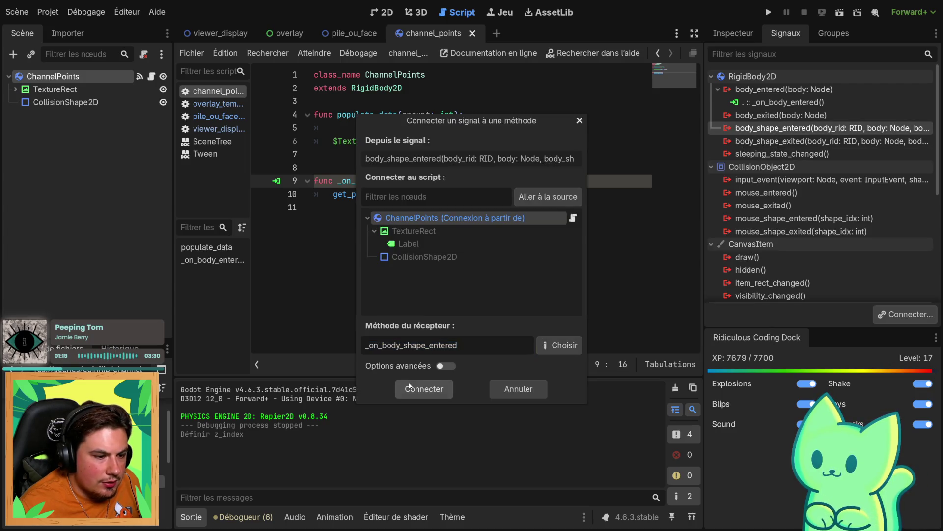
left_click(424, 389)
key("ctrl+s")
Move get_parent().queue_free() into _on_body_shape_entered, replacing pass and the placeholder comment
left_click_drag(449, 195, 333, 194)
key("ctrl+x")
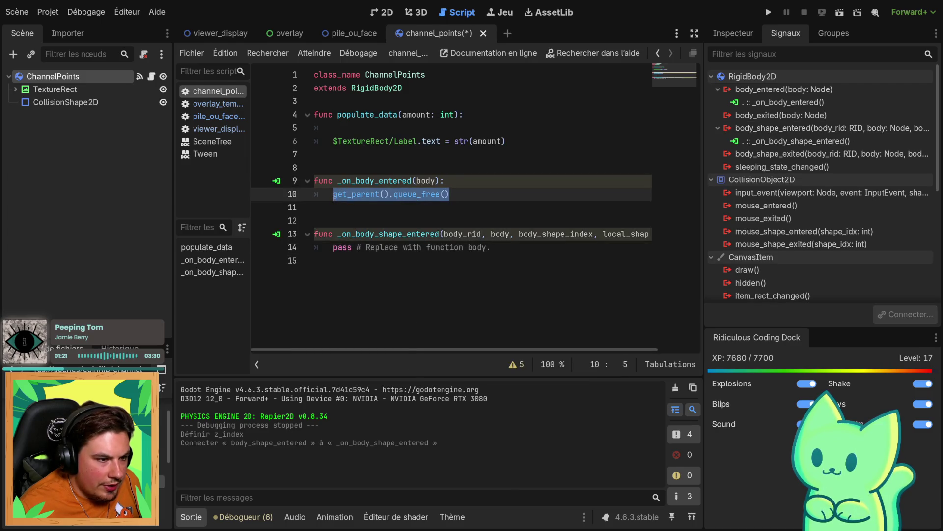
double_click(342, 247)
key("ctrl+v")
left_click(603, 250)
left_click_drag(604, 251, 450, 247)
key("BackSpace")
Delete the empty _on_body_entered function and leftover blank lines, then save the script
left_click_drag(333, 194, 314, 167)
key("BackSpace")
key("Delete")
key("Delete")
left_click(343, 153)
key("BackSpace")
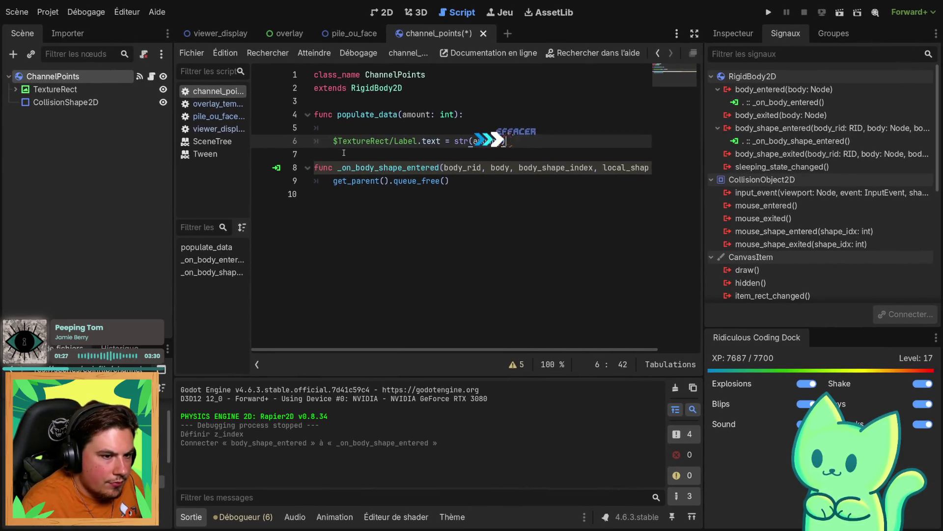
key("ctrl+s")
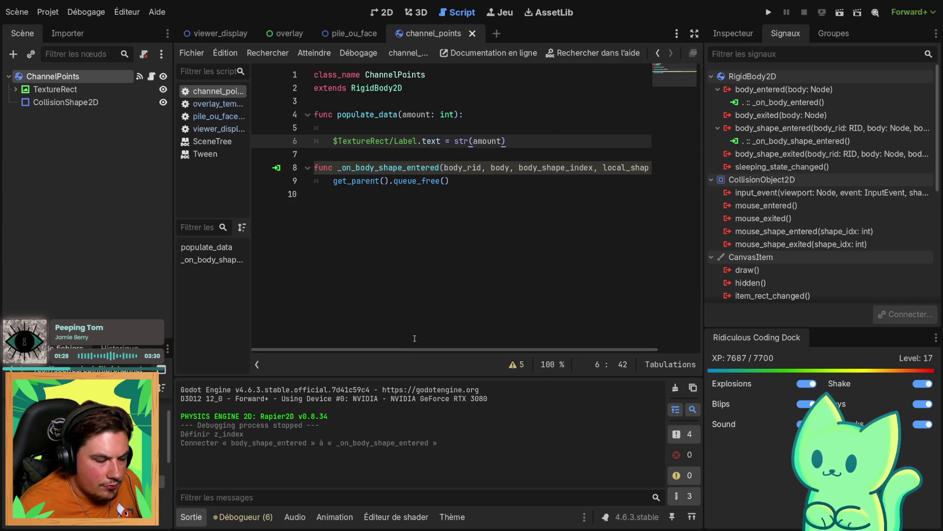
scroll(417, 349, "right", 2)
scroll(417, 349, "left", 2)
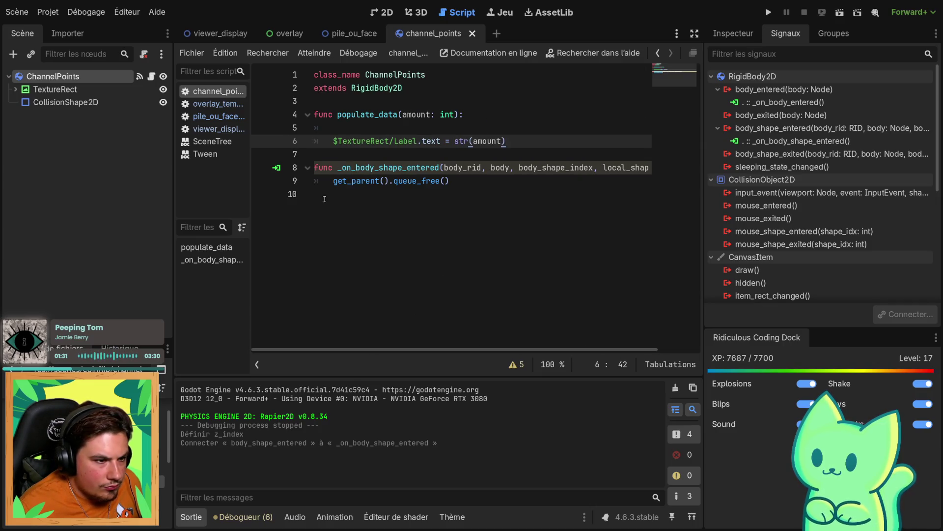
double_click(344, 180)
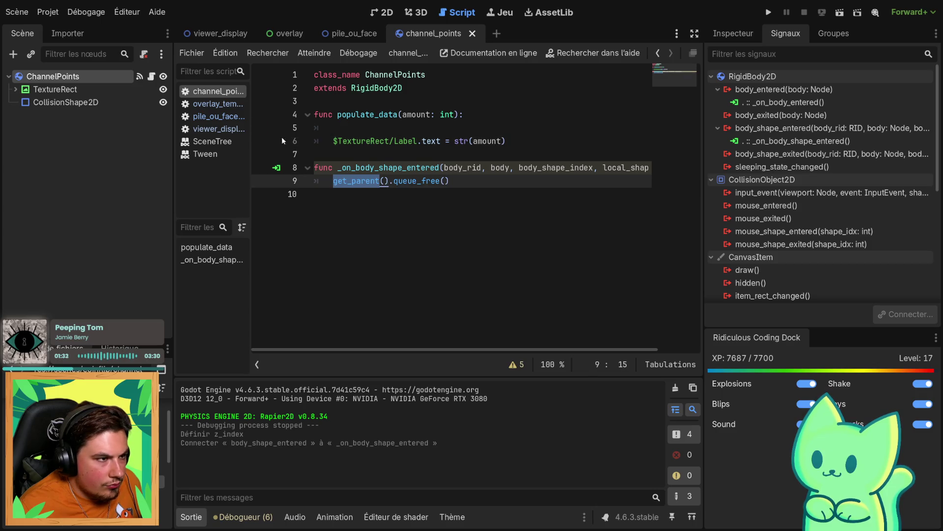
left_click(206, 34)
left_click(16, 89)
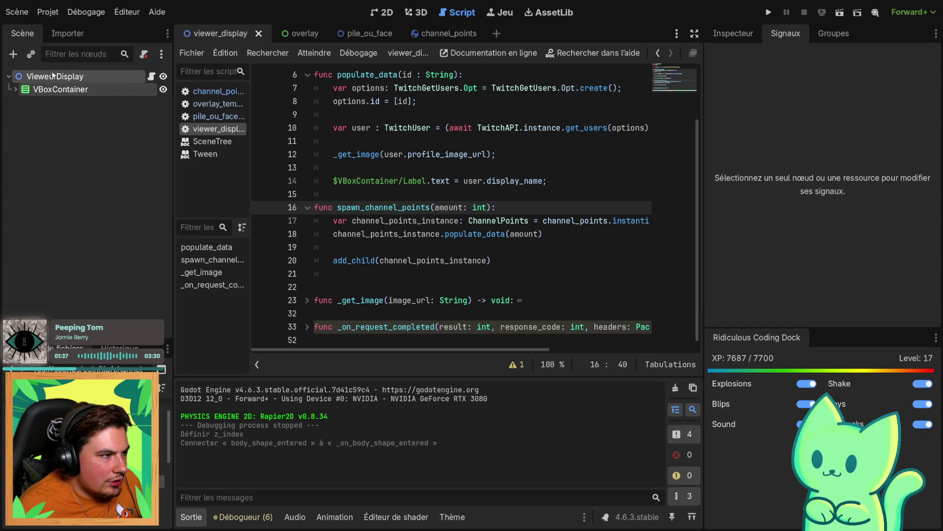
key("F6")
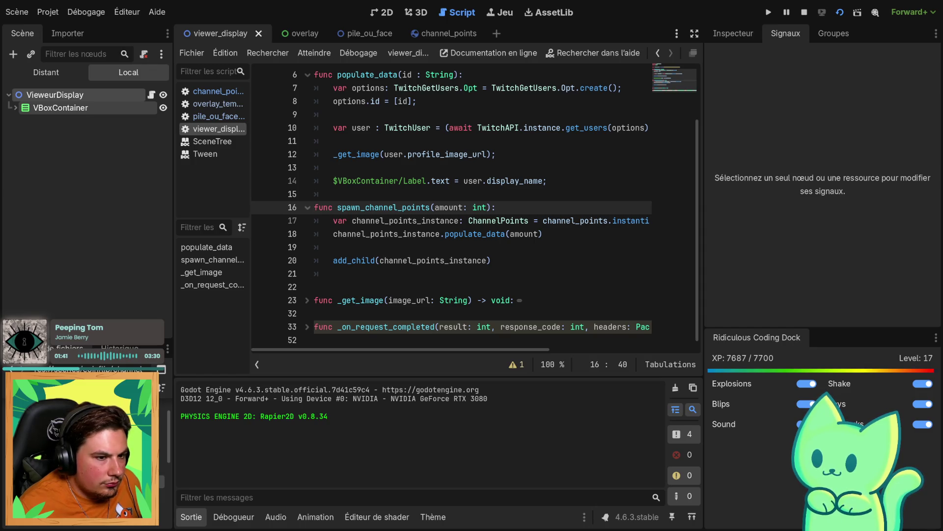
left_click(292, 33)
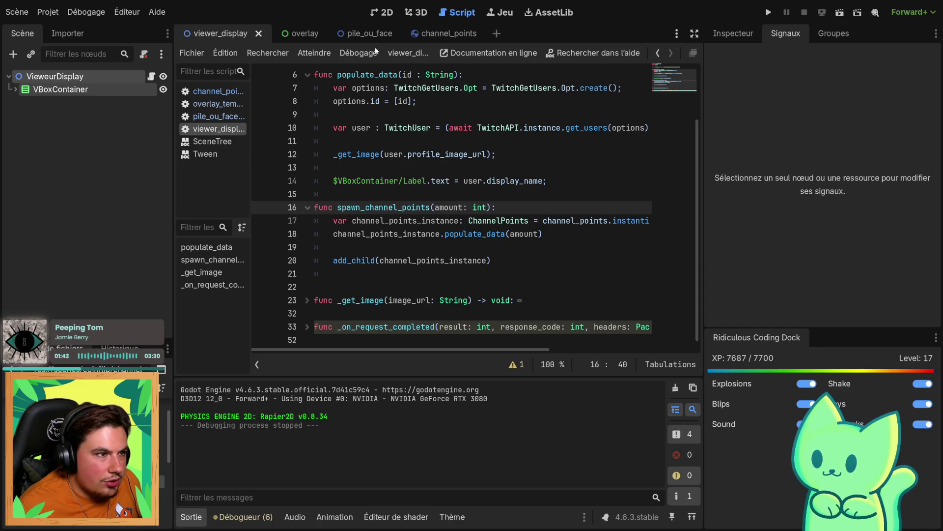
left_click(843, 14)
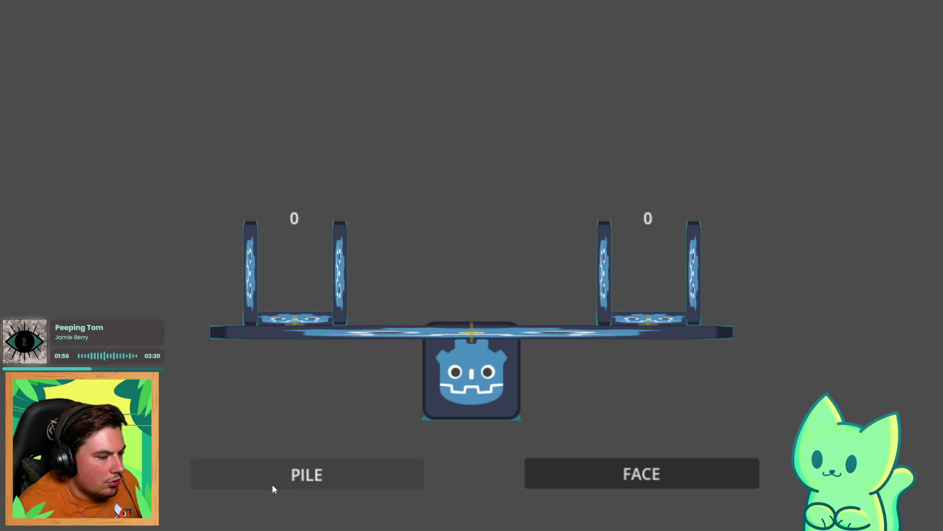
left_click(272, 484)
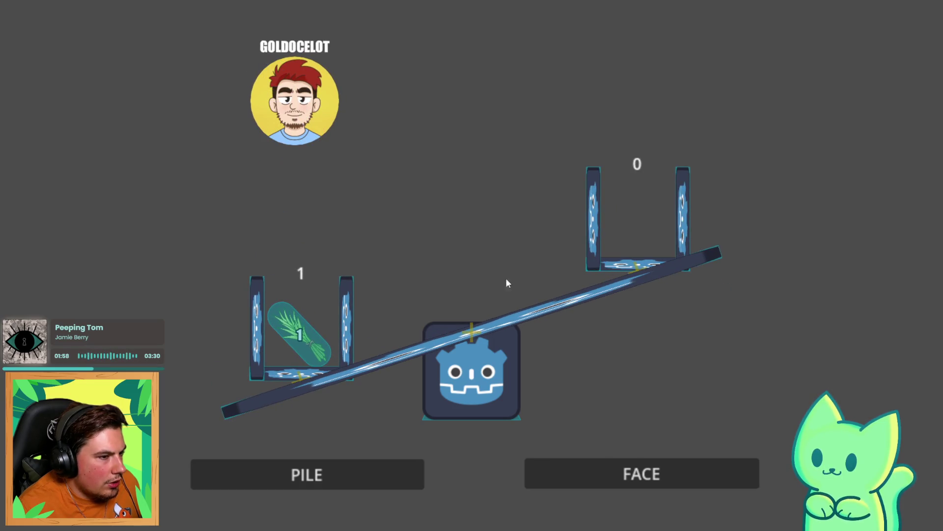
left_click(651, 476)
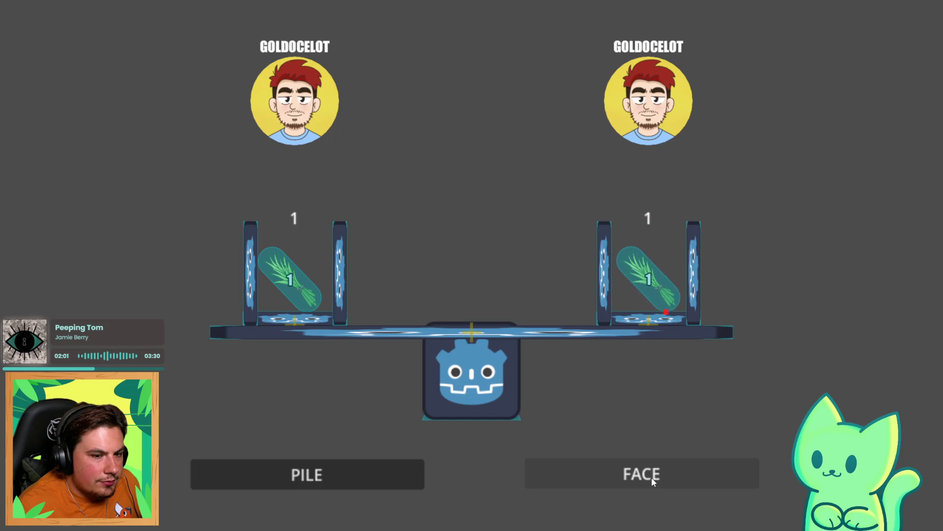
left_click(652, 476)
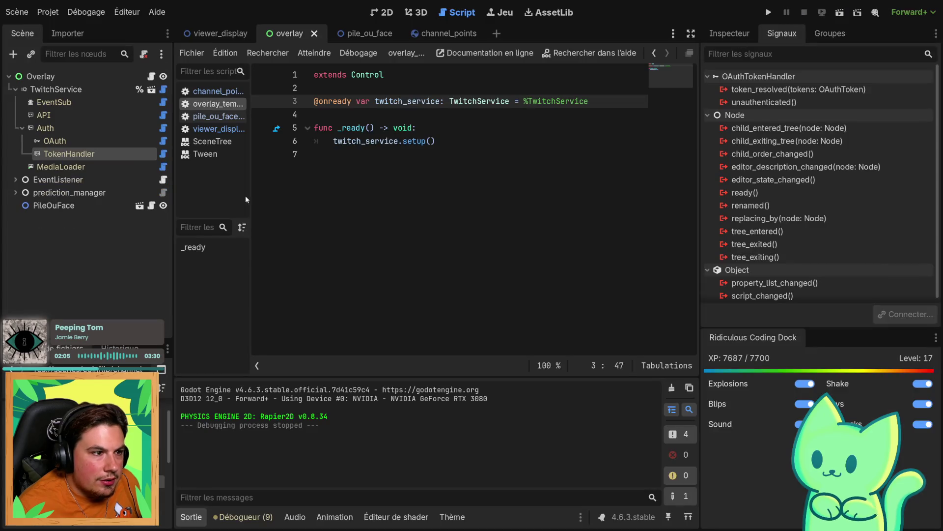
left_click(43, 211)
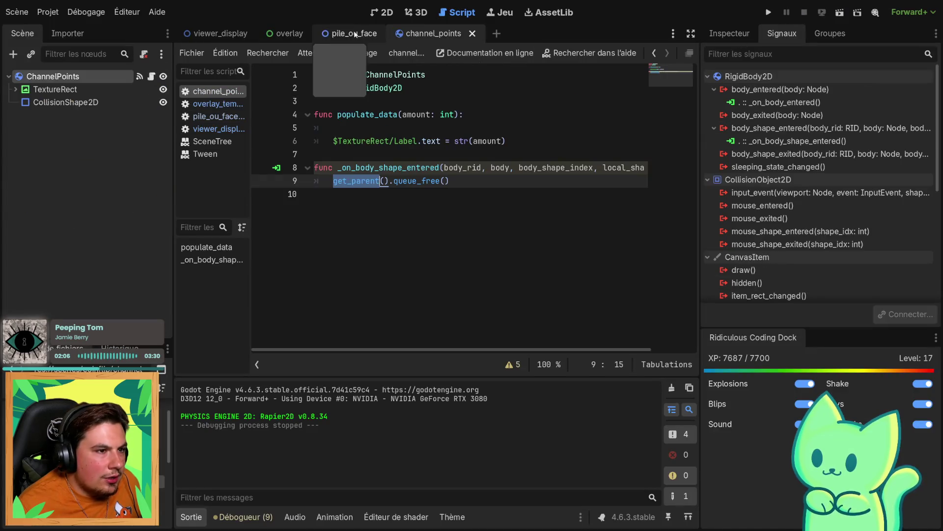
Delete the _on_body_shape_entered function from channel_points.gd
left_click(414, 231)
mouse_move(477, 184)
left_mouse_down()
mouse_move(304, 182)
mouse_move(267, 171)
left_mouse_up()
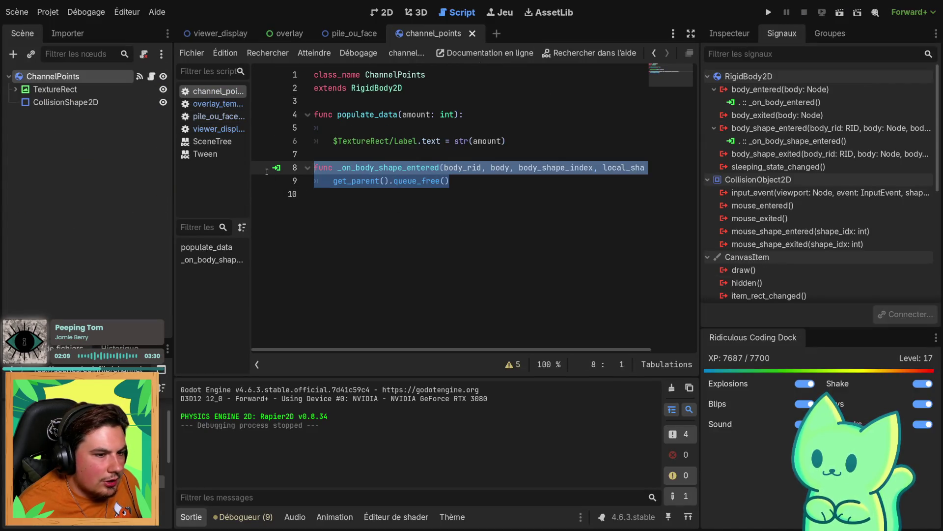
key("BackSpace")
key("BackSpace")
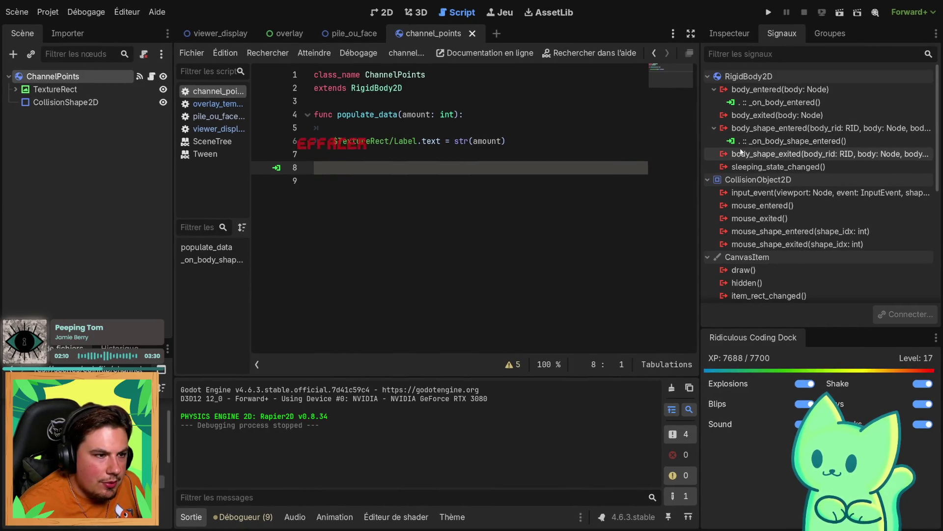
Disconnect ChannelPoints' body_shape_entered and body_entered signals from their handlers
right_click(740, 142)
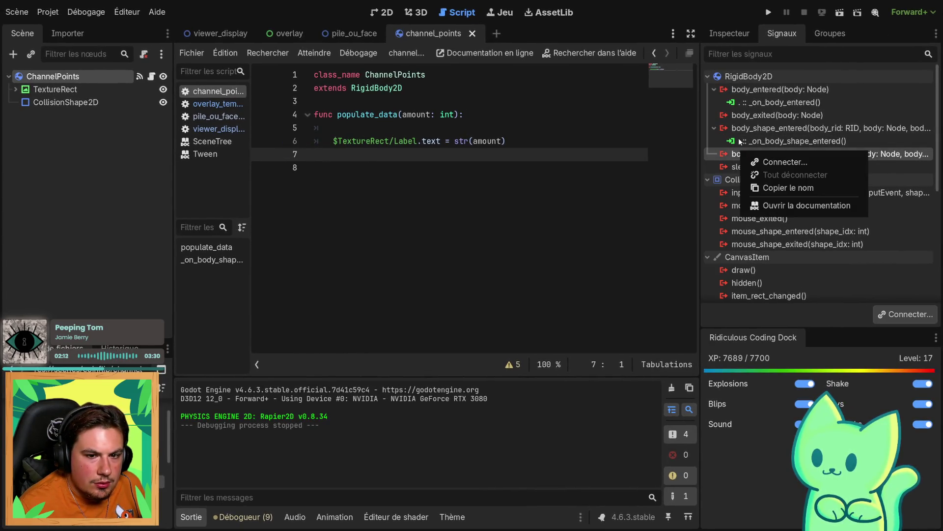
key("Escape")
right_click(740, 142)
left_click(772, 176)
right_click(777, 103)
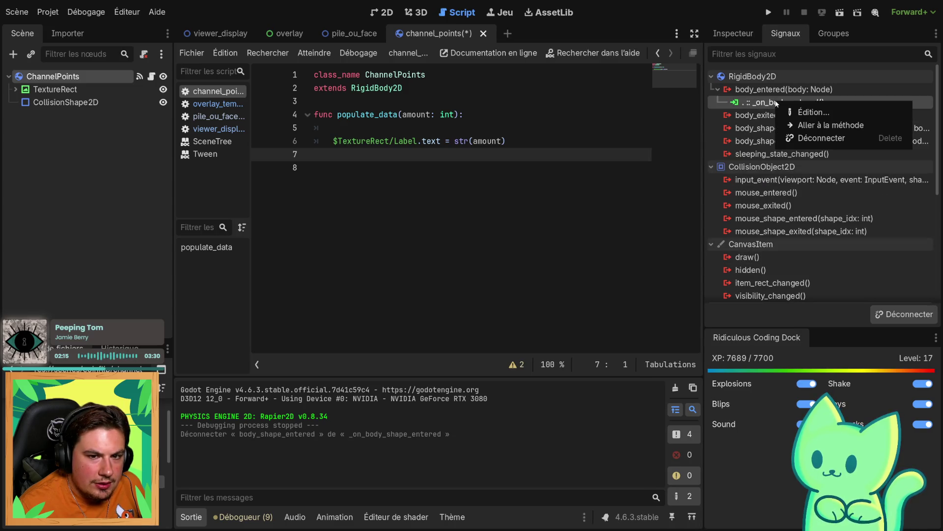
left_click(792, 137)
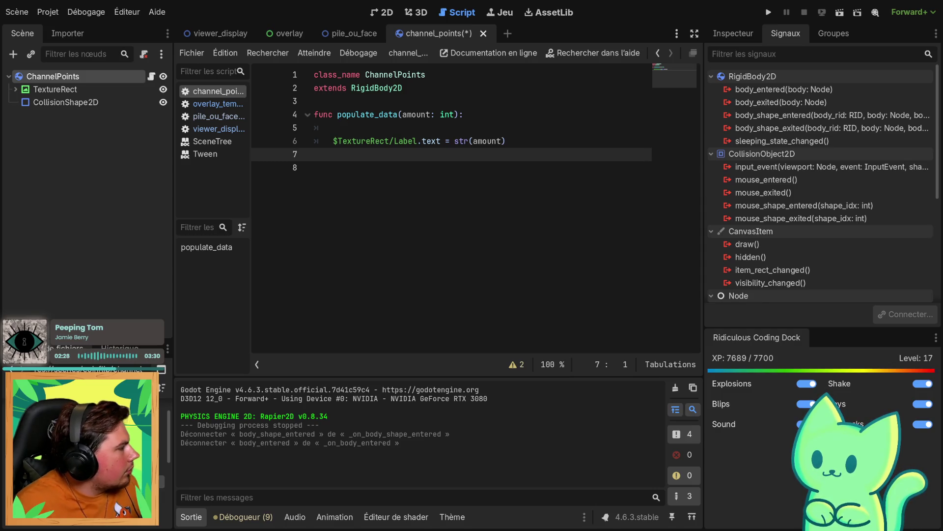
left_click(78, 104)
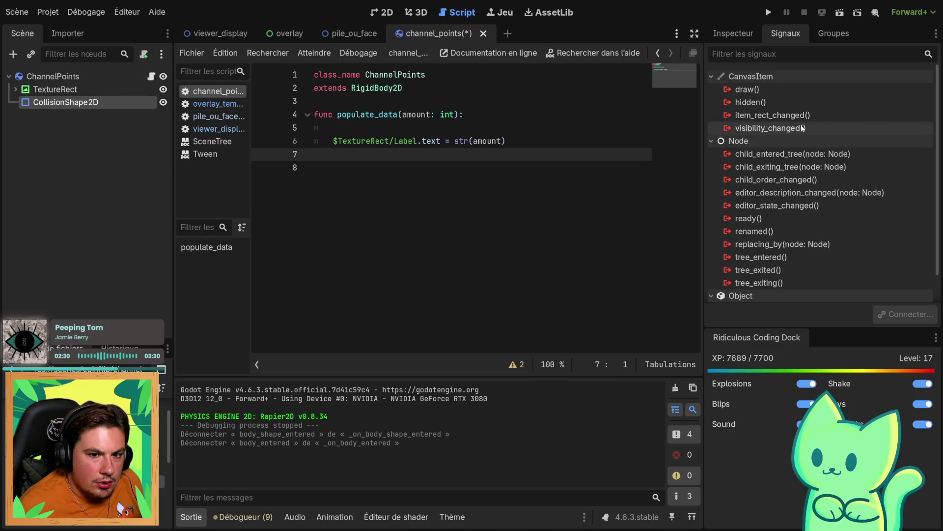
Change the ChannelPoints root node's type to RigidBody2D
right_click(56, 103)
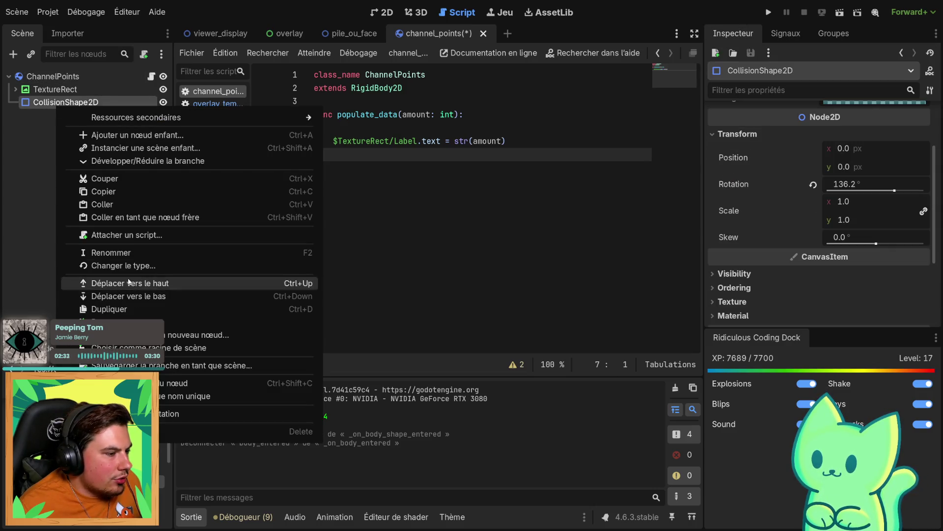
left_click(113, 267)
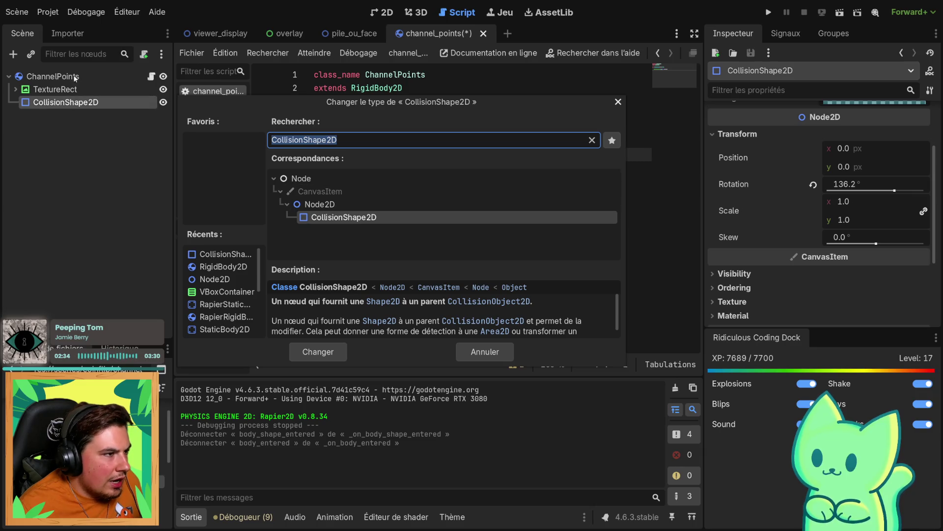
left_click(618, 102)
right_click(85, 78)
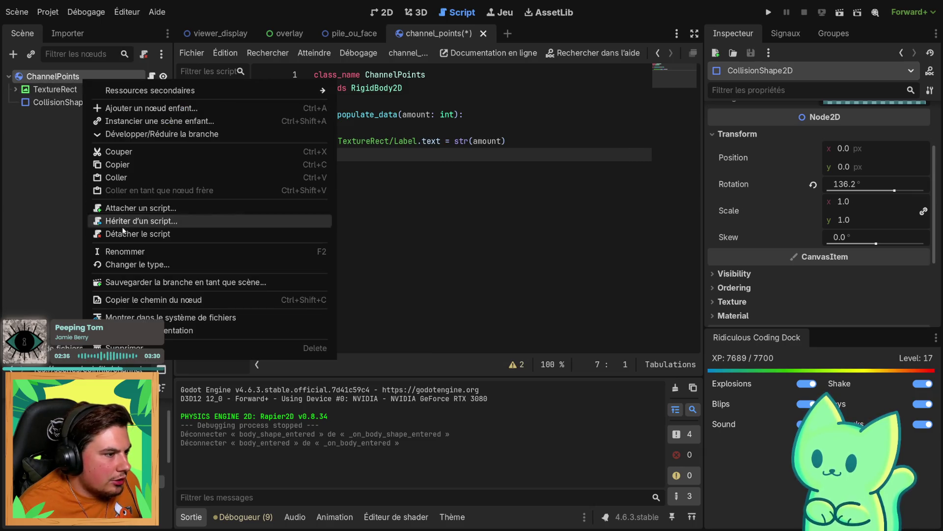
left_click(117, 268)
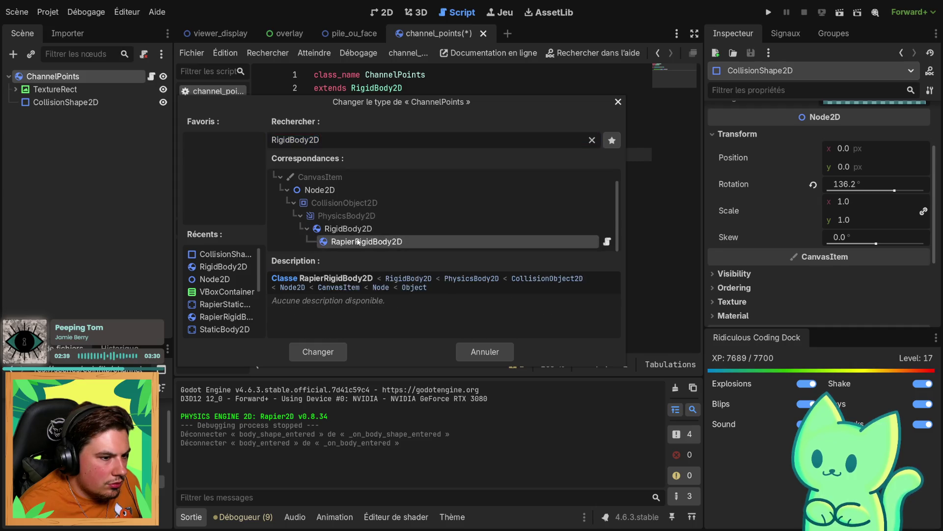
key("Return")
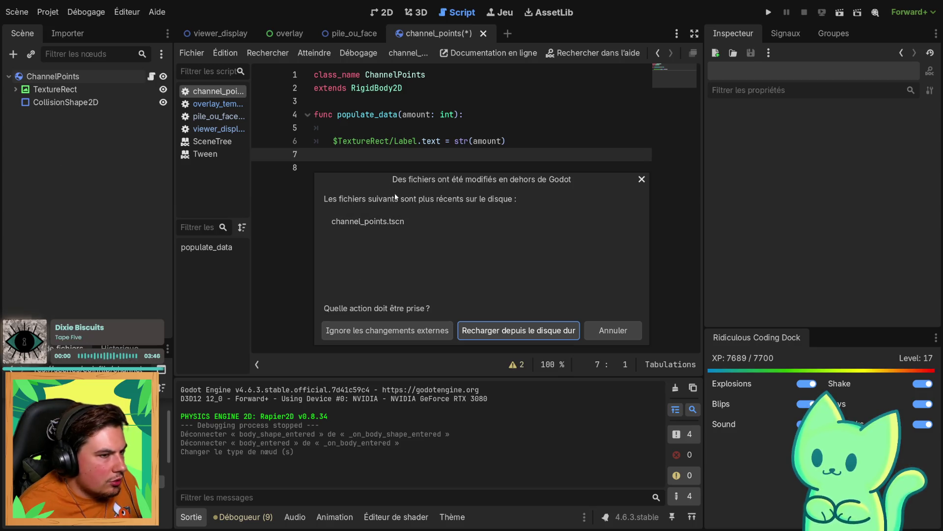
Reload channel_points from disk, tidy the script's trailing empty lines, and save scene and script
left_click(416, 325)
key("BackSpace")
key("ctrl+s")
key("BackSpace")
key("ctrl+s")
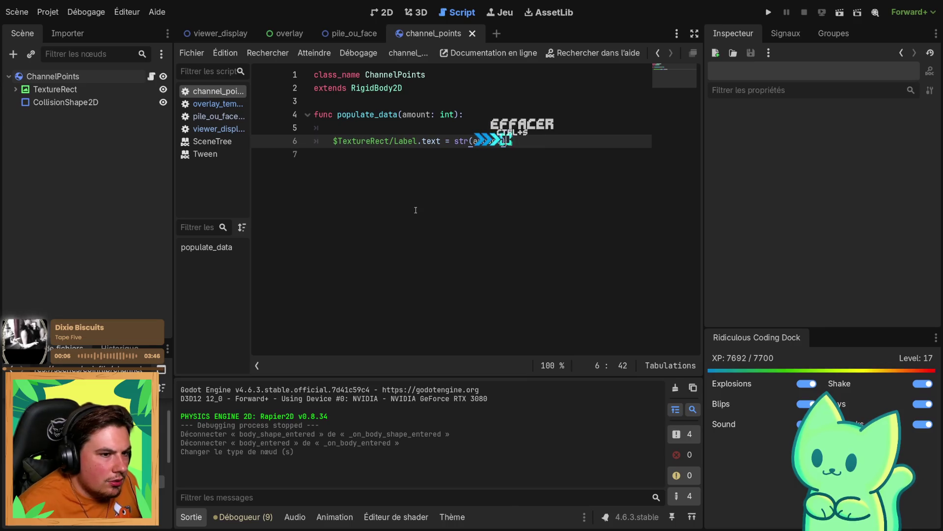
key("ctrl+z")
key("ctrl+s")
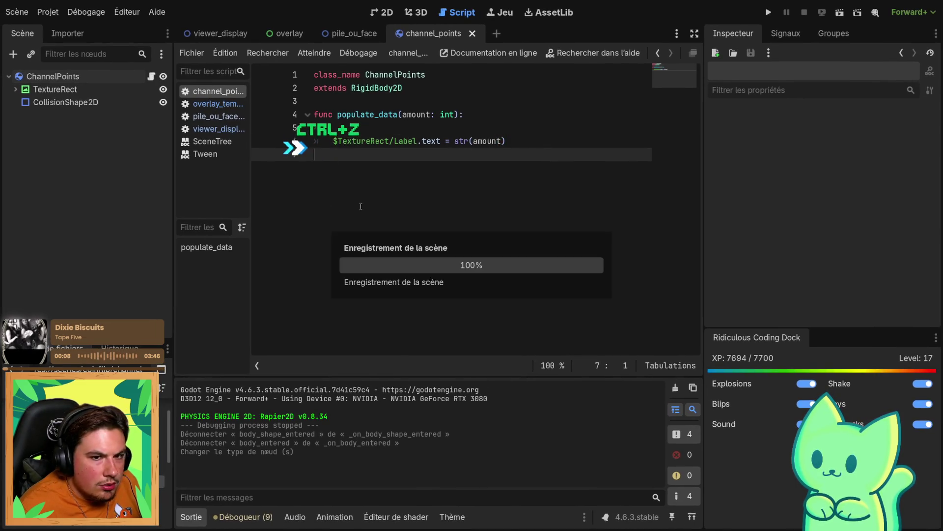
Select ChannelPoints and pick its body_entered signal in the Signals list
left_click(65, 101)
left_click(59, 76)
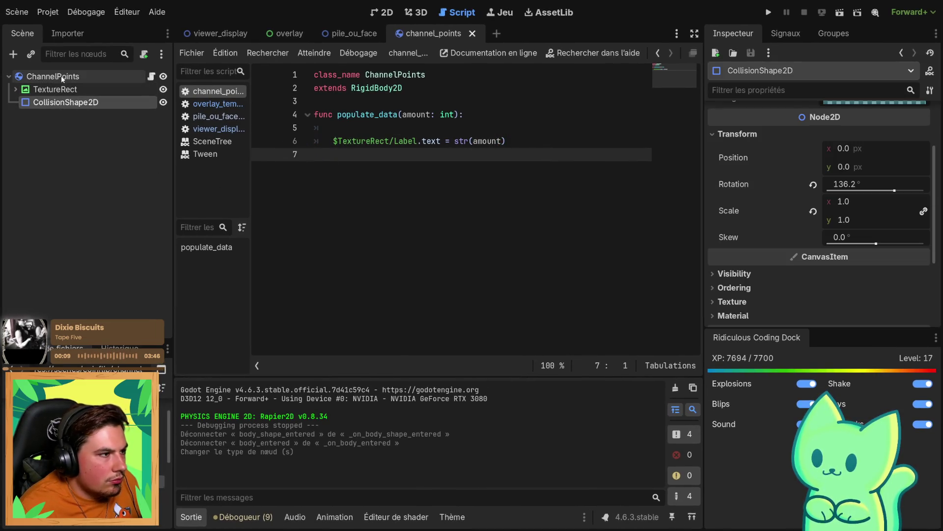
left_click(835, 34)
left_click(786, 34)
left_click(759, 90)
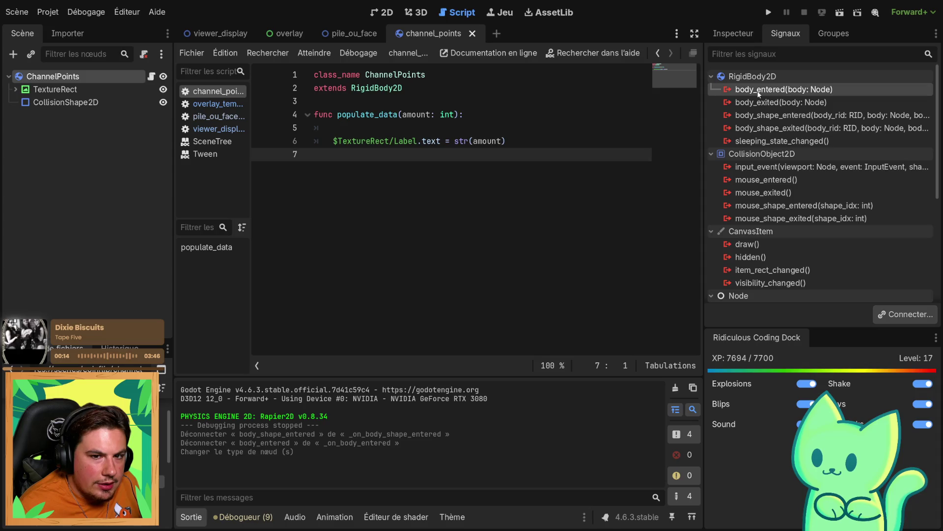
Connect ChannelPoints' body_entered signal to a new _on_body_entered handler and save
double_click(759, 90)
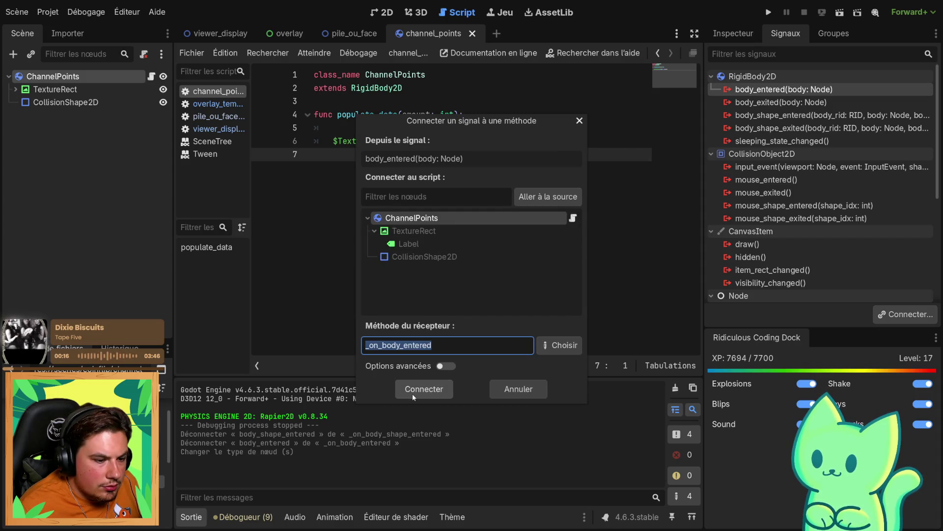
left_click(444, 366)
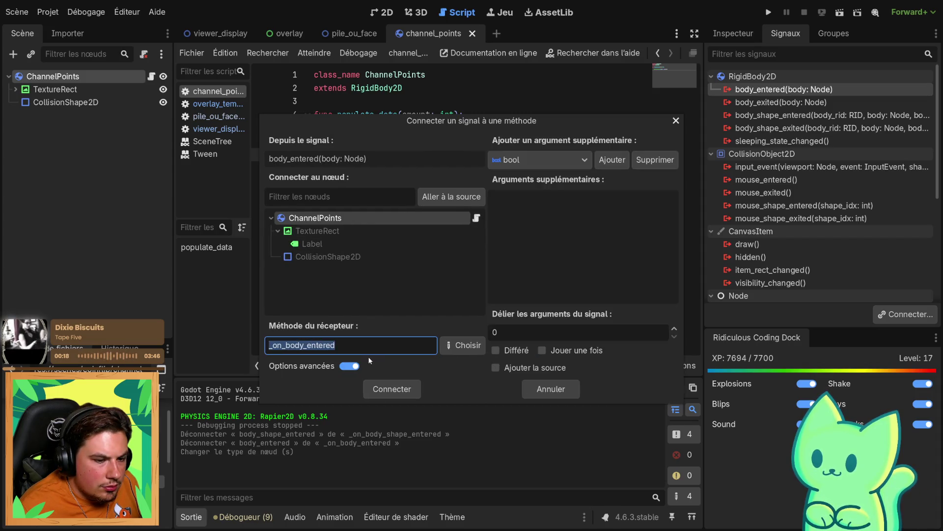
left_click(350, 366)
left_click(392, 388)
key("ctrl+s")
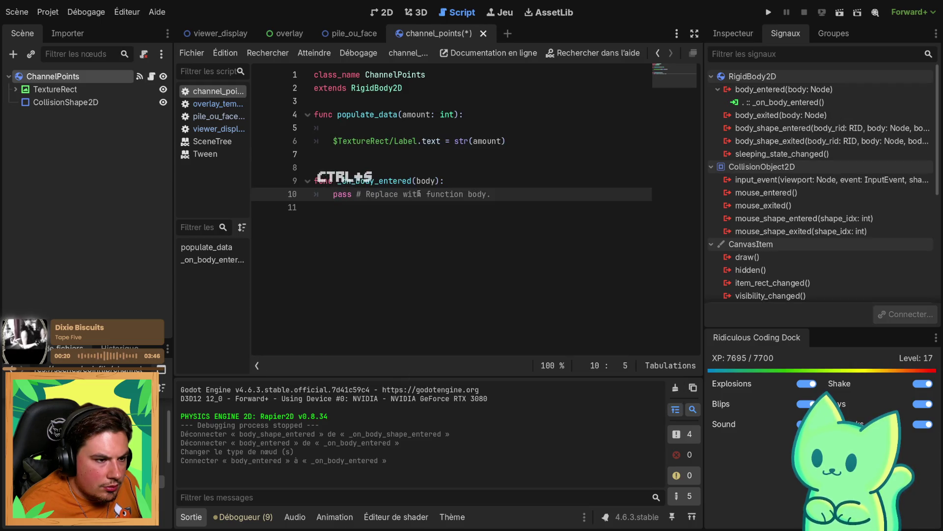
Replace the handler's placeholder pass with print(body.name)
left_click_drag(491, 194, 334, 196)
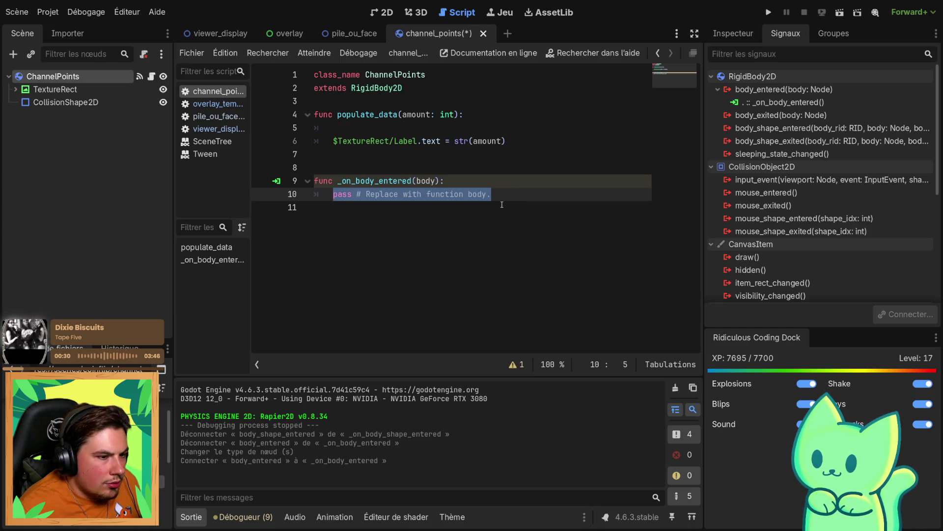
key("BackSpace")
type("(")
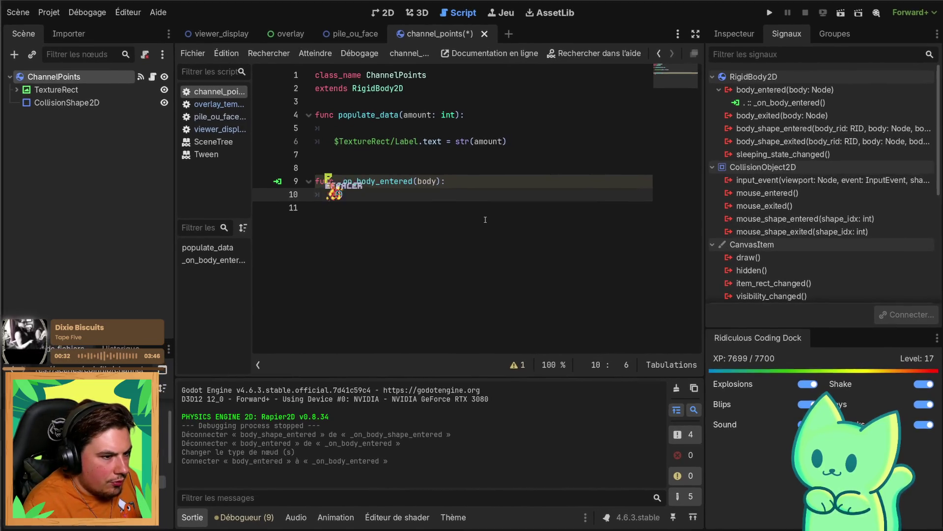
key("BackSpace")
type("print")
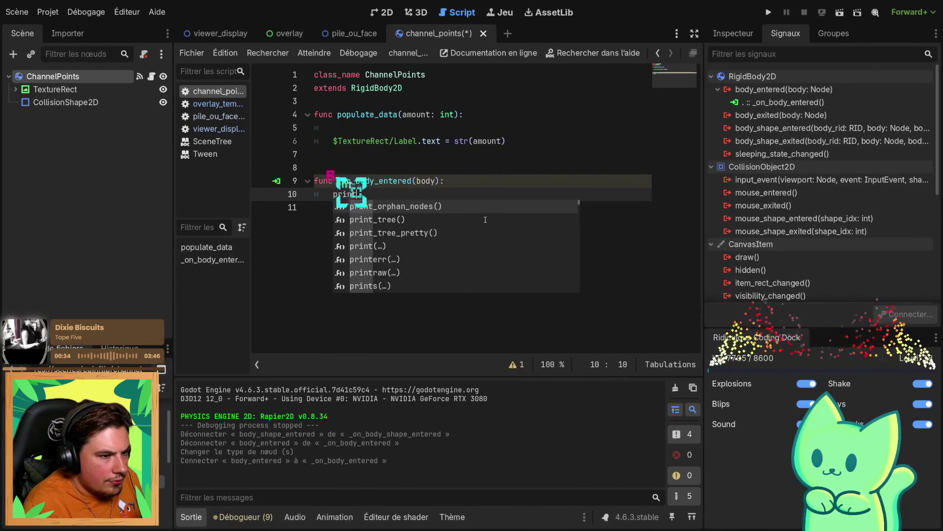
type("(b")
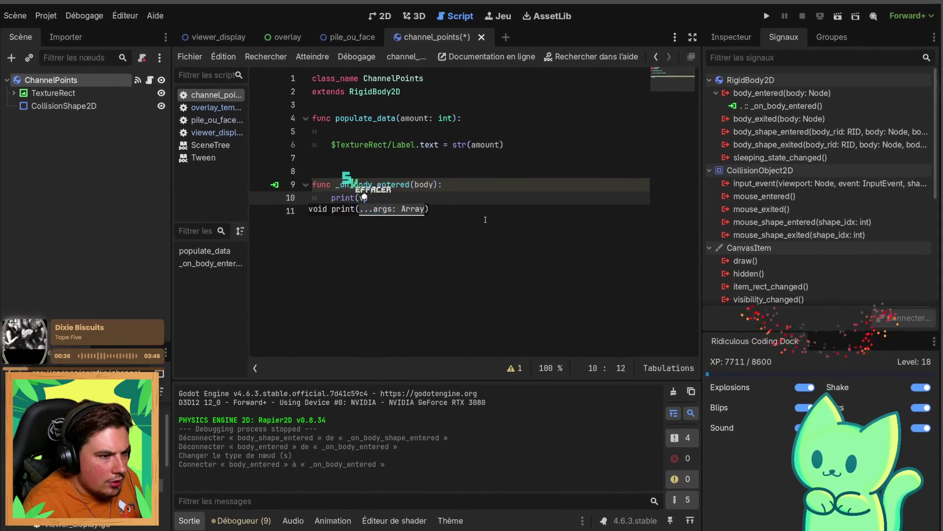
type("ody.")
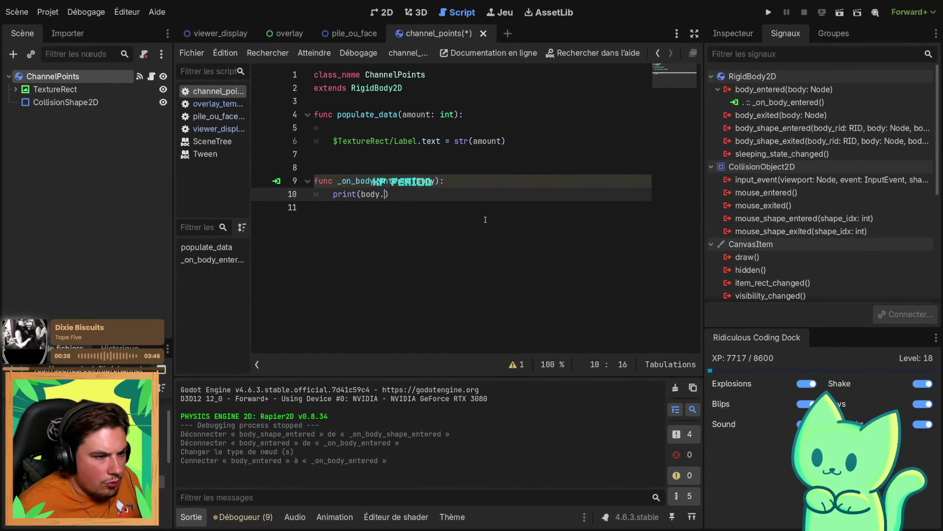
type("name")
key("ctrl+s")
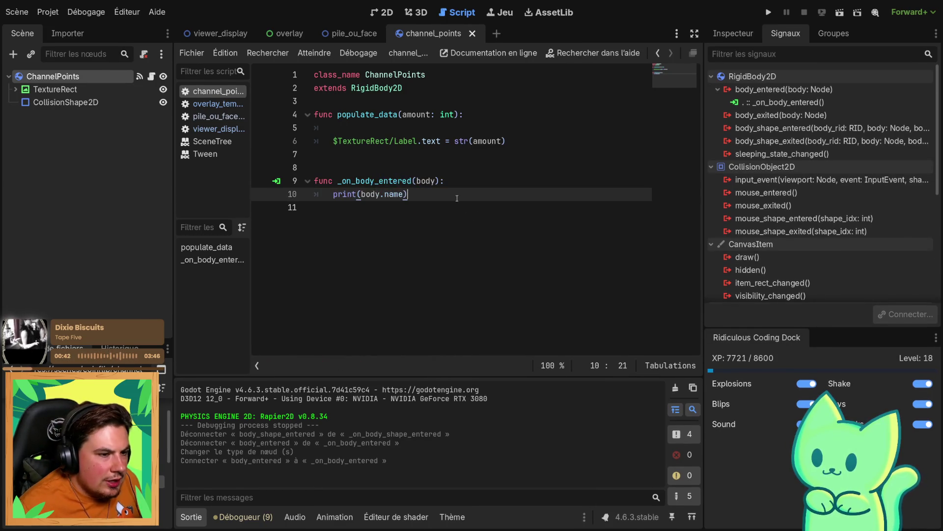
Add get_parent().queue_free() as the handler's second line
left_click(457, 198)
key("Return")
type("get")
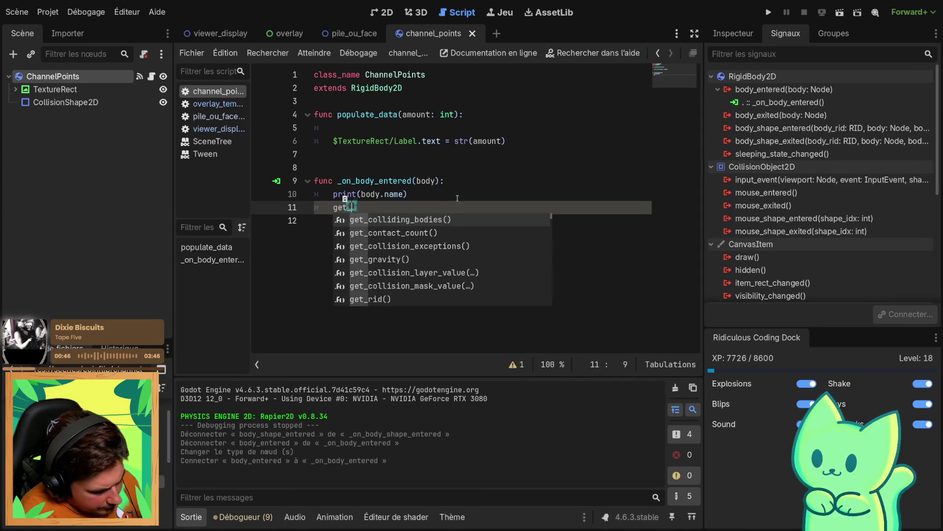
type("_par")
key("Tab")
type(".q")
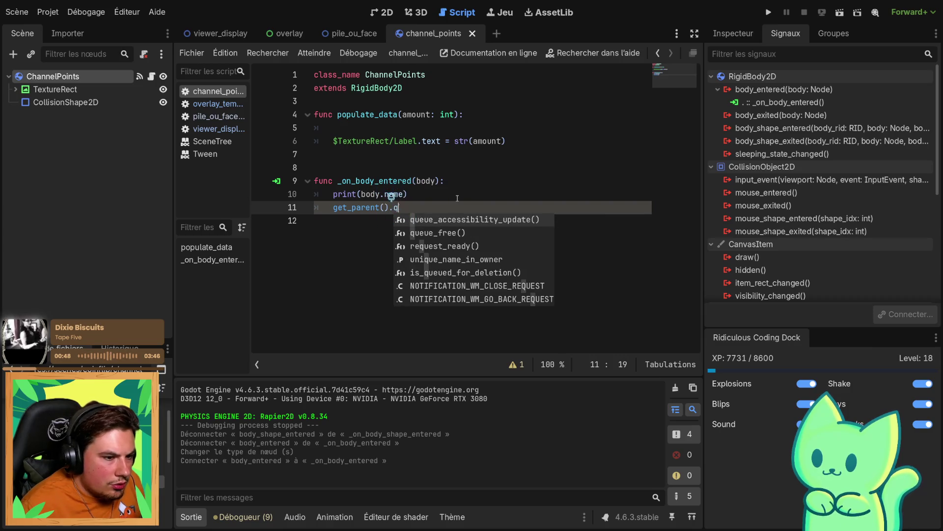
key("Down")
key("Tab")
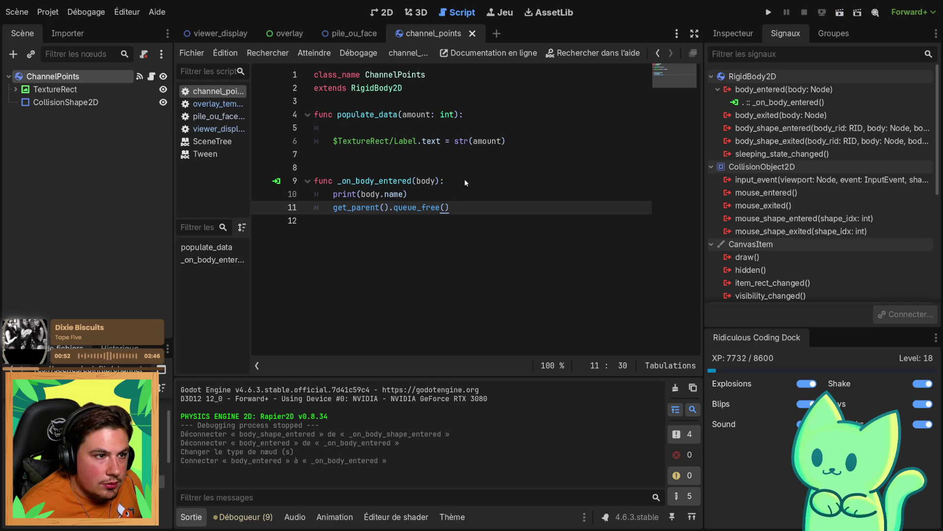
left_click(285, 34)
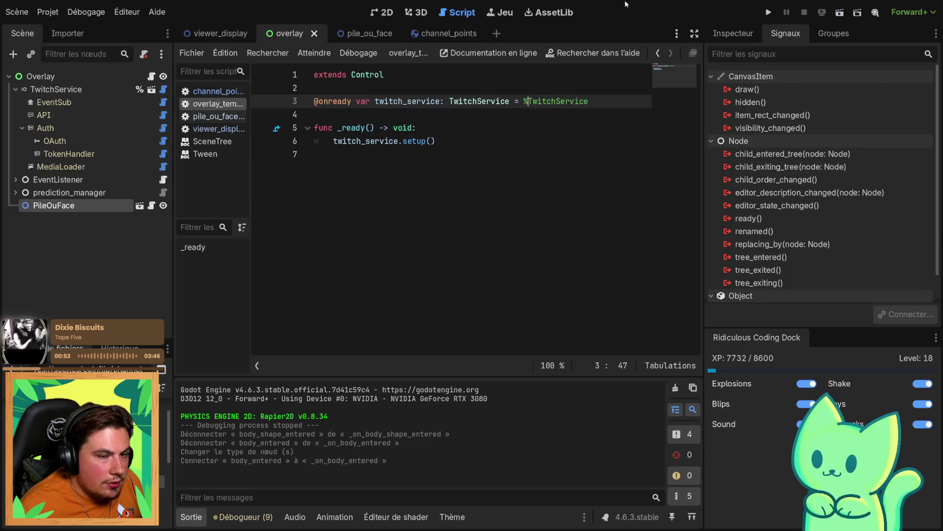
Run the overlay scene, place a single PILE bet, stop the game, and return to pile_ou_face
left_click(840, 15)
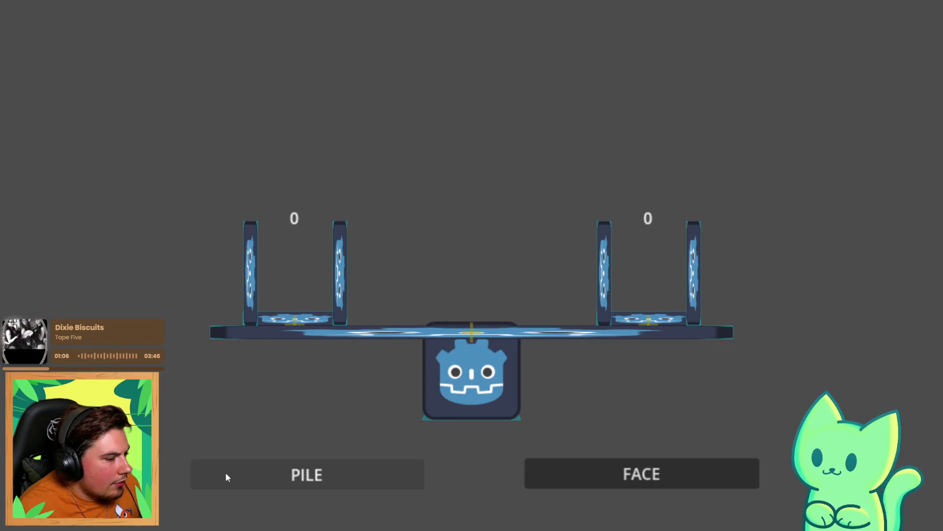
left_click(226, 473)
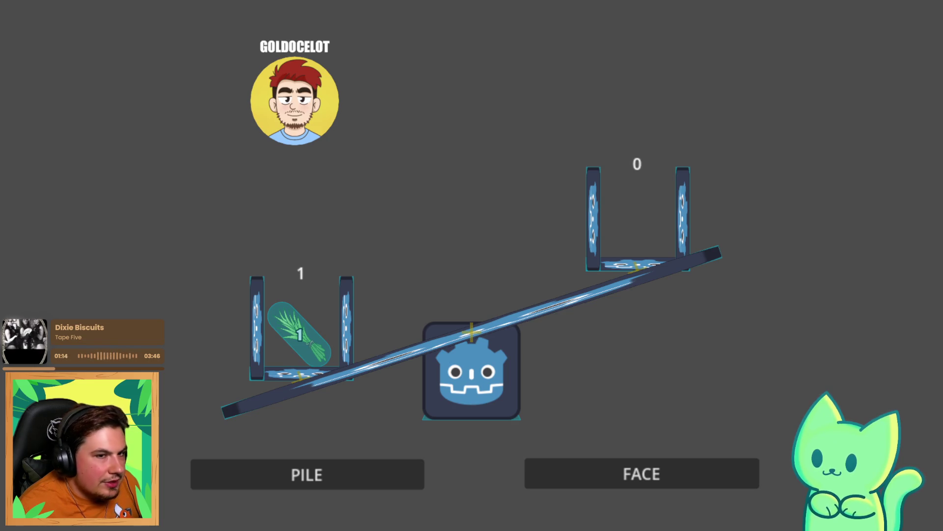
left_click(804, 14)
left_click(355, 33)
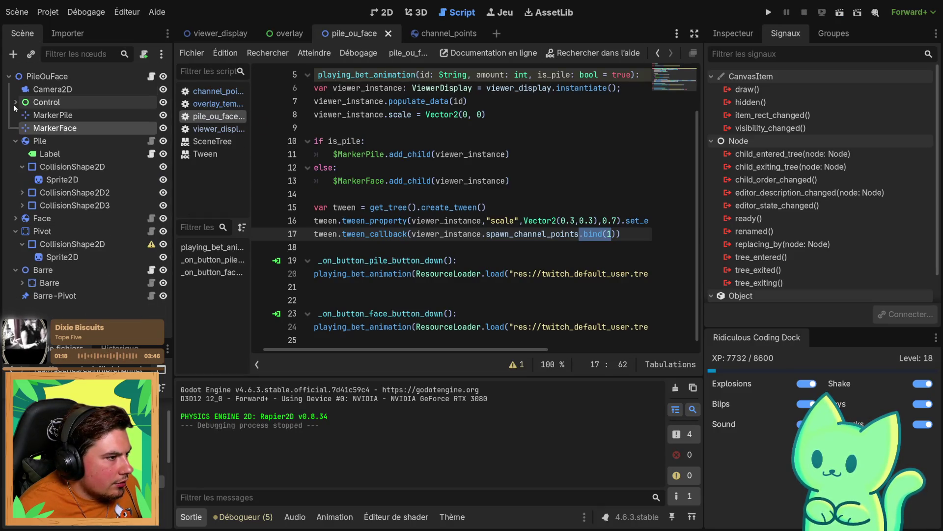
Select the Pile node and browse its Inspector properties, including Linear velocity
left_click(15, 141)
left_click(22, 141)
left_click(16, 141)
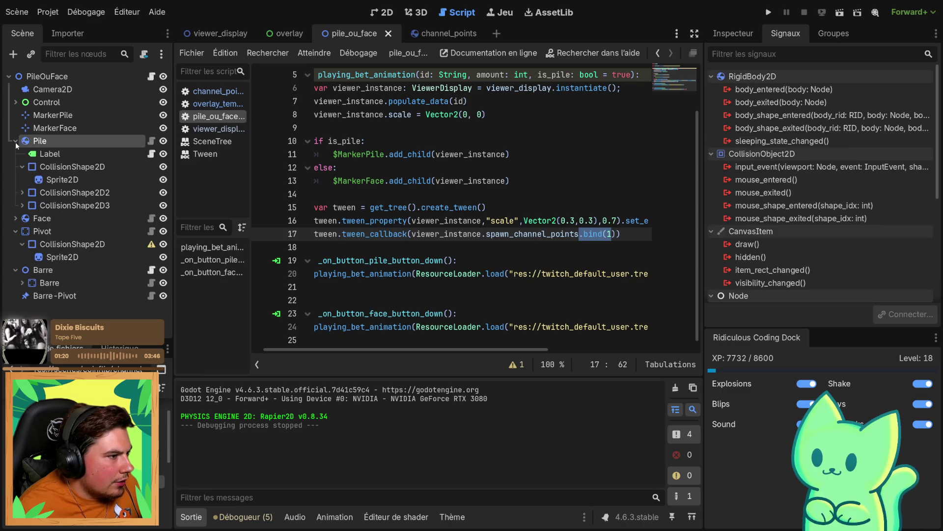
mouse_move(755, 96)
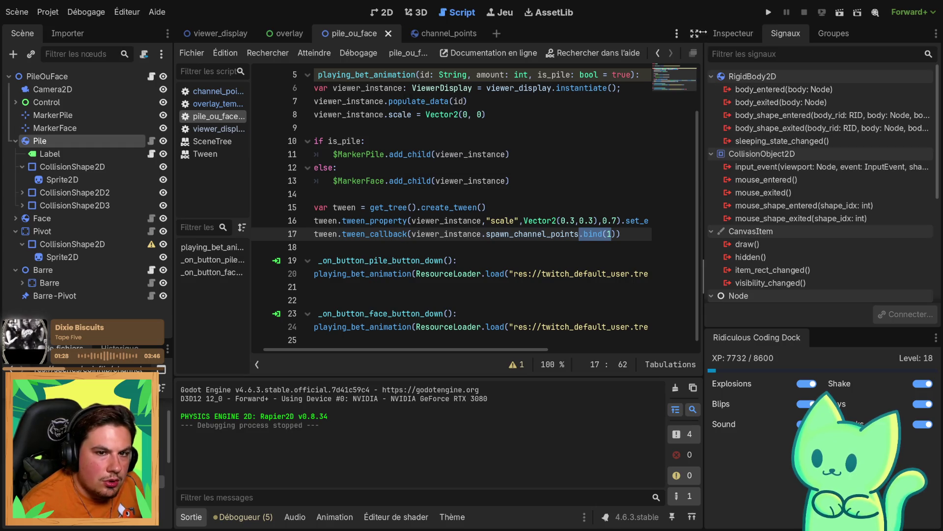
left_click(728, 34)
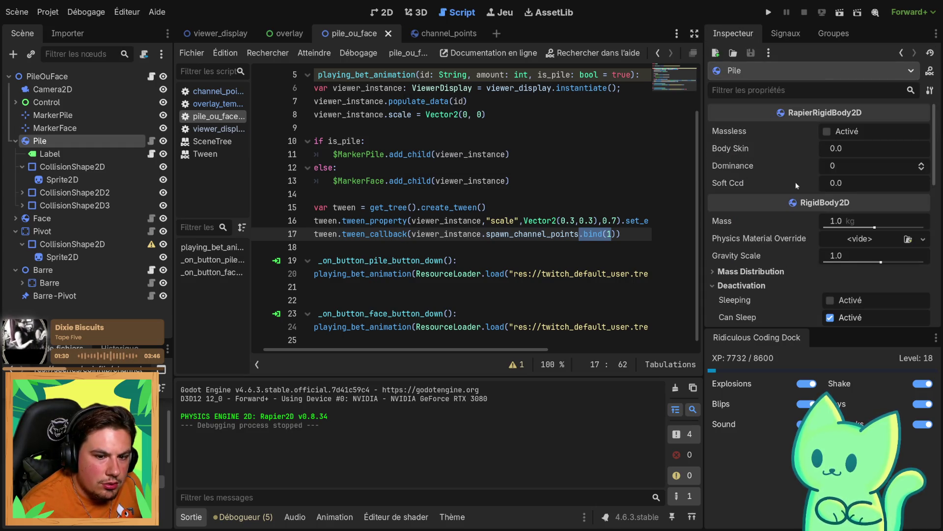
scroll(803, 176, "down", 3)
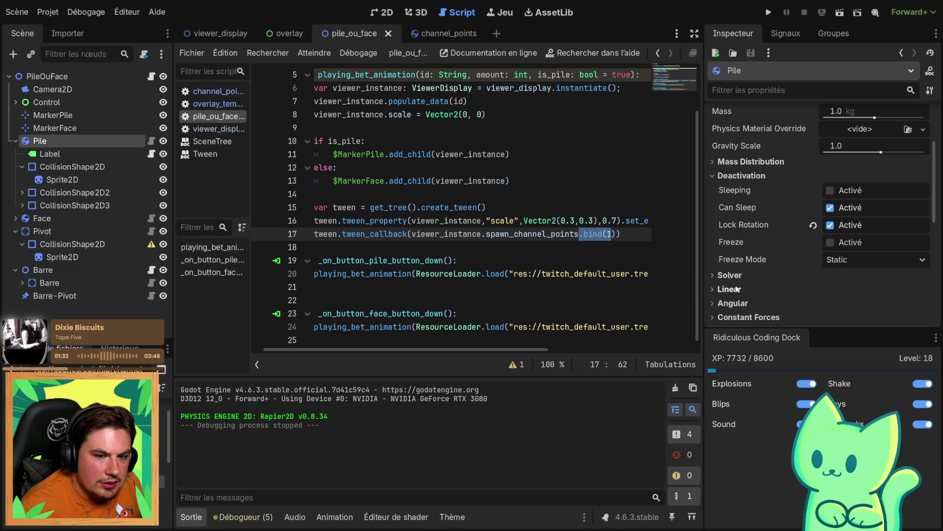
left_click(730, 289)
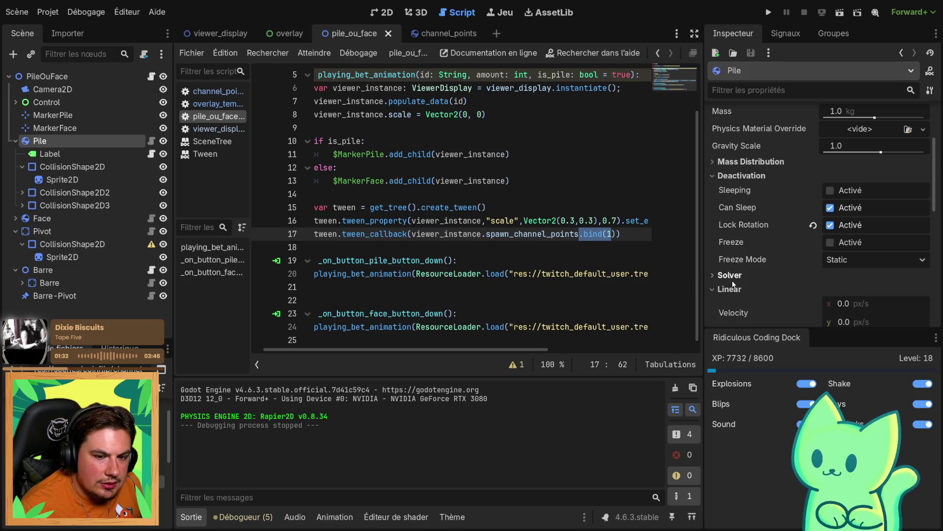
Filter Pile's properties by 'contact mo' to reveal Contact Monitor under Solver
left_click(783, 85)
type("contact mo")
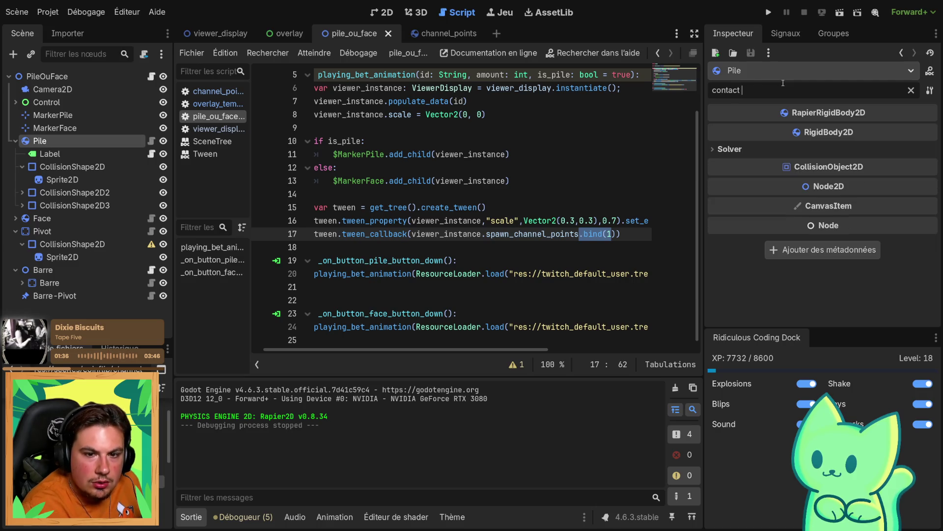
left_click(741, 146)
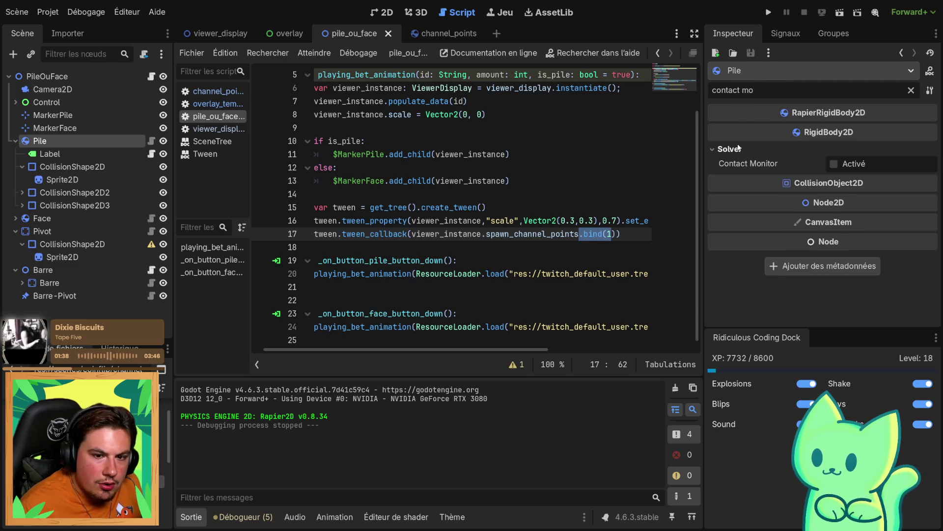
mouse_move(768, 164)
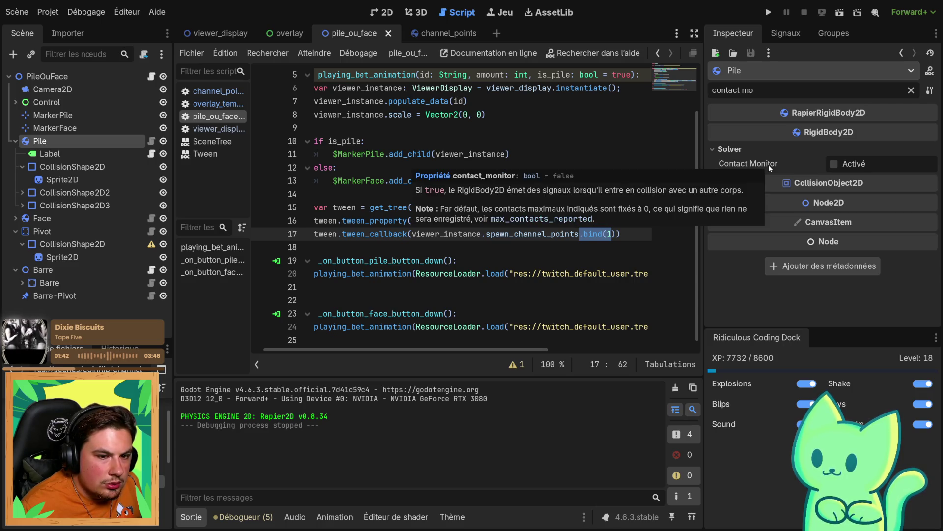
Switch through the overlay and viewer_display tabs to the channel_points scene and script
left_click(272, 38)
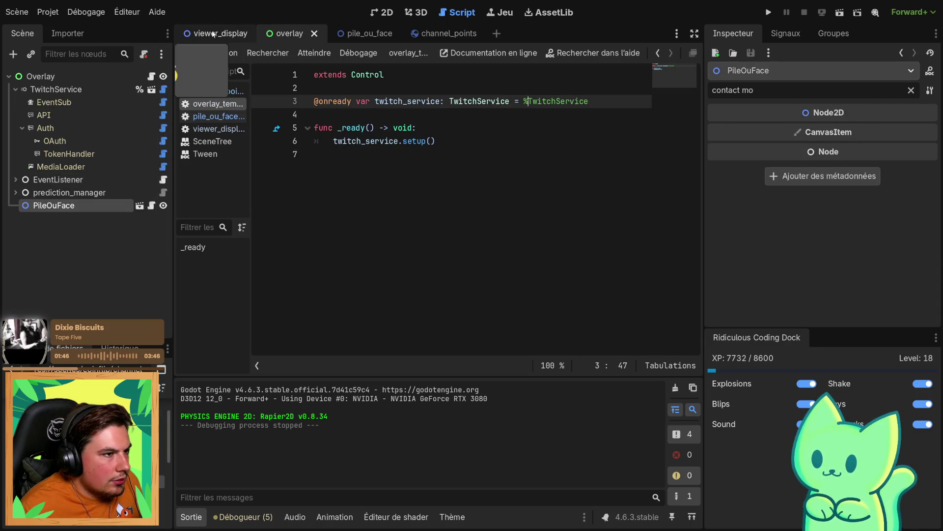
left_click(213, 34)
left_click(453, 37)
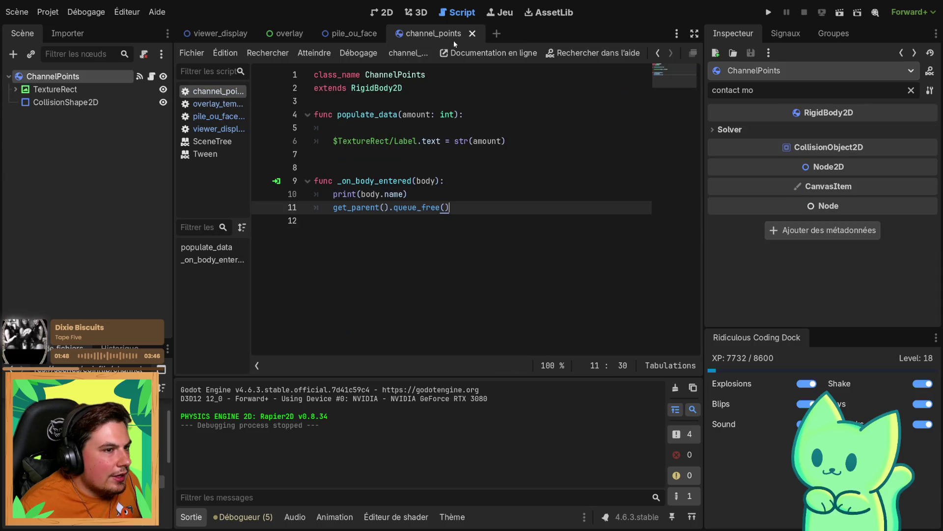
Enable Contact Monitor on the ChannelPoints root body
left_click(64, 89)
left_click(63, 76)
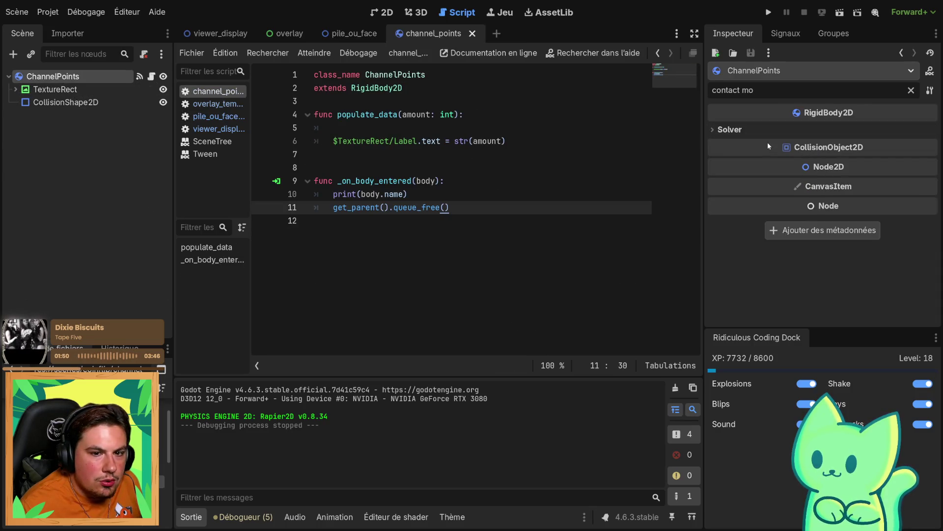
left_click(834, 144)
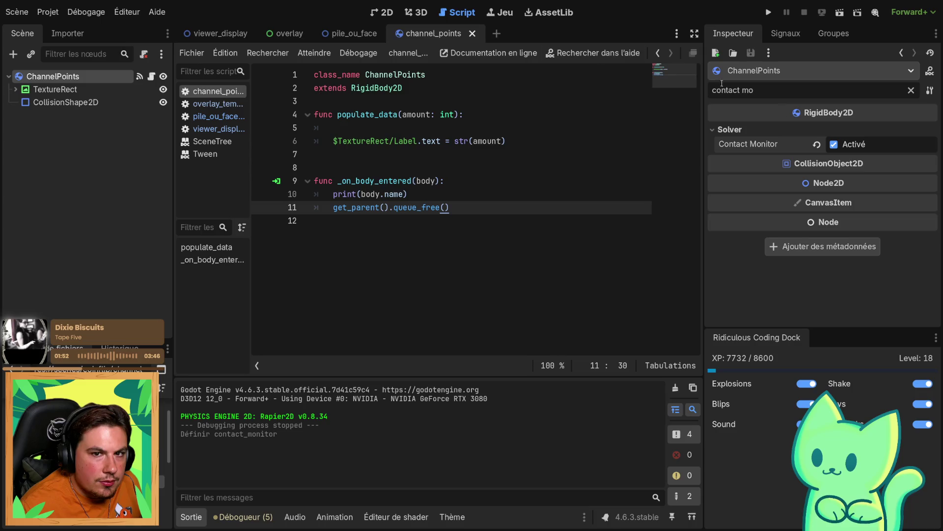
Run the overlay scene, place one PILE bet to test, close the game, and return to pile_ou_face
left_click(271, 33)
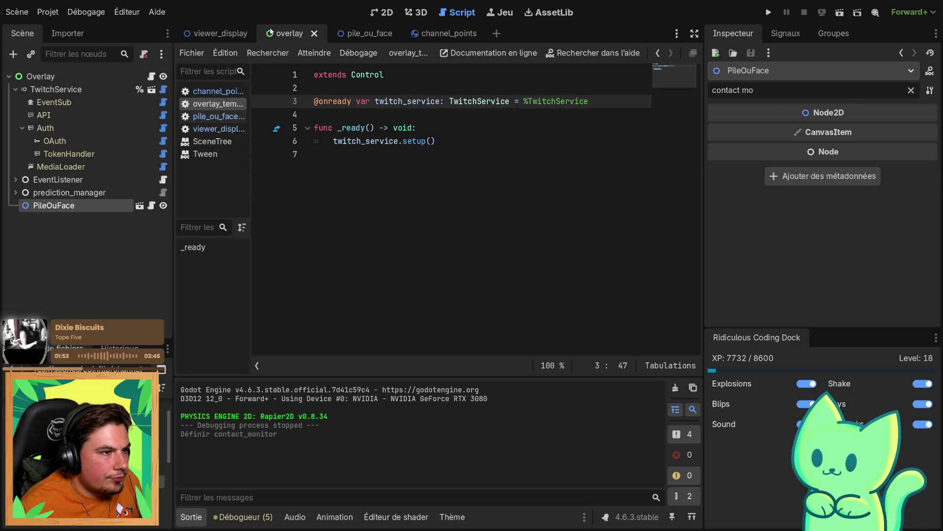
left_click(840, 12)
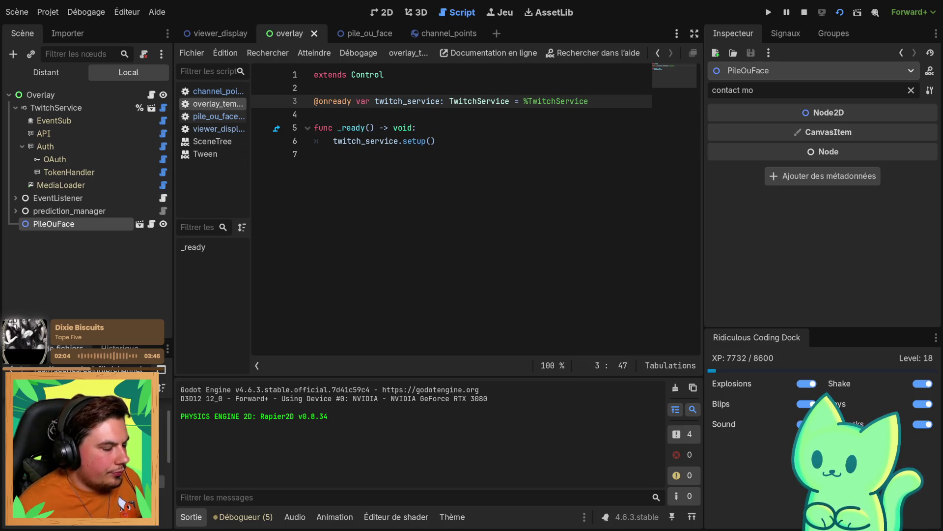
key("F5")
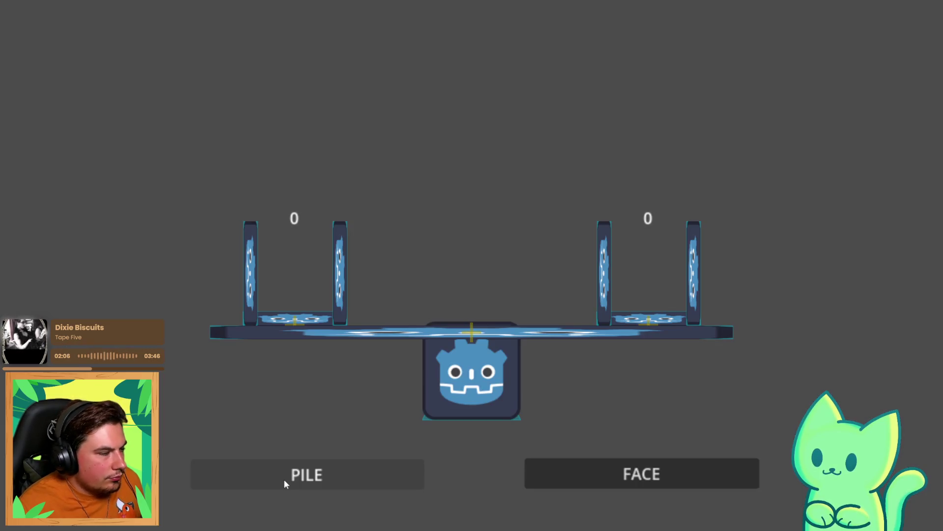
left_click(284, 479)
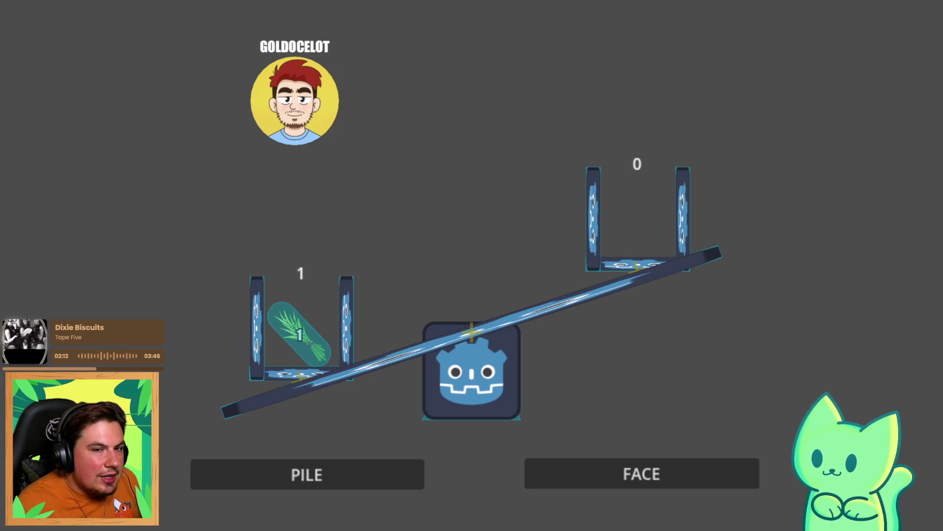
key("F8")
left_click(354, 33)
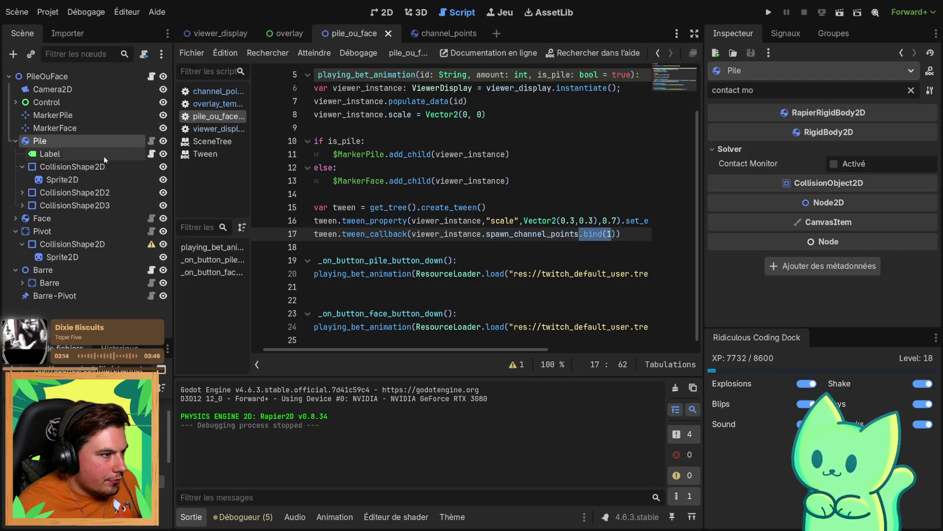
Enable Contact Monitor on Pile, save, test-run the scene, then relaunch the overlay scene
left_click(860, 167)
key("ctrl+s")
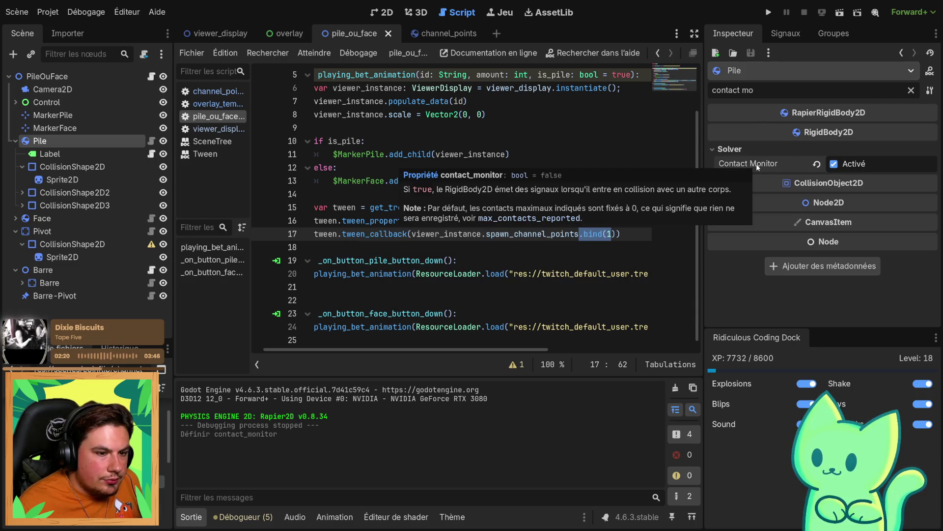
left_click(842, 17)
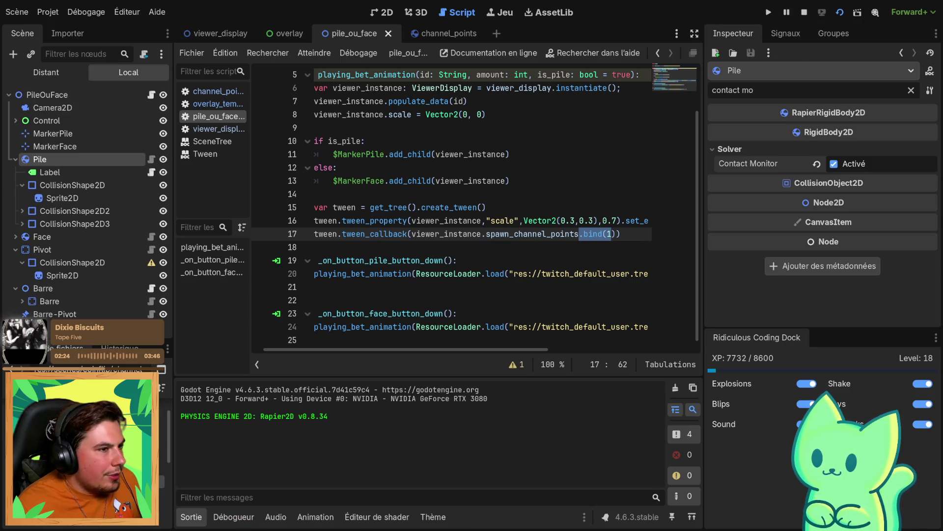
key("F8")
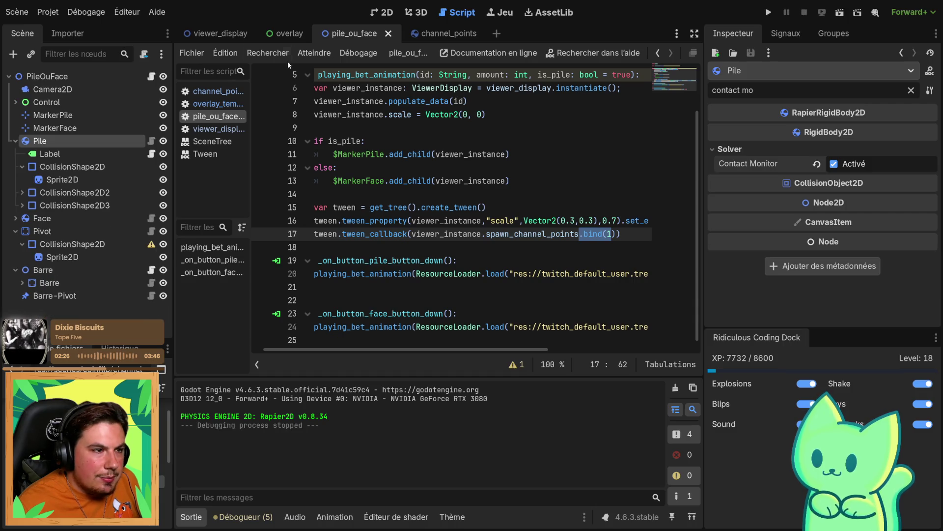
left_click(285, 34)
left_click(838, 12)
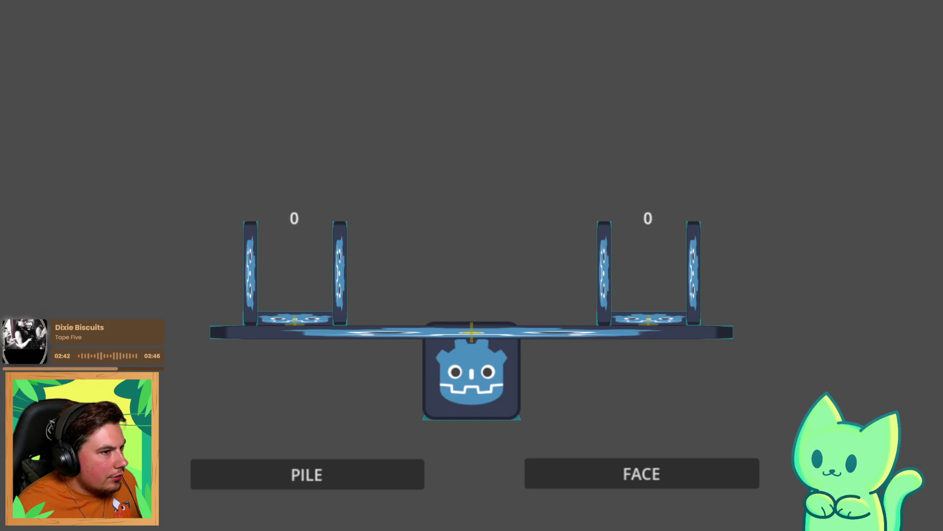
left_click(273, 481)
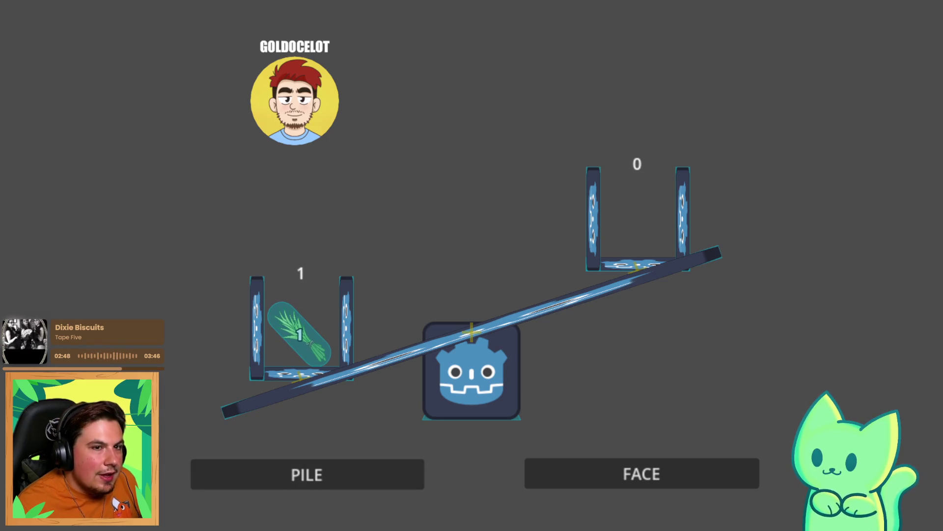
key("F8")
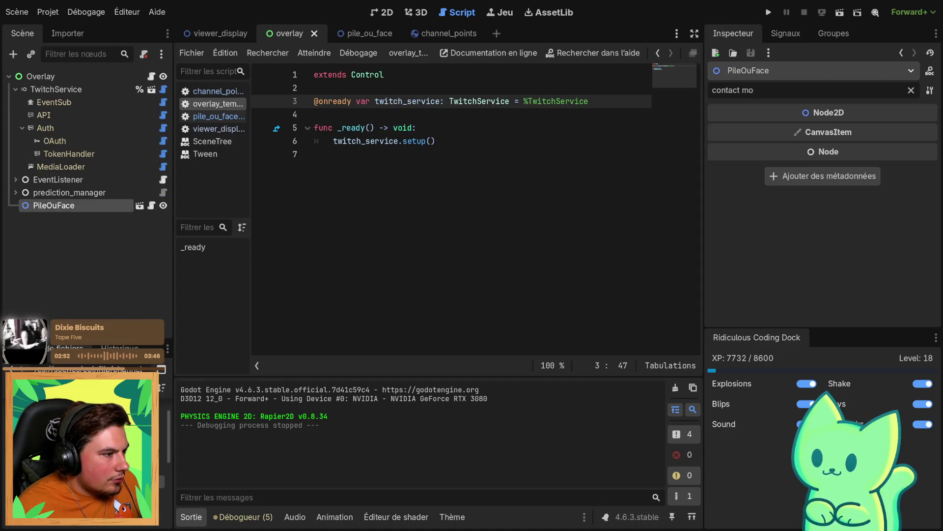
Untick Contact Monitor on the Pile body in pile_ou_face
left_click(216, 34)
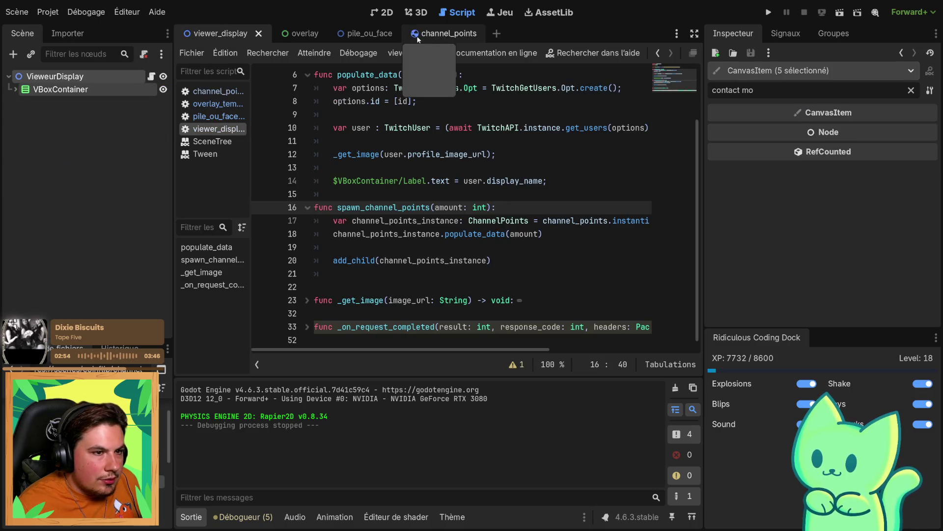
left_click(373, 34)
left_click(847, 165)
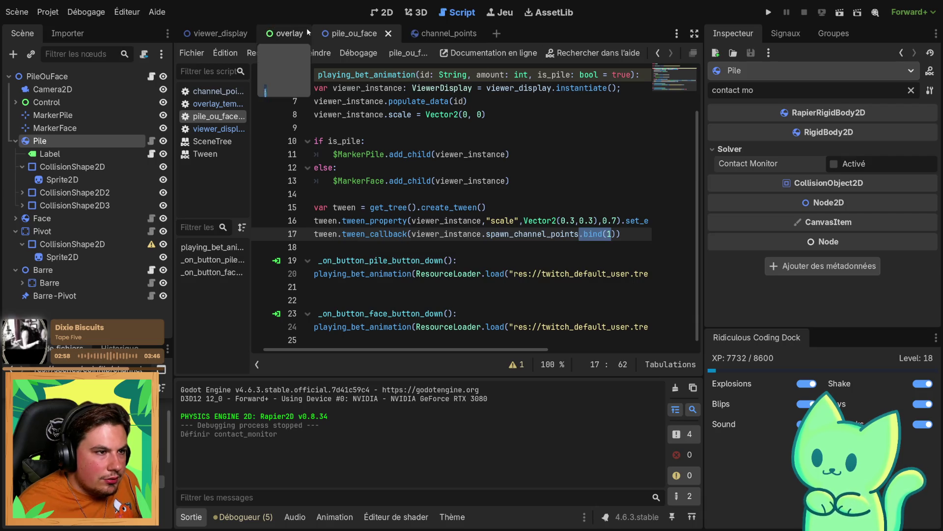
In channel_points, filter 'max co' and set Max Contacts Reported from 0 to 1
left_click(216, 33)
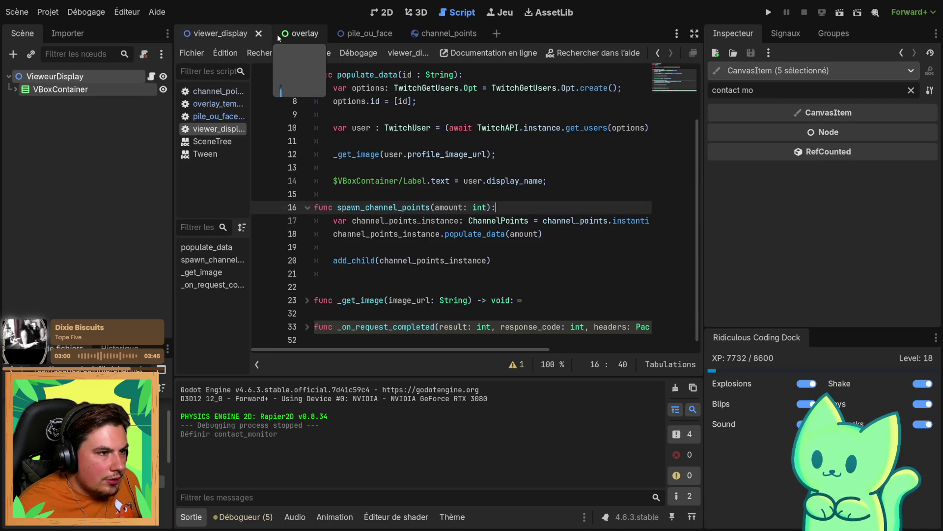
left_click(300, 34)
left_click(437, 34)
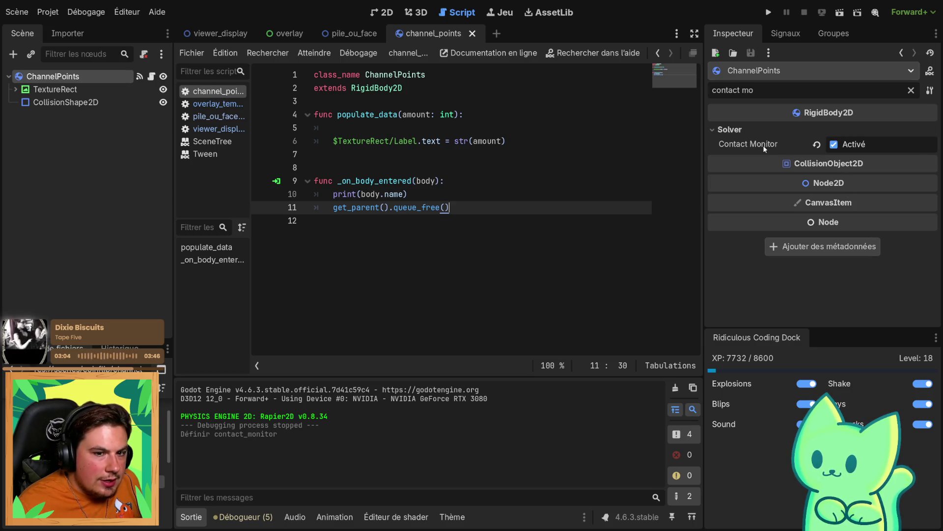
mouse_move(764, 148)
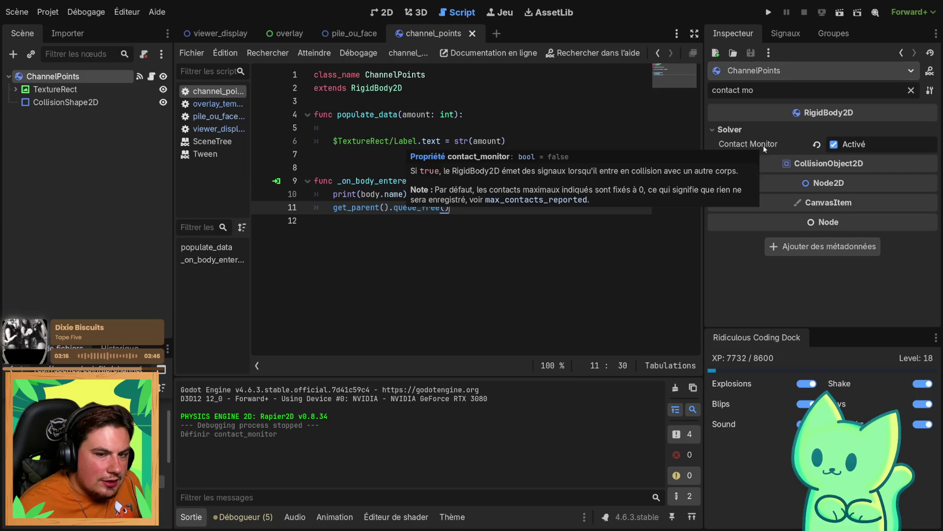
triple_click(732, 90)
type("max co")
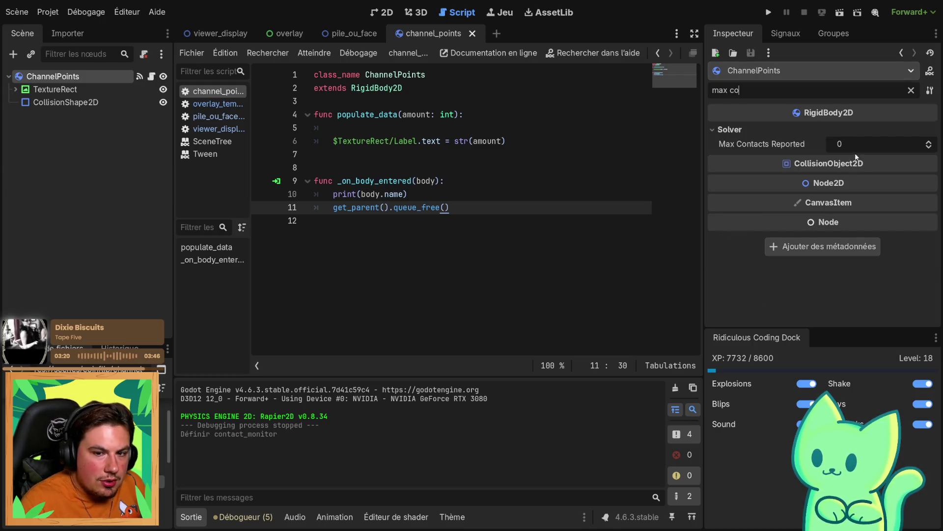
left_click_drag(855, 145, 867, 145)
Save and run the scene with F6, stop it with F8, and return to overlay
key("F6")
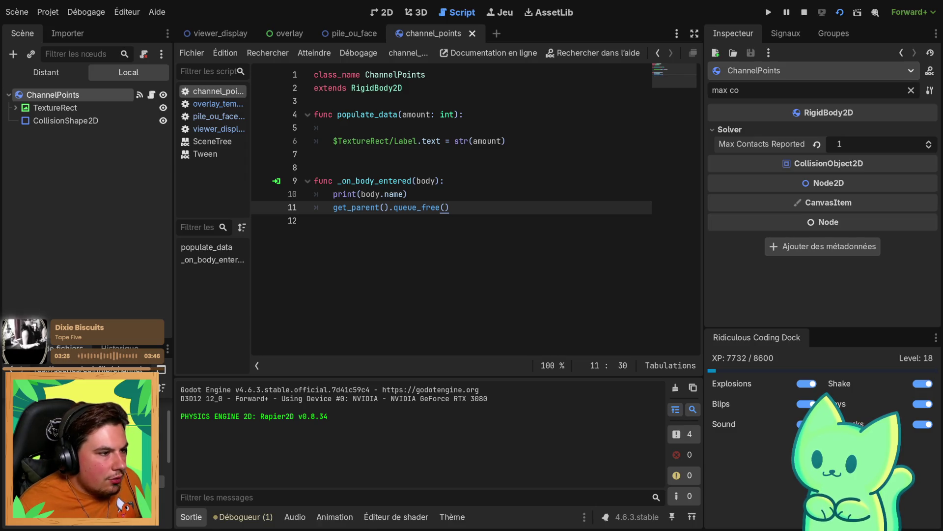
key("F8")
left_click(289, 33)
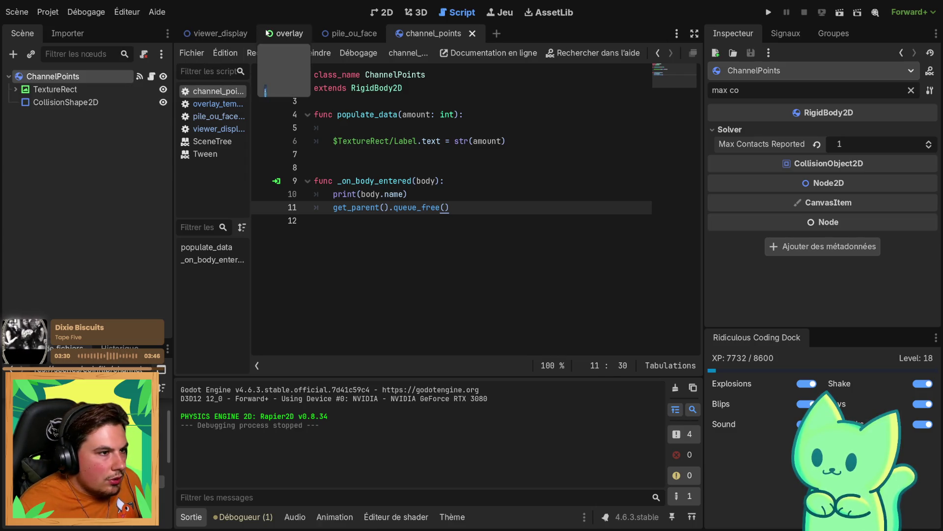
Run the overlay and drop repeated PILE and FACE bets until PILE reaches 8 and FACE 9, then stop
left_click(839, 13)
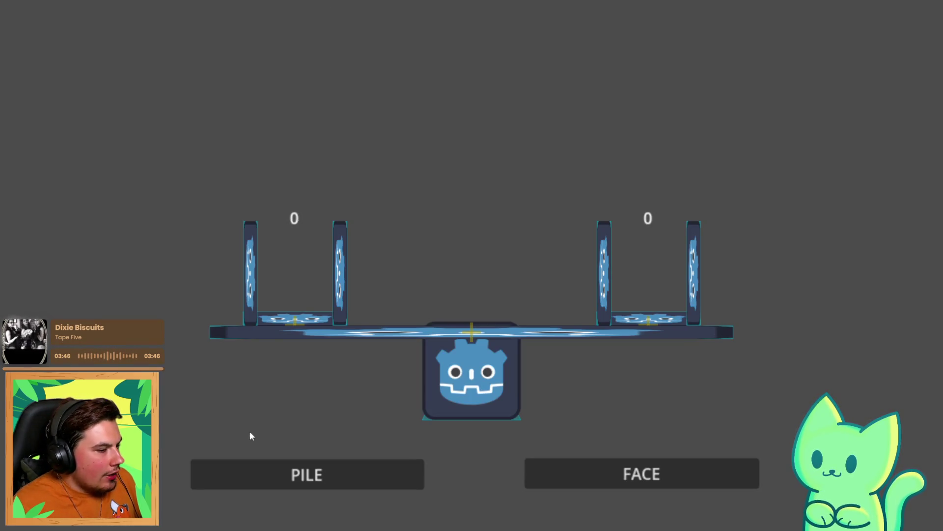
left_click(255, 463)
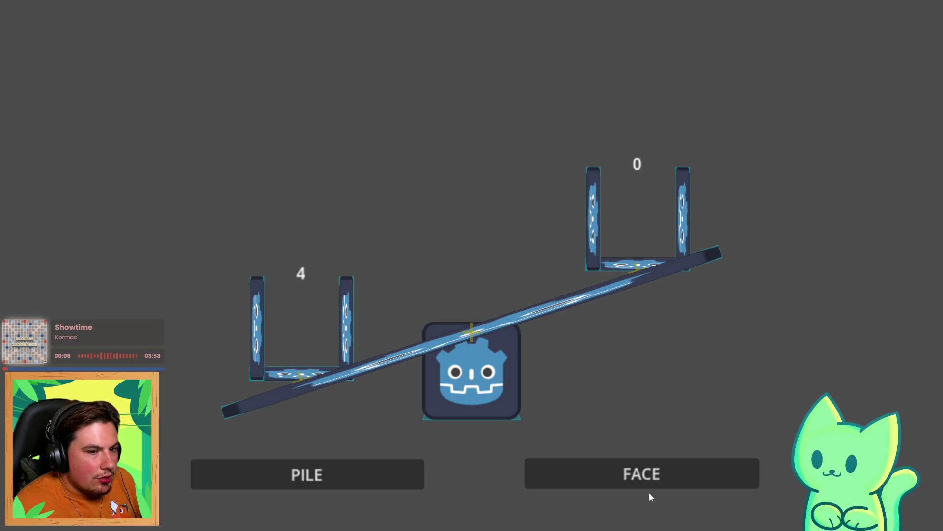
left_click(634, 484)
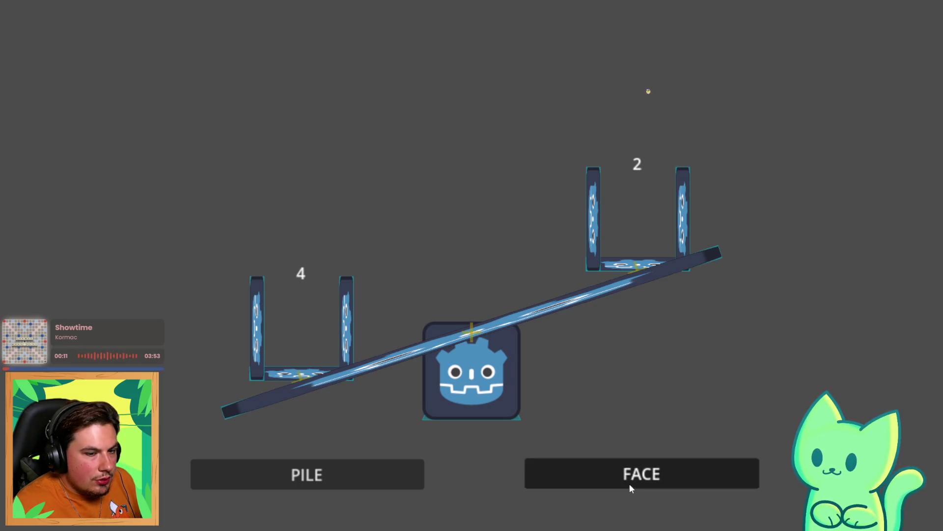
left_click(629, 483)
left_click(626, 486)
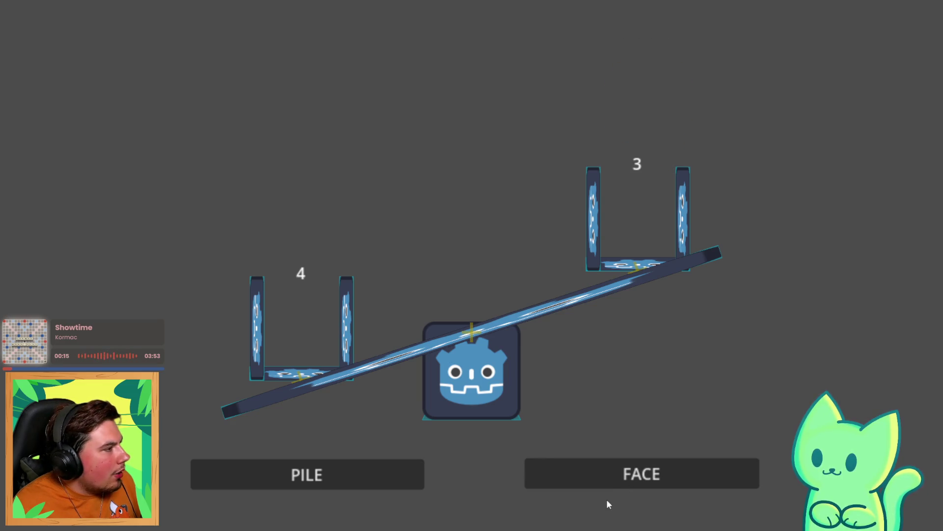
left_click(590, 470)
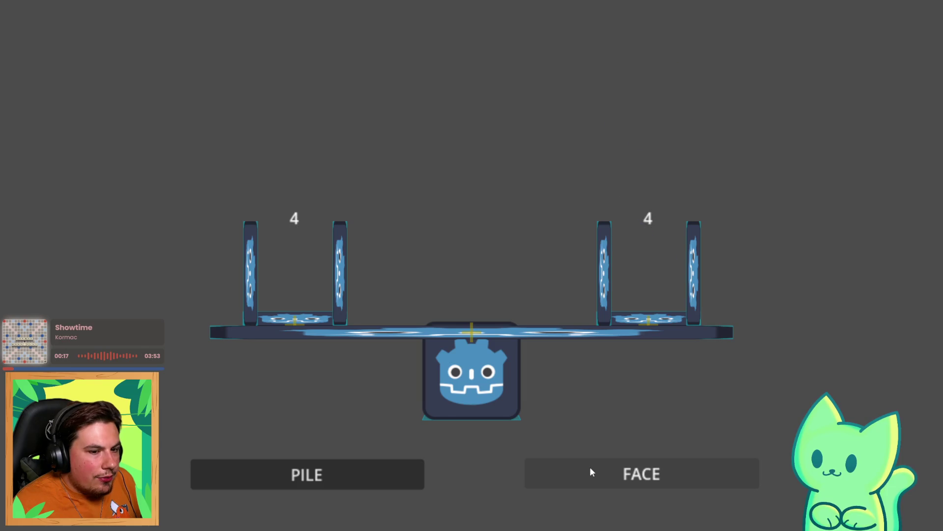
left_click(591, 470)
left_click(591, 471)
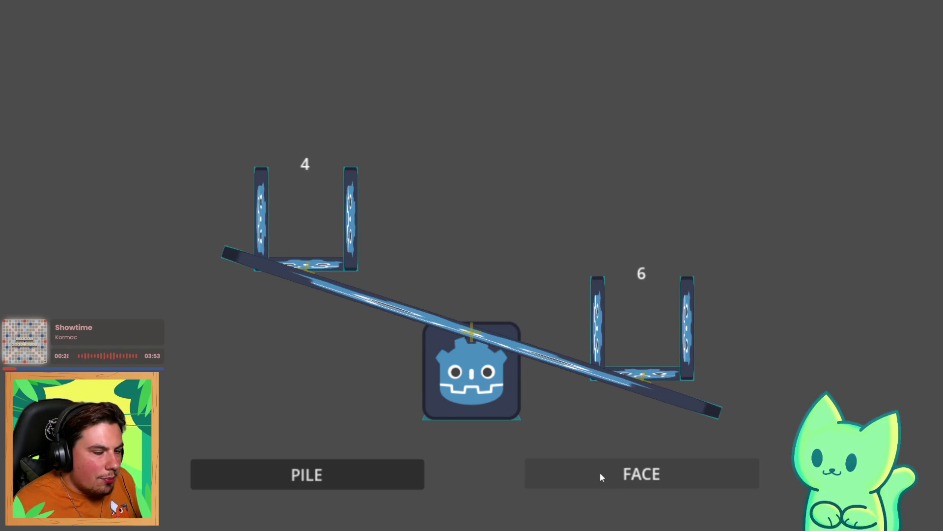
left_click(600, 472)
left_click(328, 476)
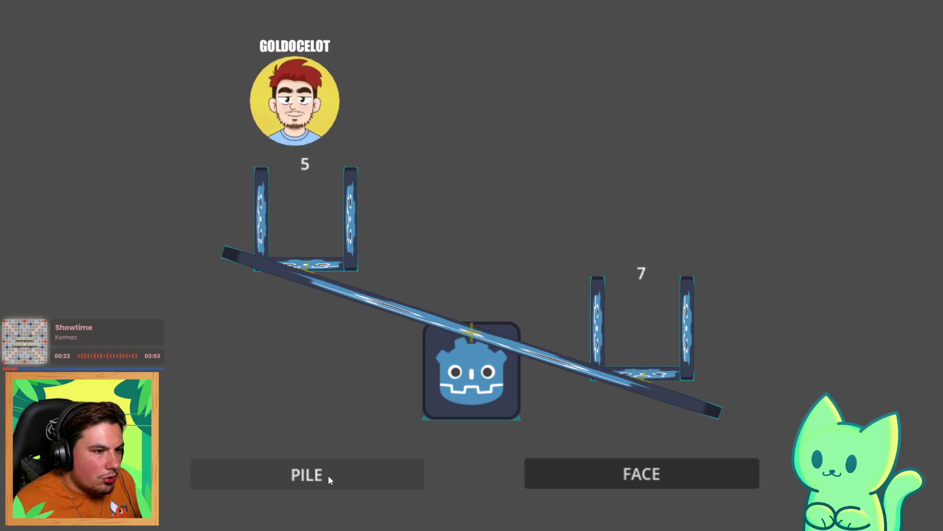
left_click(328, 475)
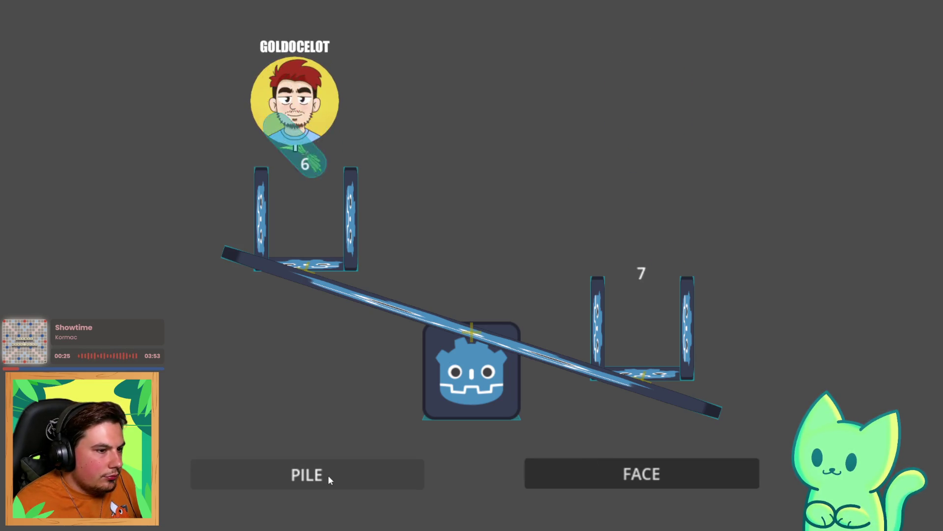
left_click(328, 475)
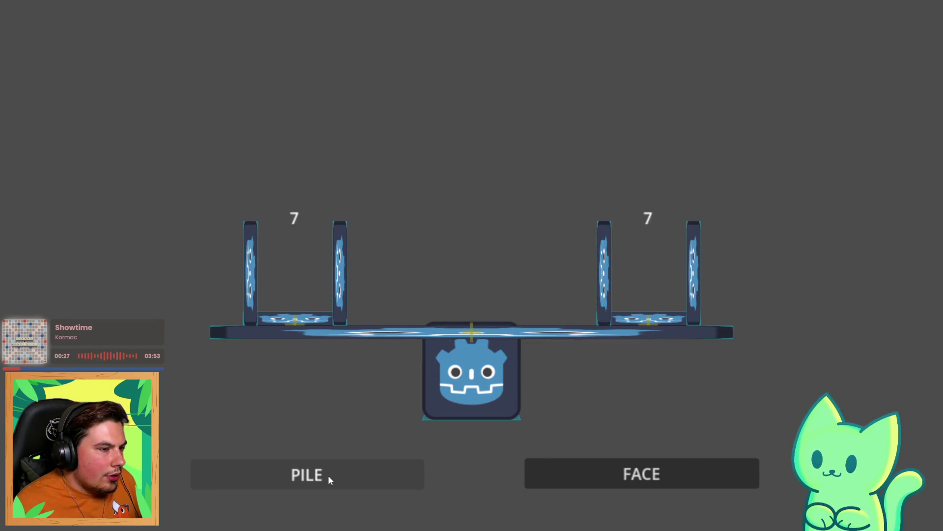
left_click(328, 476)
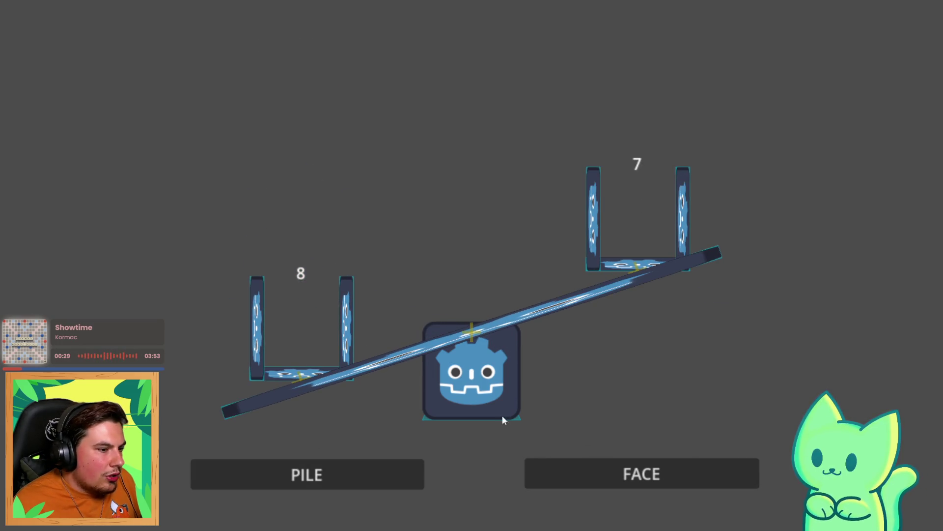
left_click(633, 484)
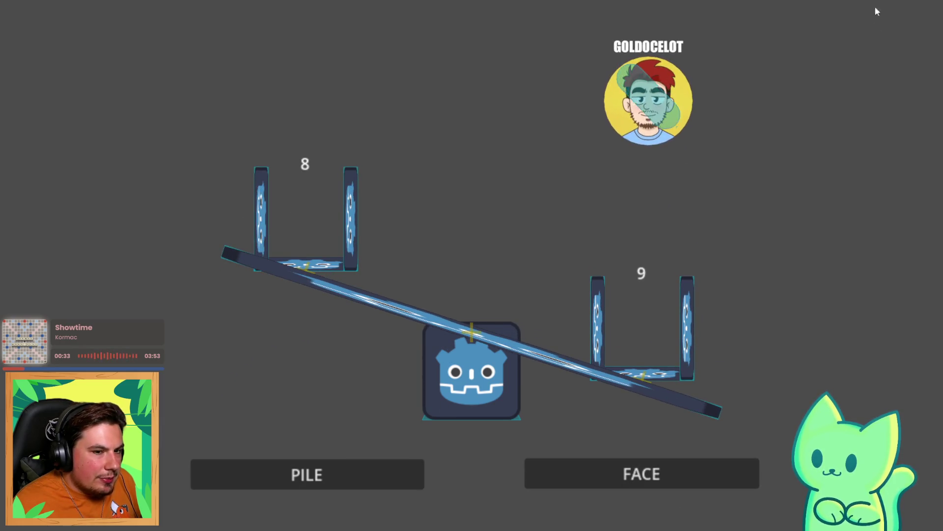
key("F8")
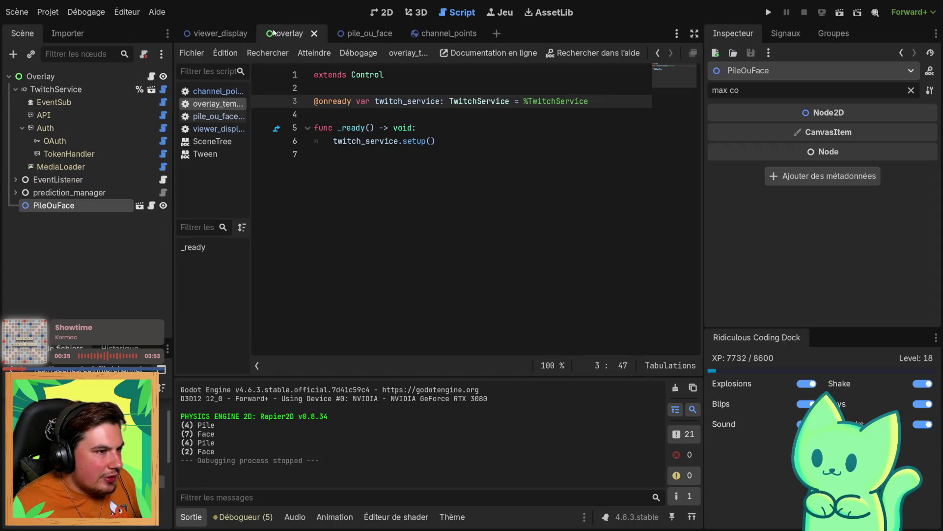
In the 2D view, select MarkerPile and MarkerFace, set their Transform Position y to -300, and save
left_click(335, 37)
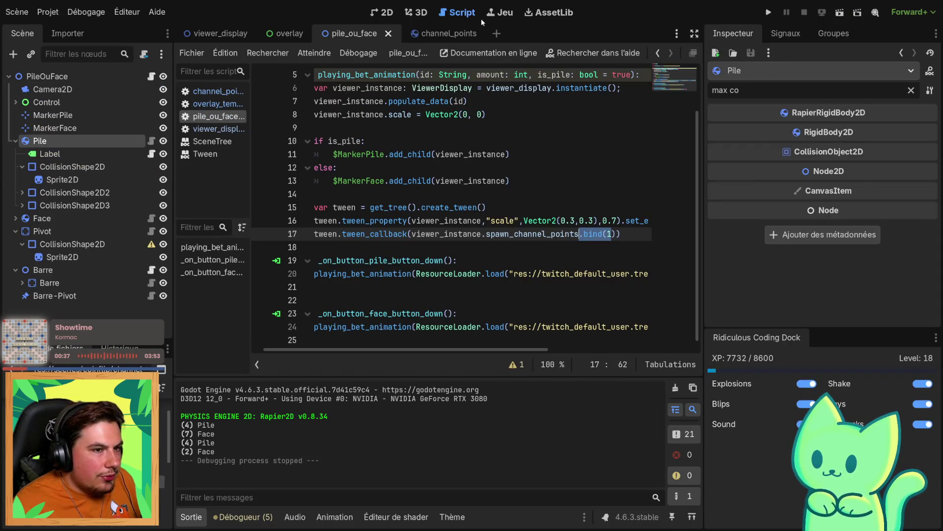
left_click(383, 12)
left_click(412, 140)
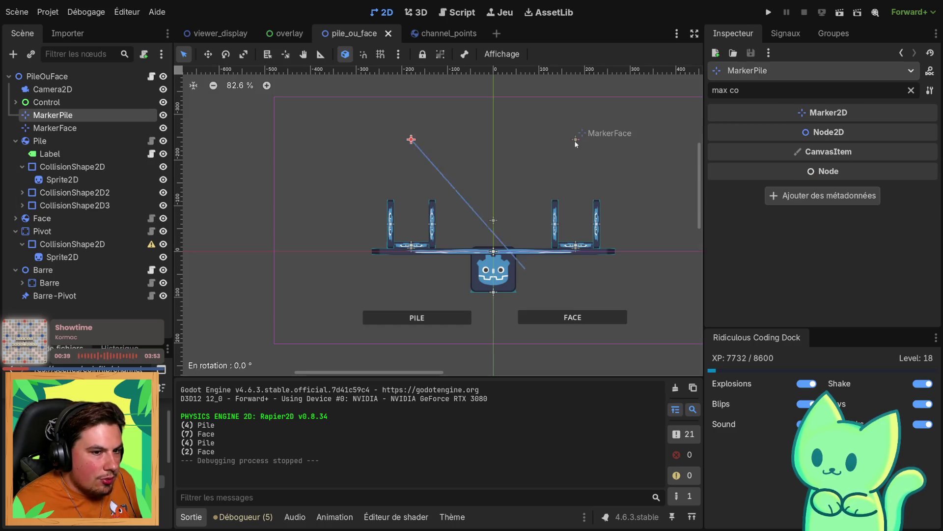
left_click(576, 140, "shift")
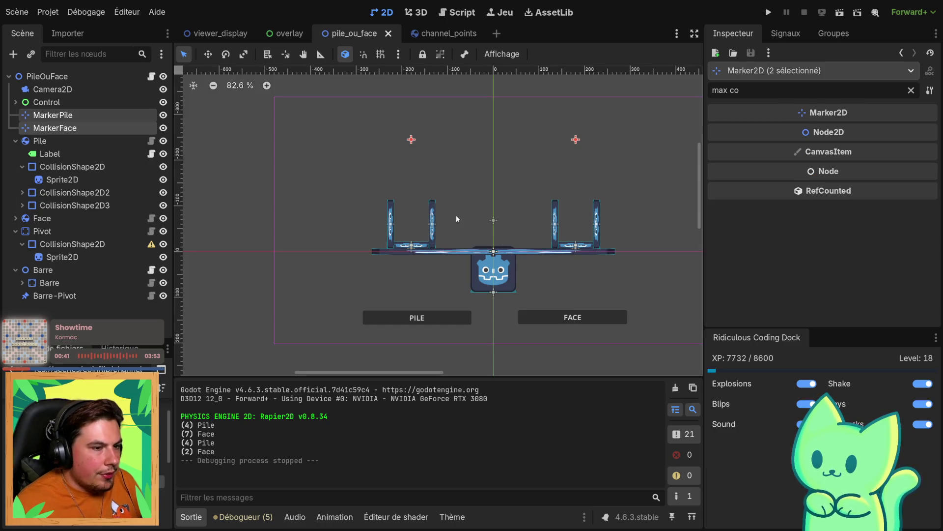
key("Up")
key("Up")
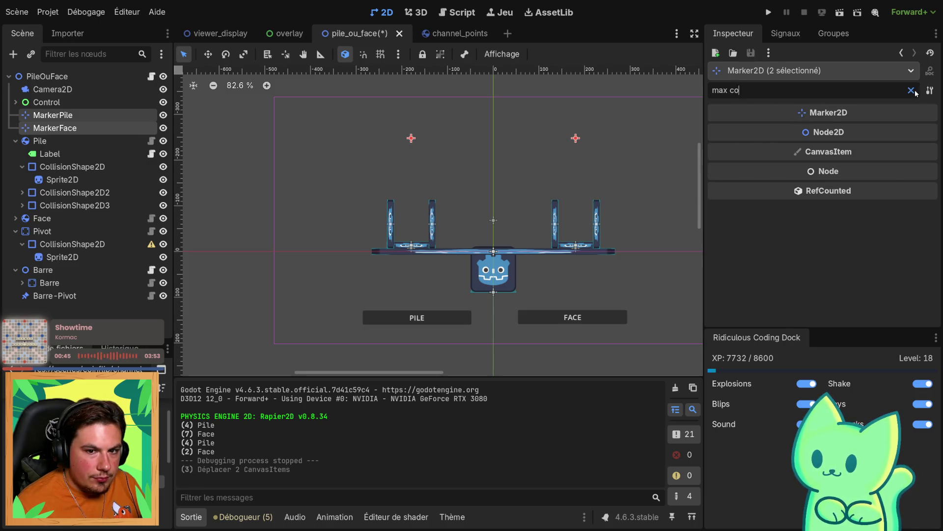
left_click(910, 89)
left_click(755, 165)
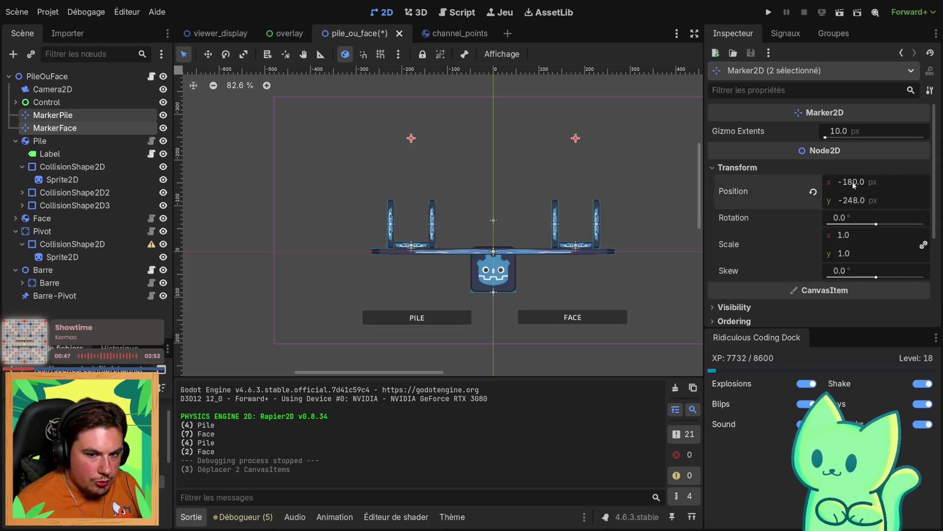
double_click(843, 201)
type("300")
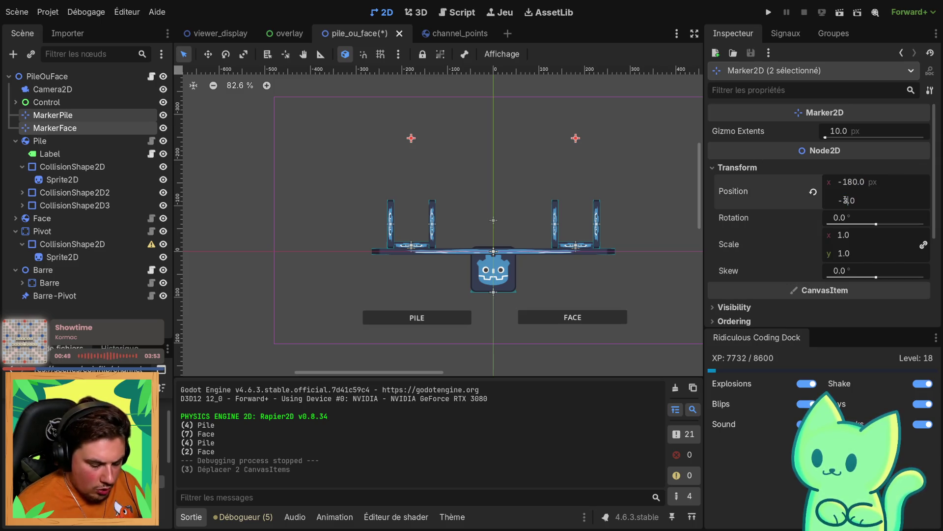
key("Return")
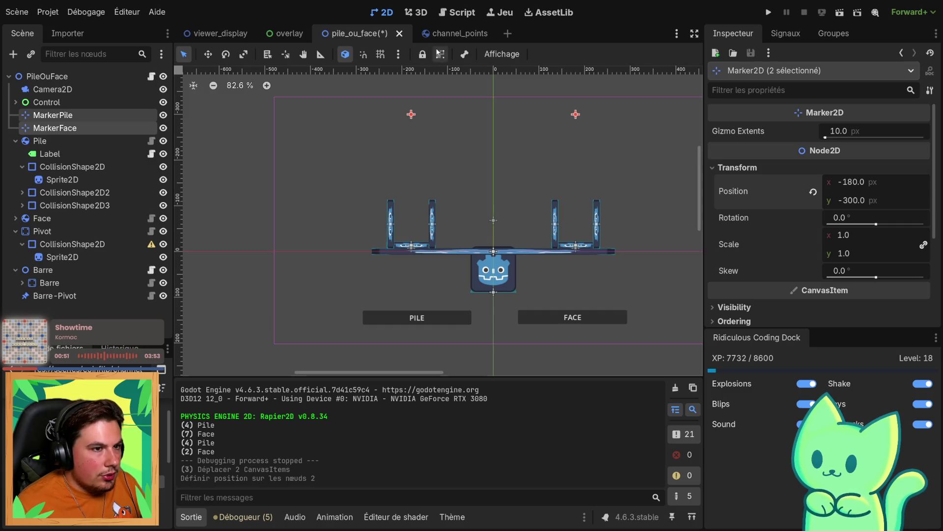
key("ctrl+s")
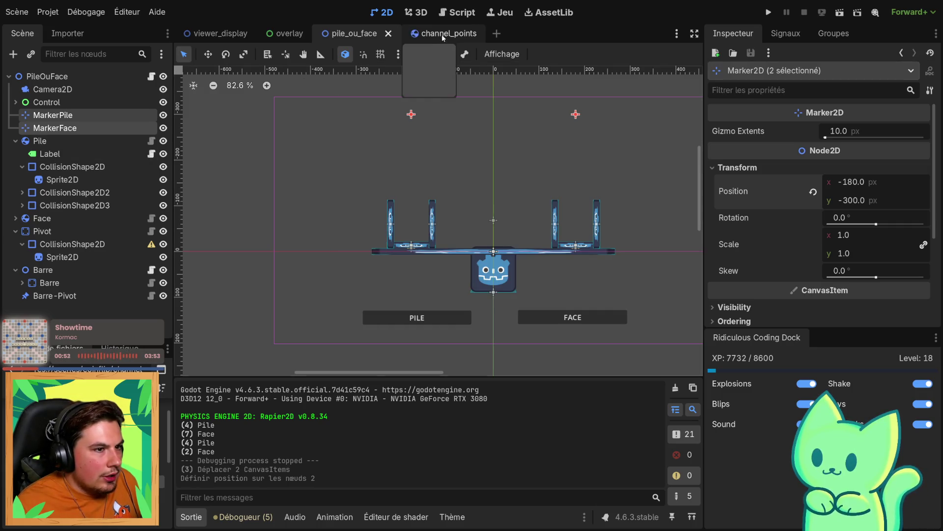
Open the channel_points scene, select its TextureRect, and undo a trial drag-resize
left_click(442, 34)
left_click(55, 88)
scroll(365, 208, "up", 5)
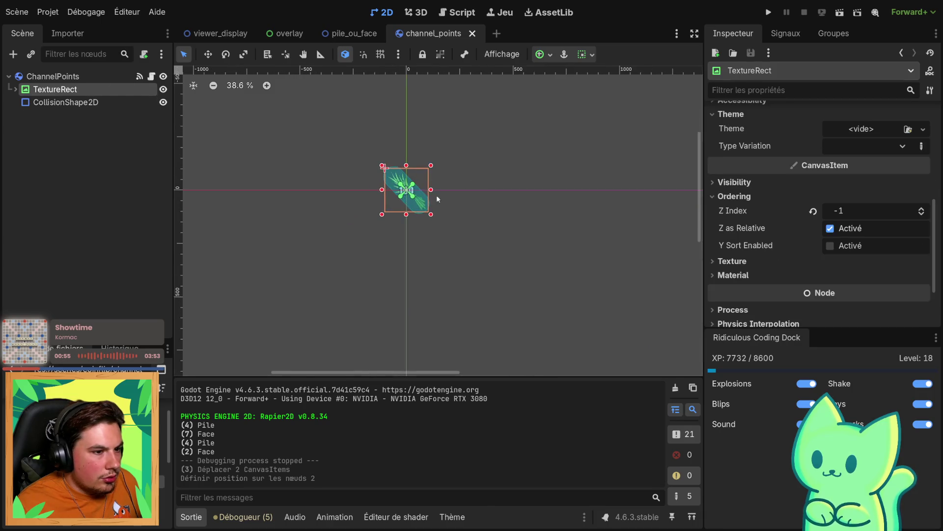
scroll(424, 202, "up", 2)
left_click(53, 76)
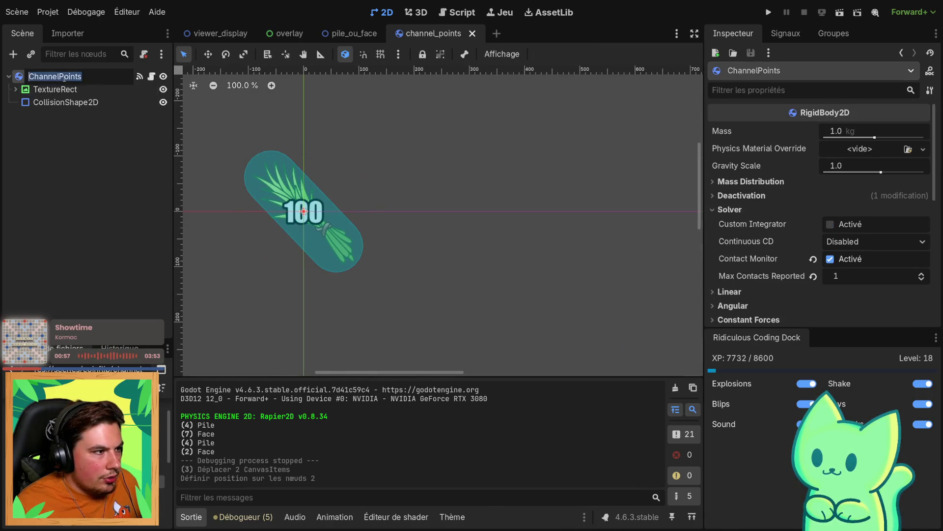
left_click(67, 94)
left_click_drag(362, 152, 340, 164)
key("ctrl+z")
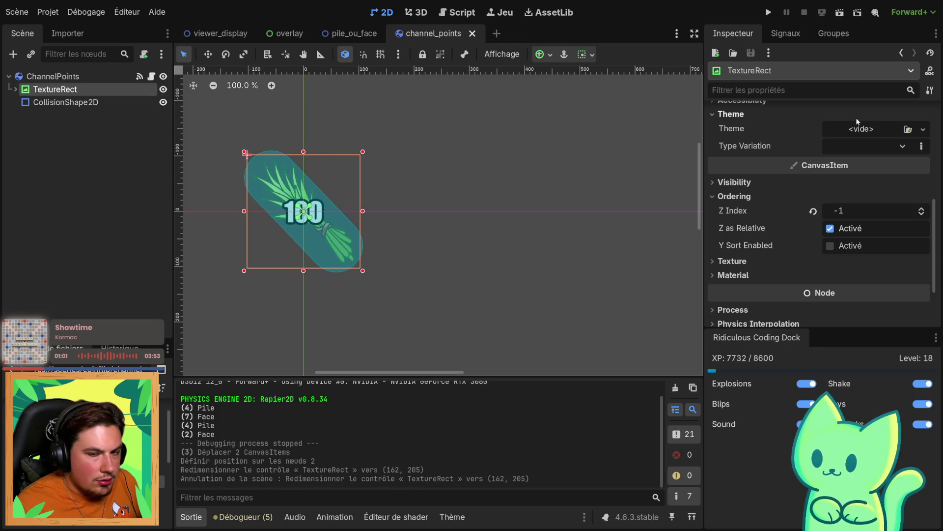
scroll(841, 172, "up", 3)
scroll(843, 173, "up", 4)
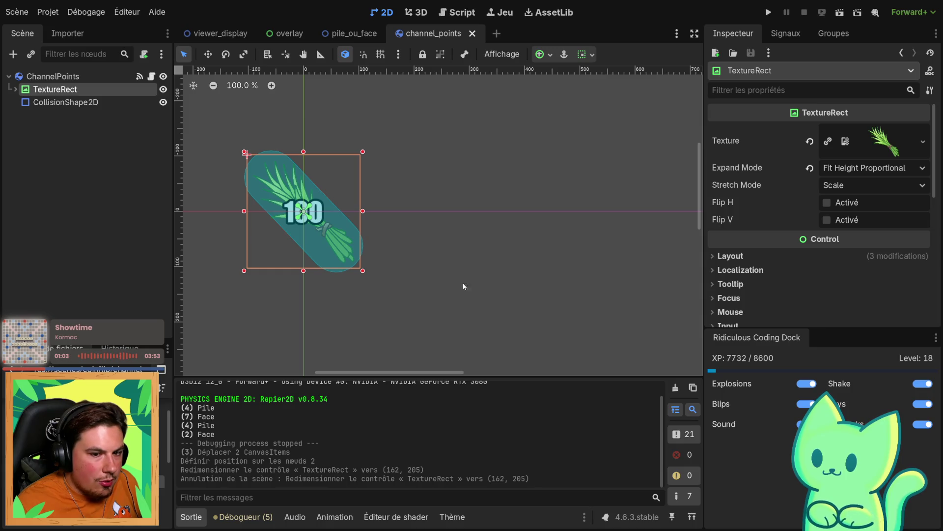
Set the TextureRect stretch mode to Keep Aspect Centered after trying Tile, Keep and Keep Centered
left_click(872, 188)
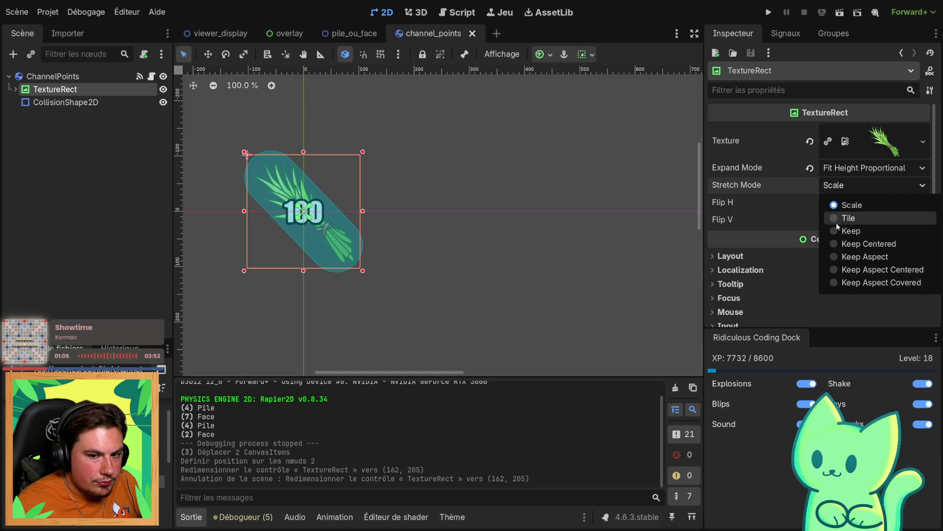
left_click(836, 223)
left_click(854, 186)
left_click(841, 231)
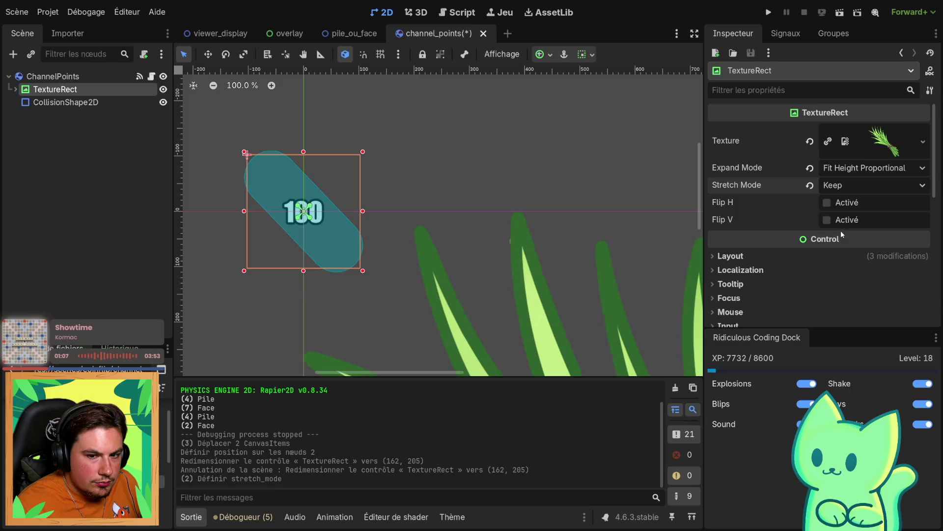
left_click(868, 182)
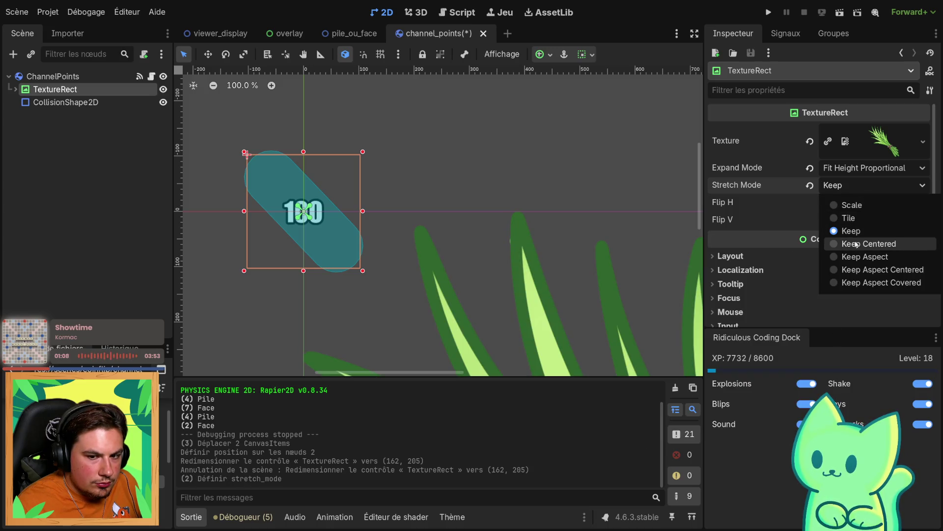
left_click(855, 244)
left_click(865, 186)
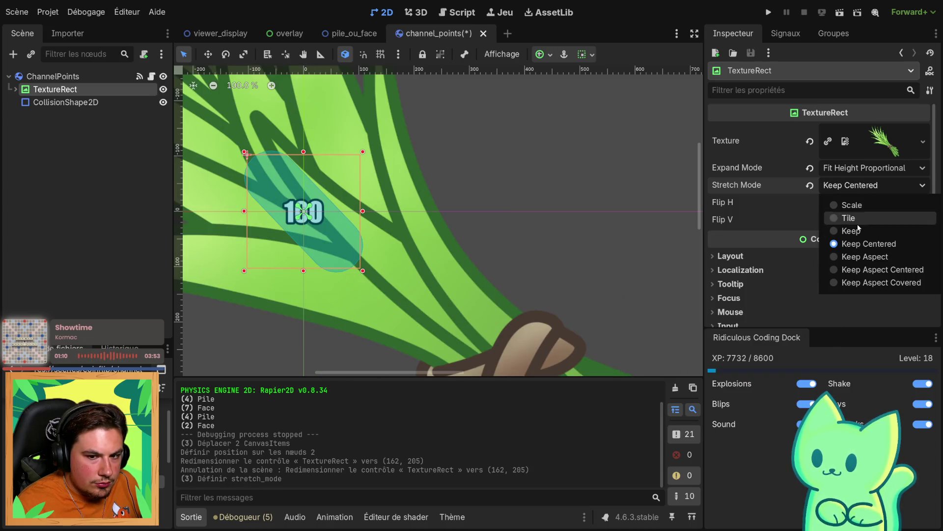
left_click(840, 266)
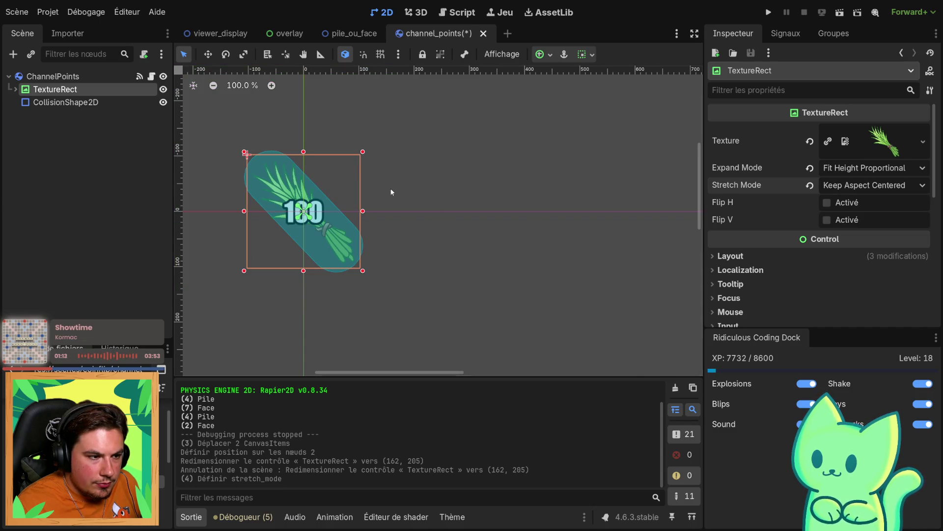
Undo two more trial drag-resizes of the TextureRect and reselect it
left_click_drag(364, 154, 322, 152)
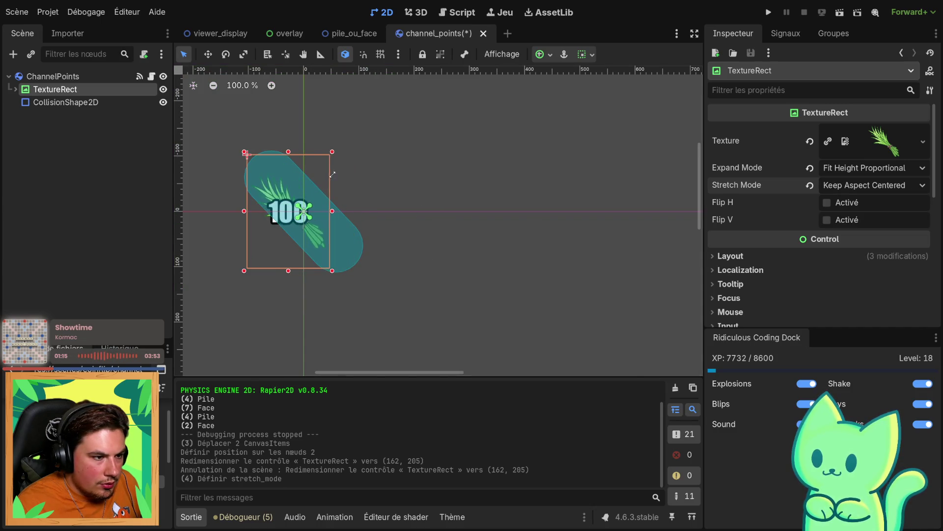
key("ctrl+z")
left_click_drag(241, 150, 262, 179)
key("ctrl+z")
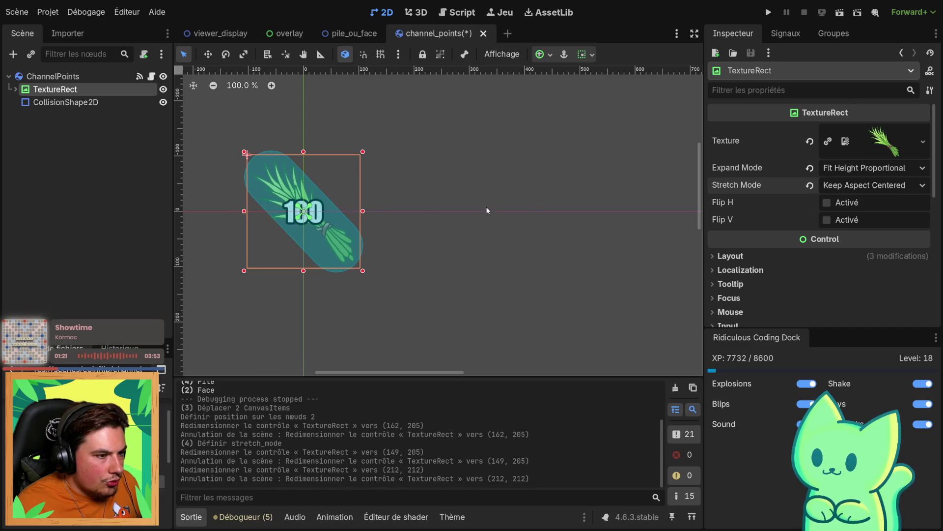
left_click(87, 77)
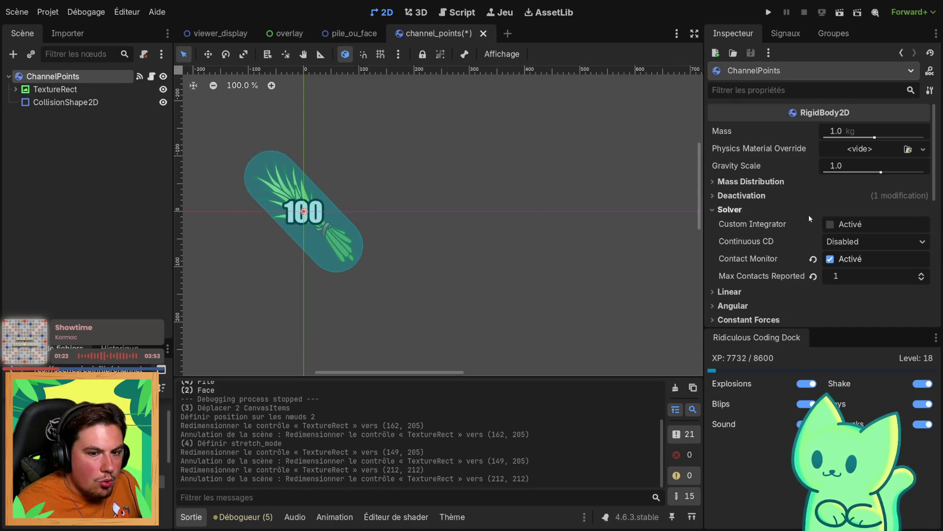
scroll(808, 213, "down", 5)
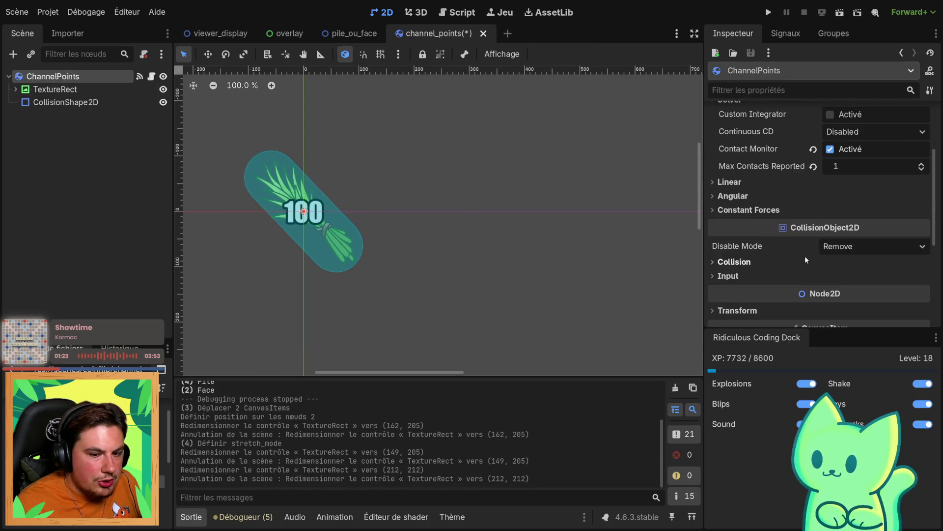
left_click(101, 90)
scroll(815, 252, "down", 1)
scroll(786, 265, "up", 1)
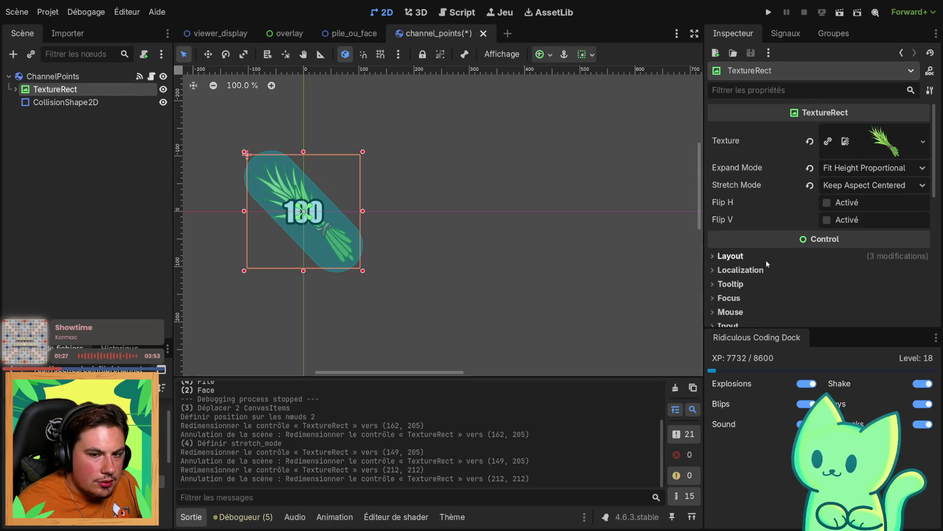
Expand the TextureRect's Layout > Transform properties in the Inspector
left_click(723, 255)
scroll(737, 262, "down", 3)
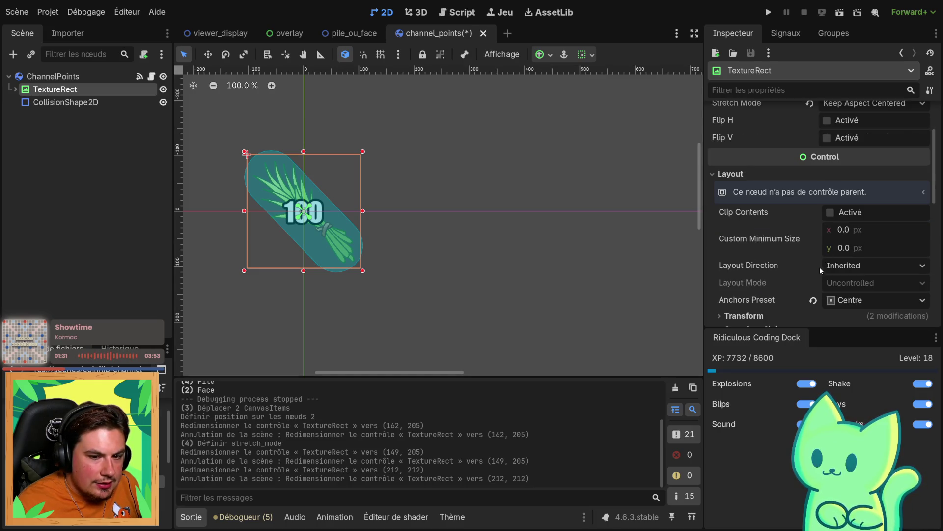
scroll(775, 283, "down", 1)
left_click(743, 289)
scroll(795, 276, "down", 4)
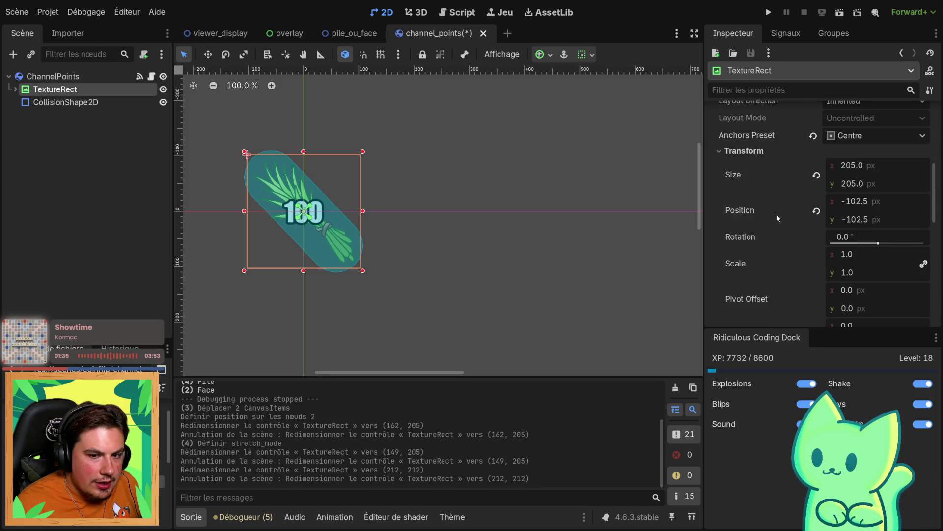
Set the TextureRect size to 170 × 170 px, after first trying 150 × 150
mouse_move(848, 165)
left_mouse_down()
mouse_move(717, 166)
mouse_move(847, 166)
left_mouse_up()
double_click(849, 165)
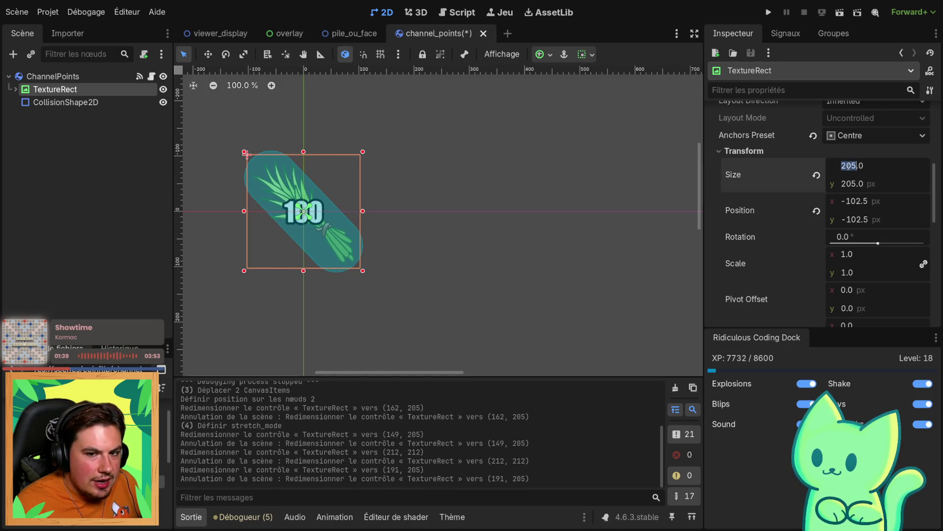
type("150")
key("Tab")
type("150")
key("Return")
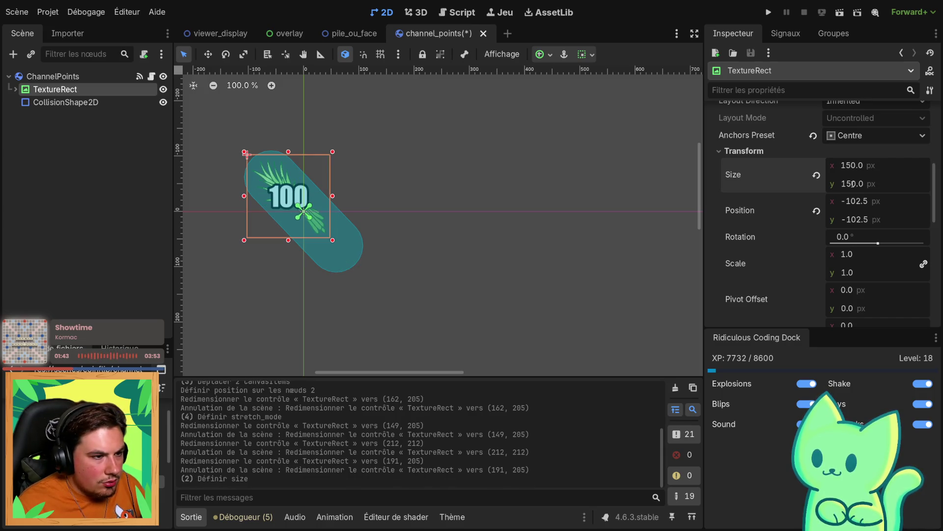
double_click(850, 165)
type("170")
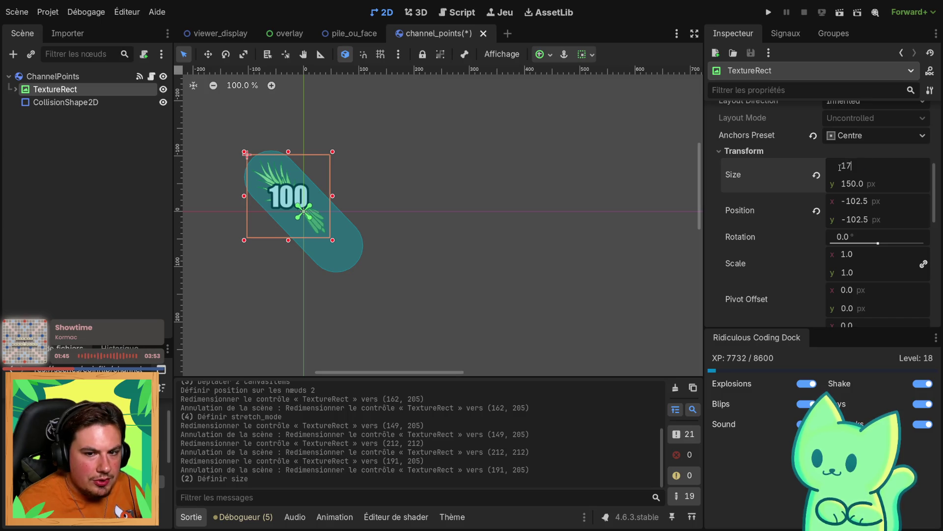
key("Return")
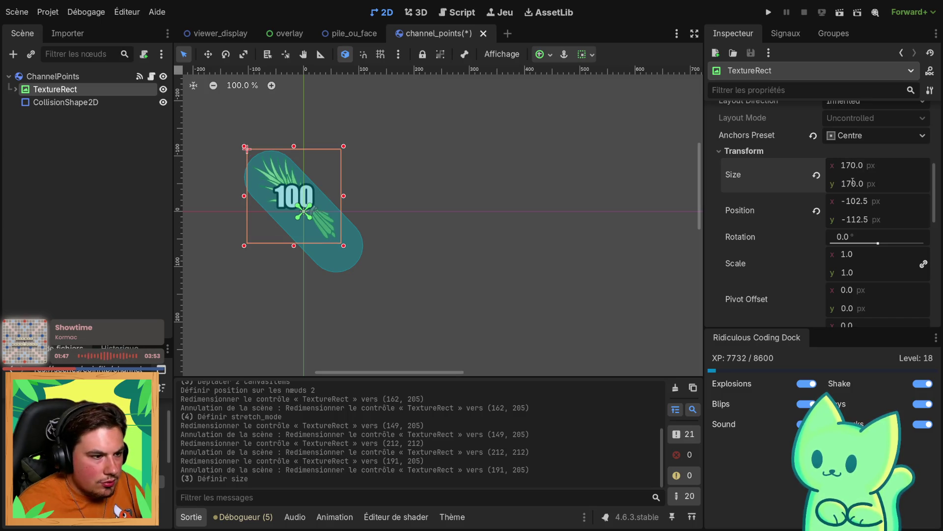
Apply the Centre anchor preset so the TextureRect sits at -85, -85
left_click(459, 269)
left_click(108, 89)
left_click(589, 53)
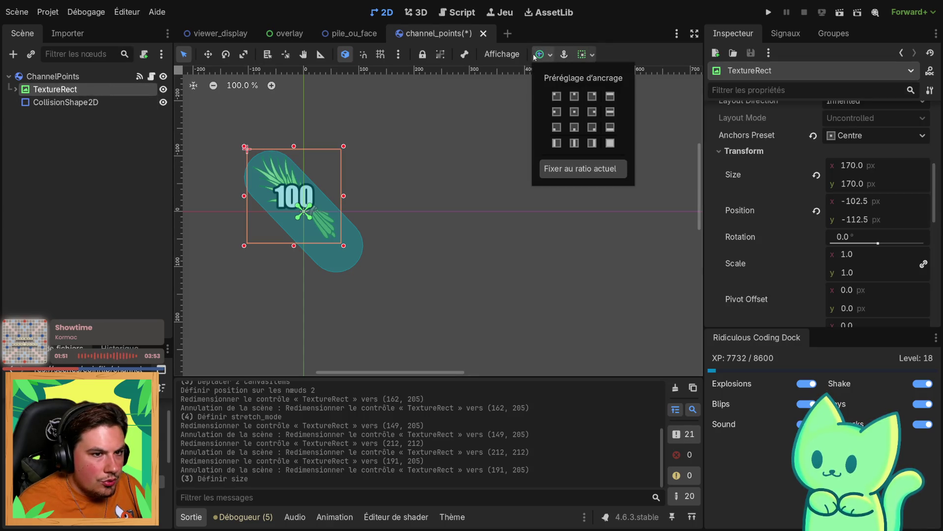
left_click(574, 111)
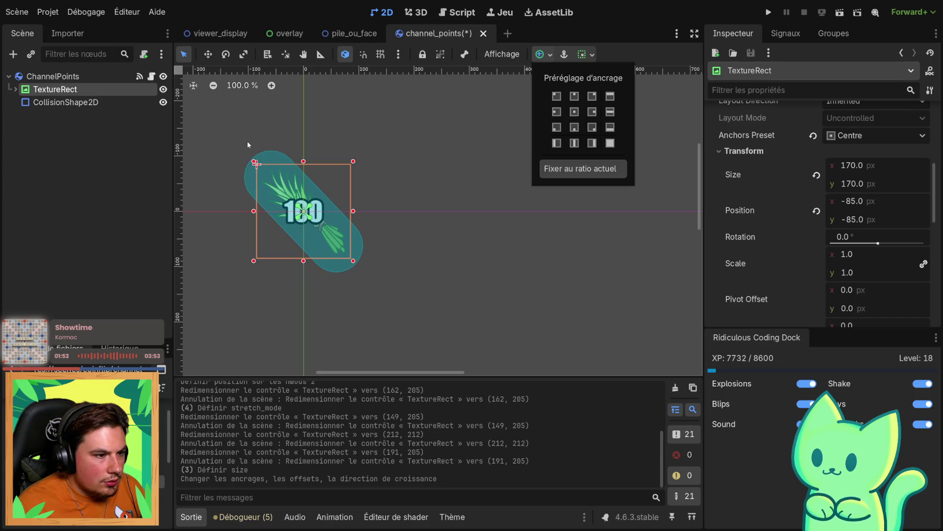
left_click(65, 102)
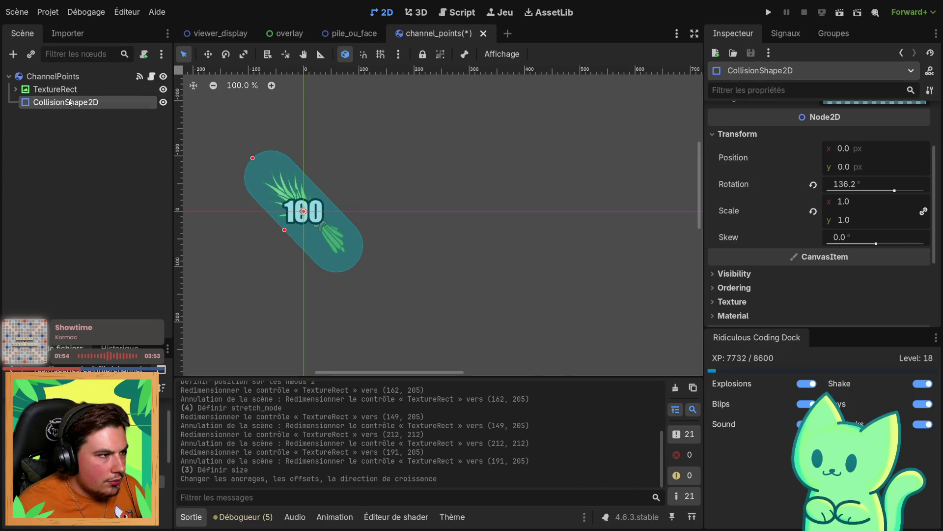
Select the Label showing 100 and expand its label settings resource
left_click(12, 89)
left_click(12, 90)
left_click(49, 102)
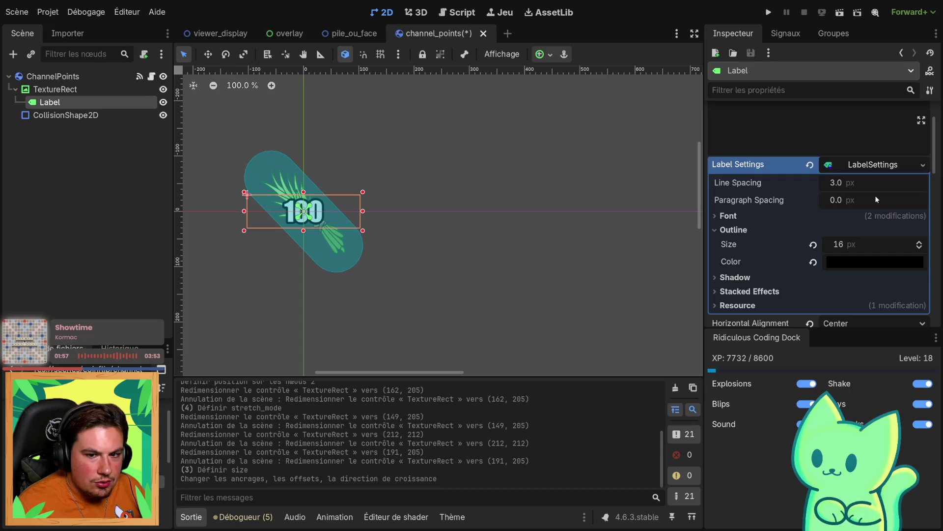
scroll(874, 195, "up", 2)
left_click(868, 219)
scroll(850, 225, "down", 3)
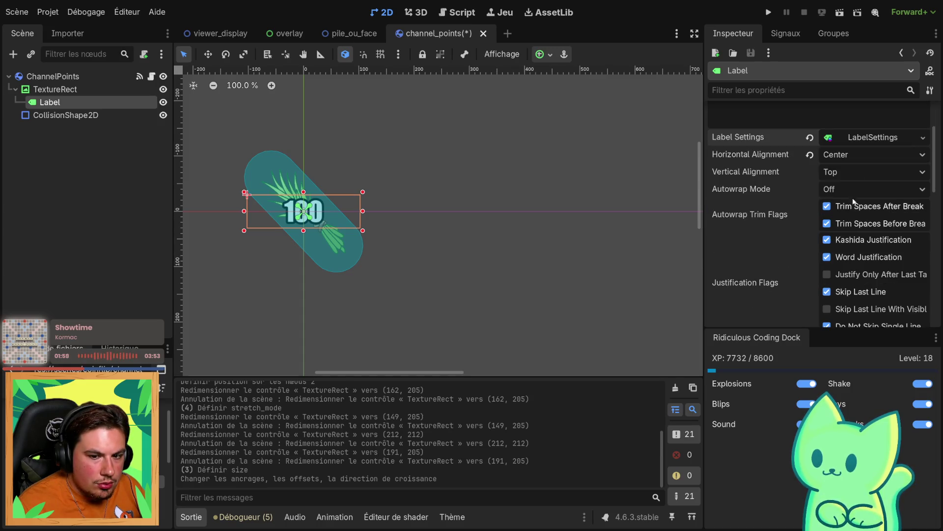
left_click(865, 141)
Set the label outline size to 16 px, after briefly trying 12
left_click(835, 218)
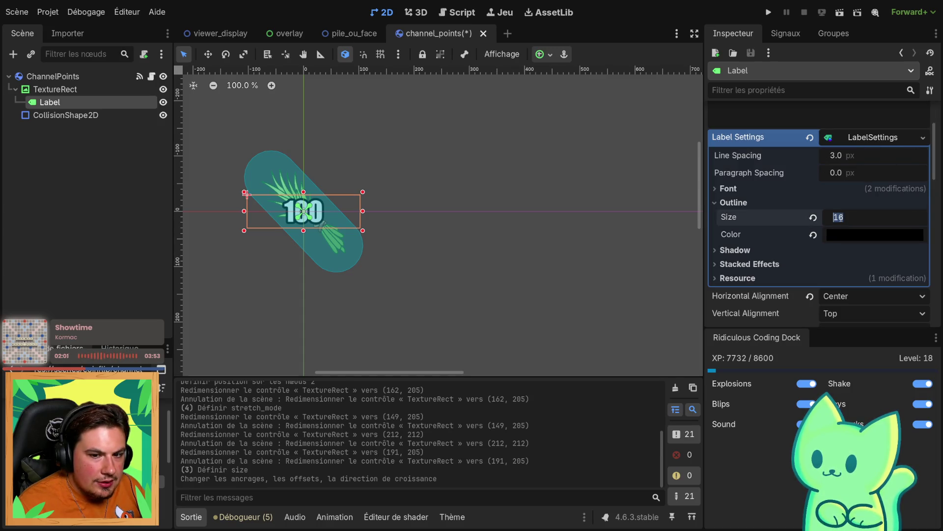
type("12")
key("Return")
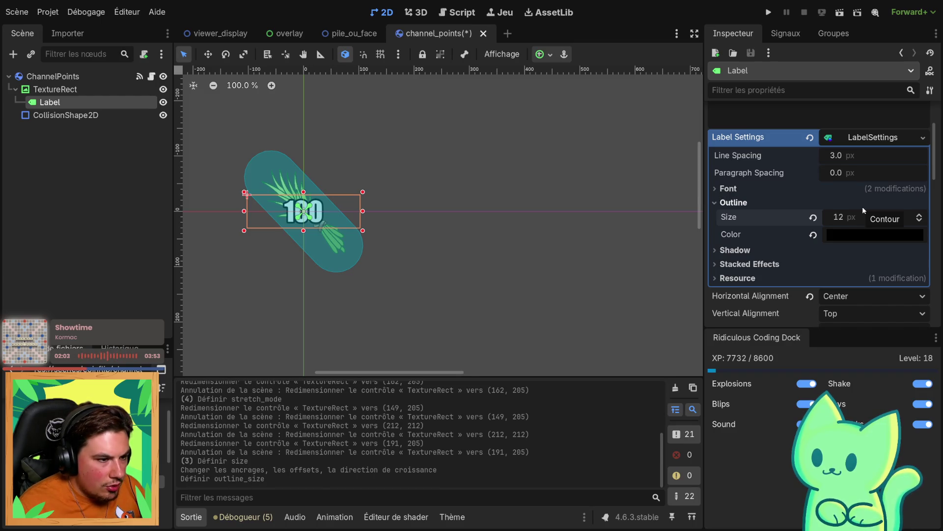
left_click(844, 217)
type("16")
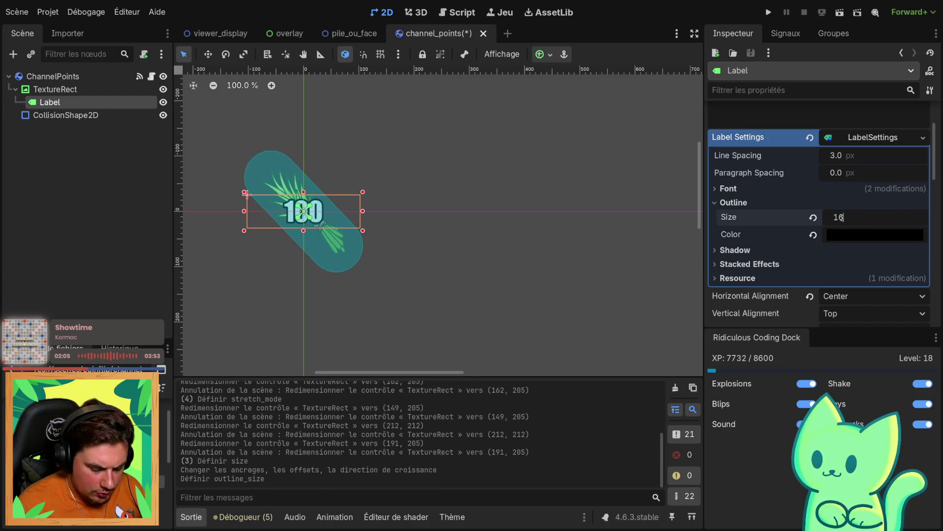
key("Return")
Set the label font size to 32 px
scroll(862, 200, "up", 2)
left_click(923, 220)
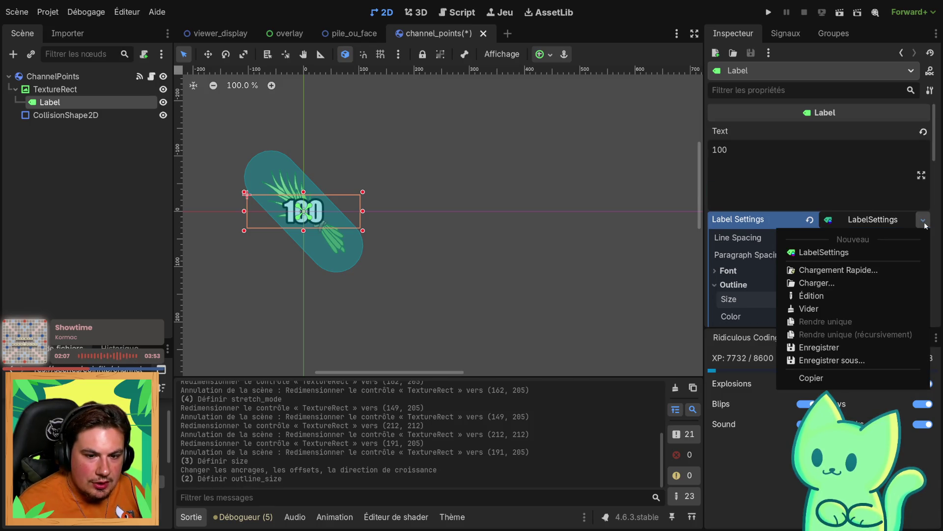
left_click(738, 270)
left_click(829, 304)
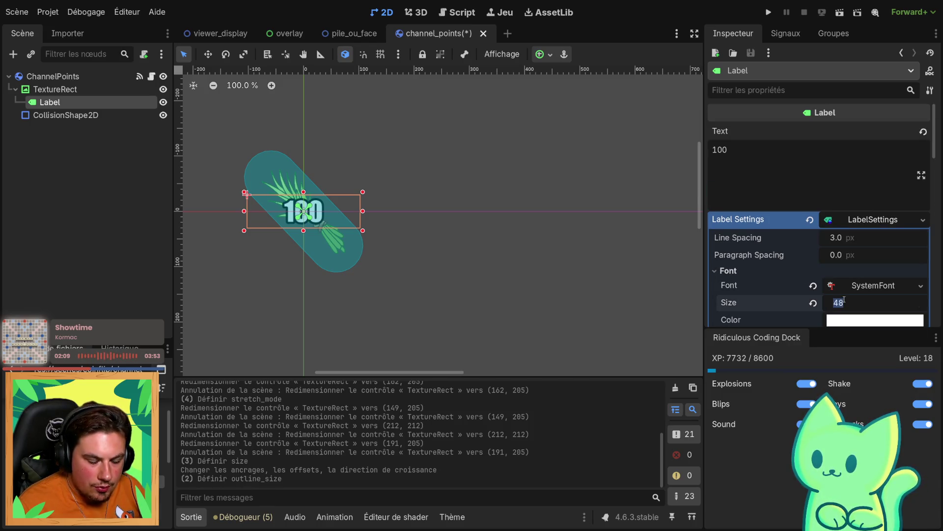
type("32")
key("Return")
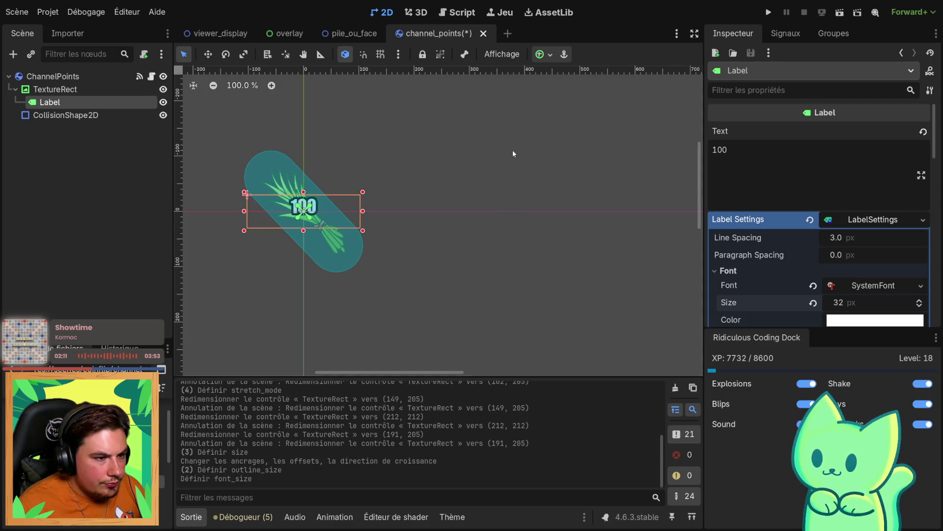
Apply the Centre anchor preset to the Label within the TextureRect
left_click(543, 54)
left_click(574, 112)
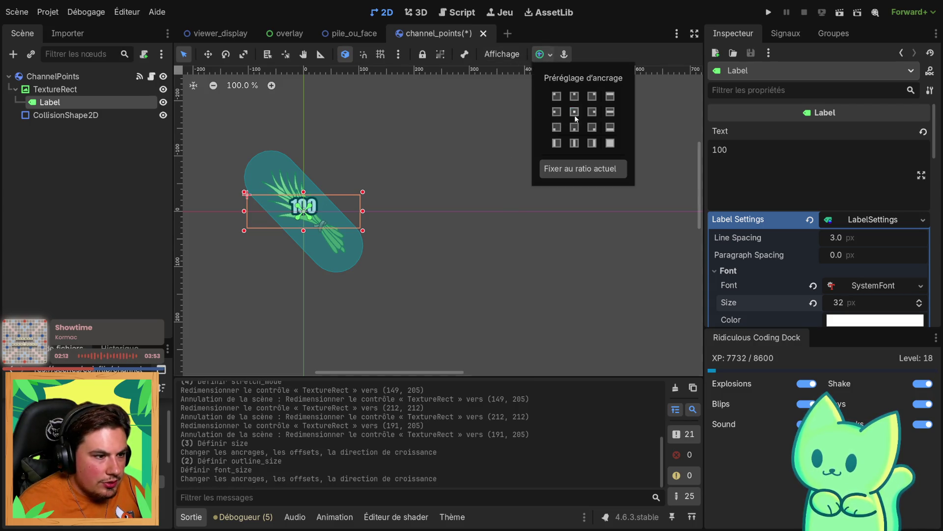
triple_click(575, 112)
left_click(421, 210)
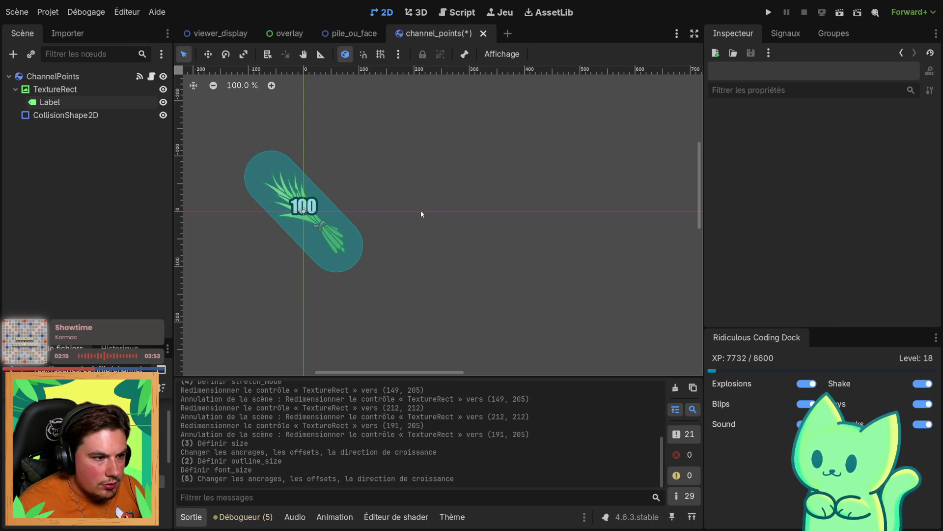
left_click(275, 172)
left_click(314, 216)
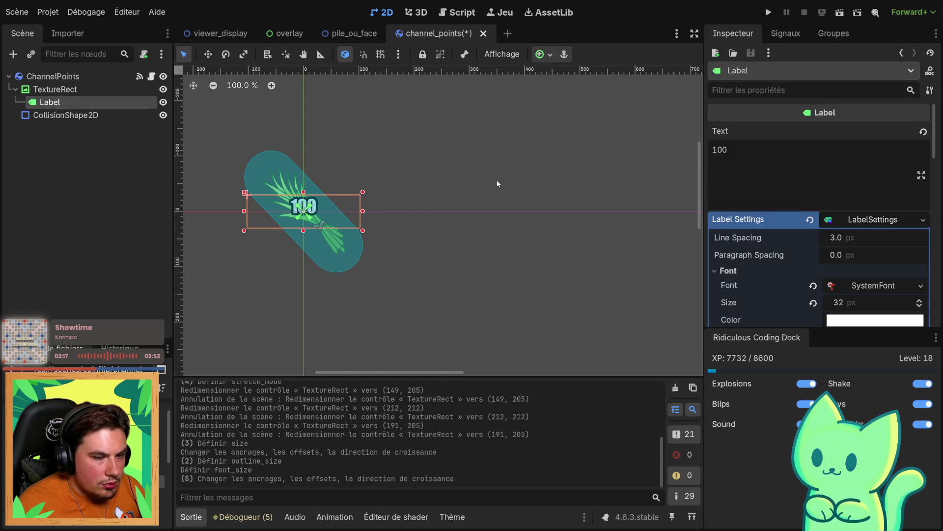
Centre the label text vertically and reapply anchor presets to the Label
scroll(789, 287, "down", 5)
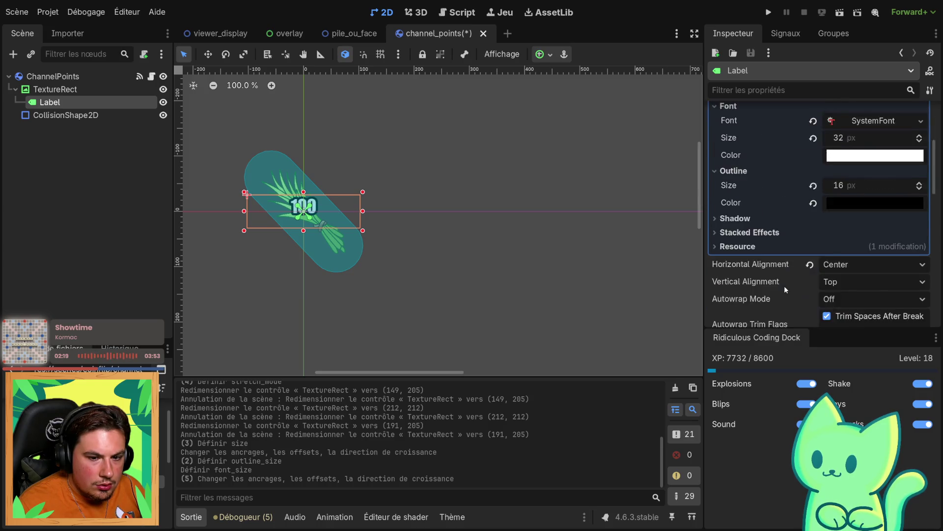
scroll(774, 280, "up", 3)
scroll(774, 280, "down", 3)
left_click(840, 282)
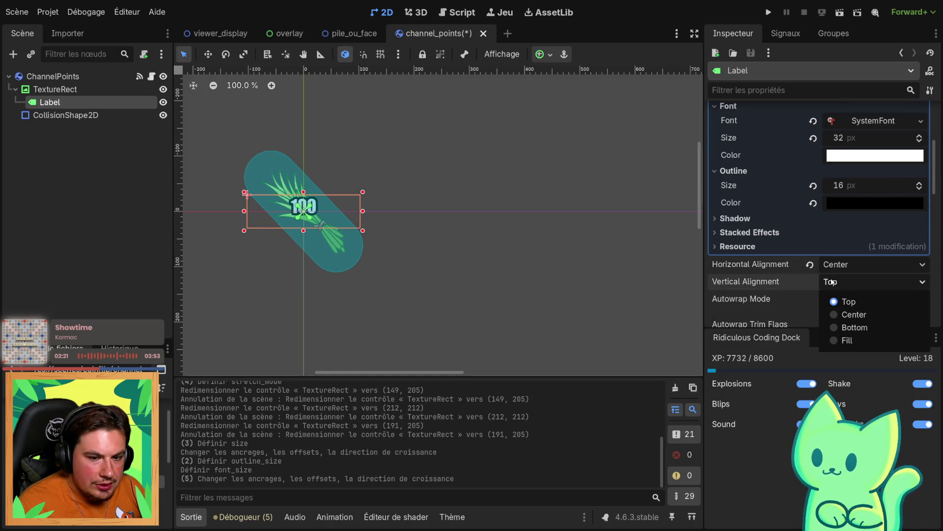
left_click(844, 314)
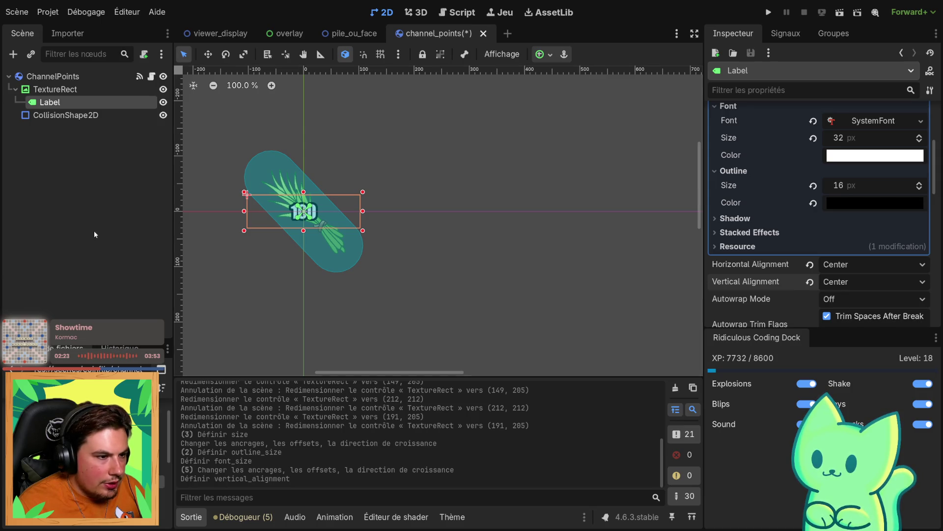
left_click(540, 54)
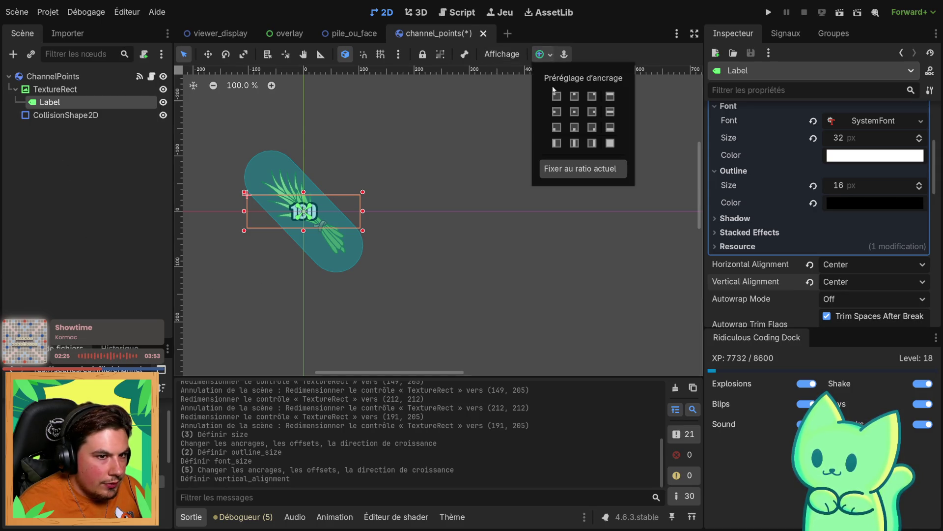
left_click(581, 115)
left_click(578, 113)
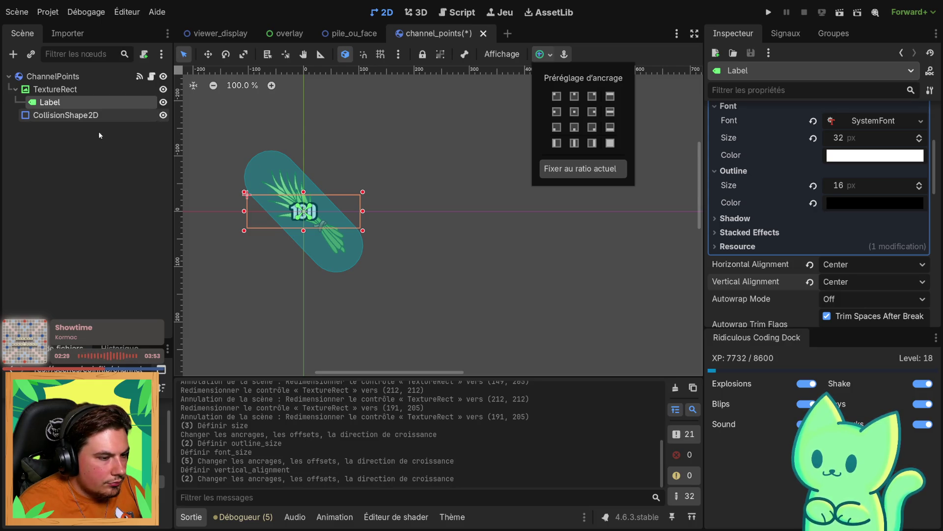
double_click(51, 113)
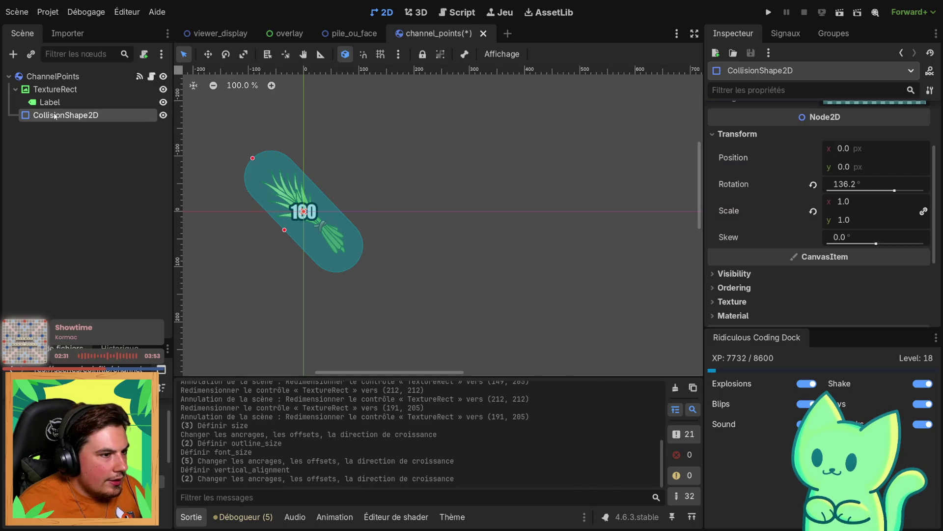
Drag the capsule's radius and end handles so the collision shape fits the pill
left_click_drag(252, 157, 264, 171)
mouse_move(285, 233)
left_mouse_down()
mouse_move(278, 238)
mouse_move(287, 231)
left_mouse_up()
left_click_drag(265, 172, 264, 173)
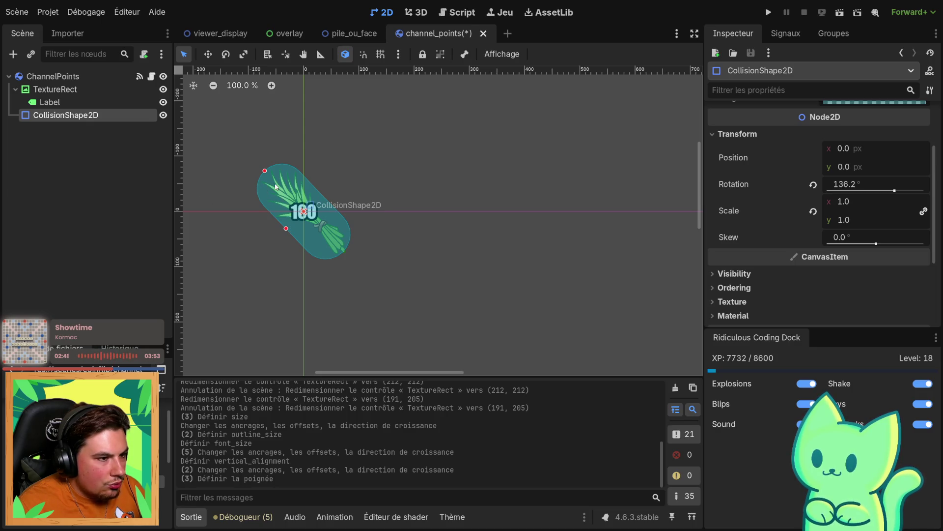
left_click_drag(265, 173, 264, 171)
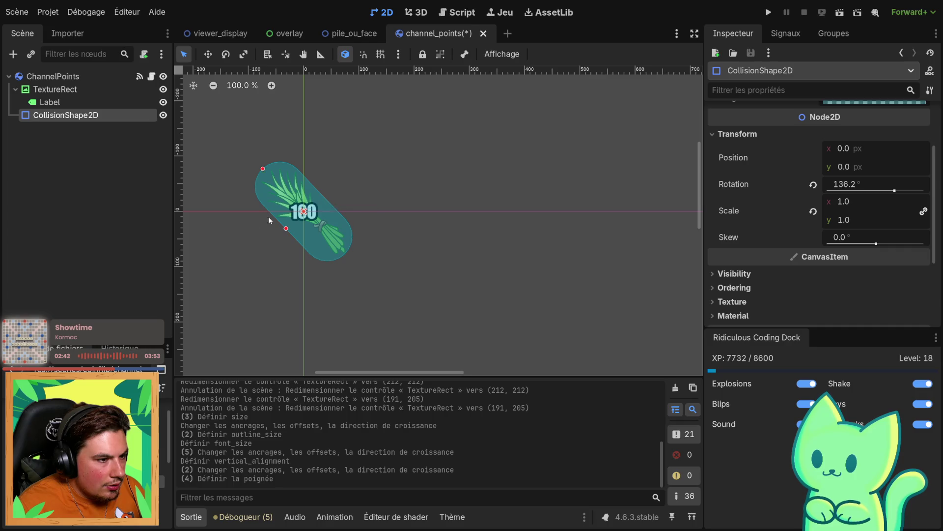
Switch to the overlay scene and save with Ctrl+S
left_click(344, 34)
left_click(279, 41)
key("ctrl+s")
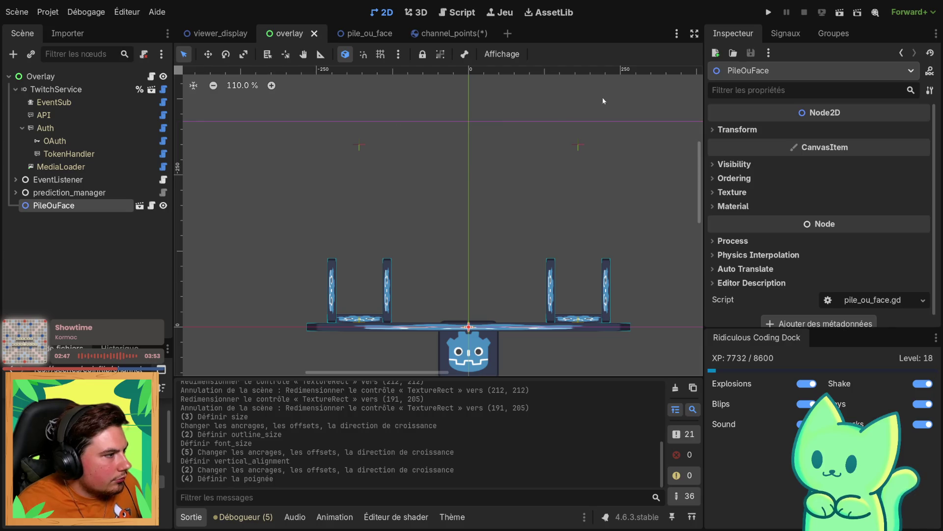
Run the current overlay scene to preview the seesaw
left_click(839, 14)
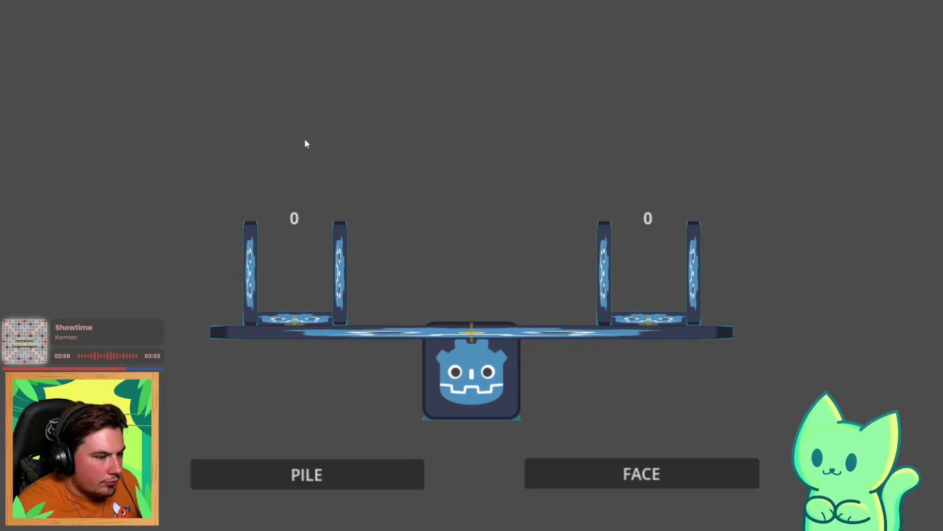
Cast repeated PILE and FACE votes, ending at 6 and 7, then close the game
left_click(249, 475)
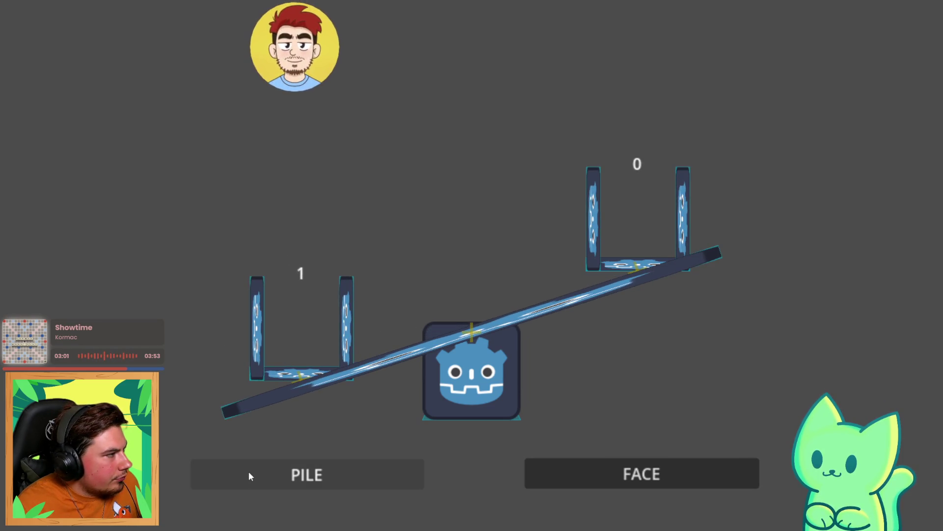
left_click(618, 473)
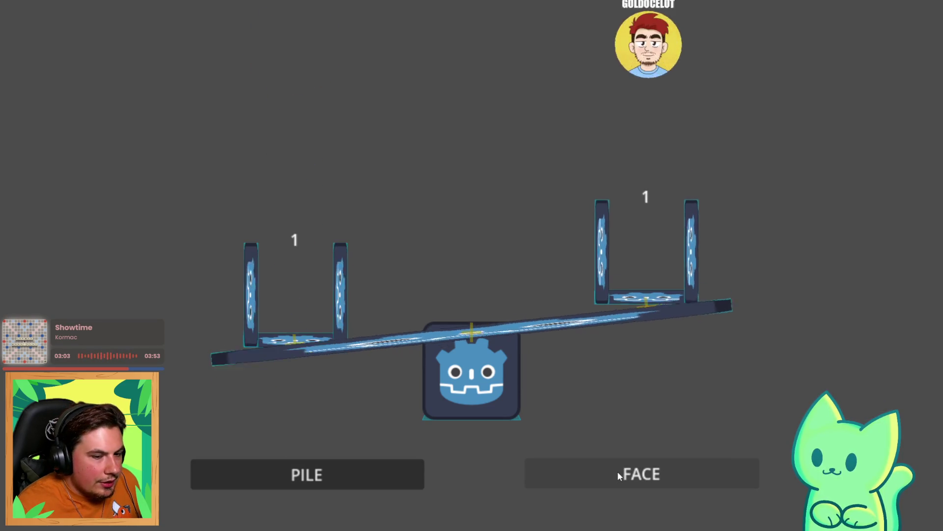
left_click(618, 473)
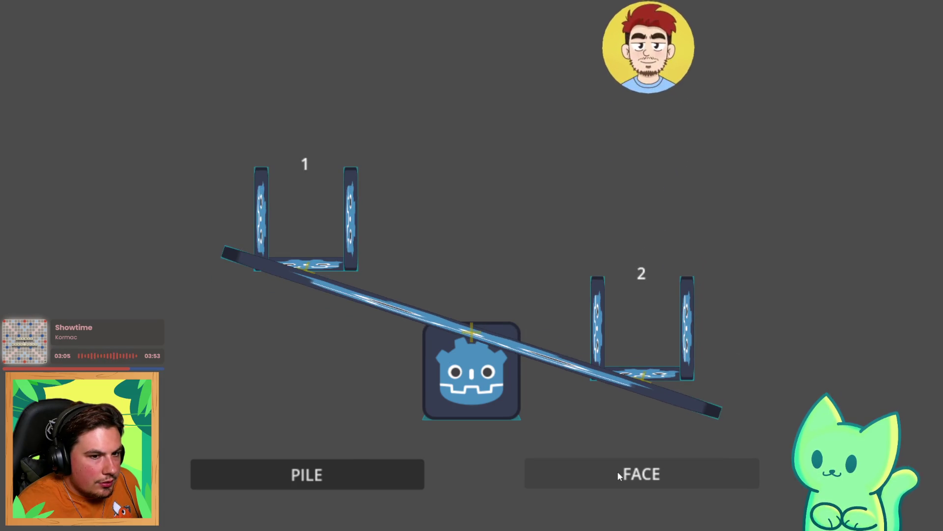
left_click(552, 482)
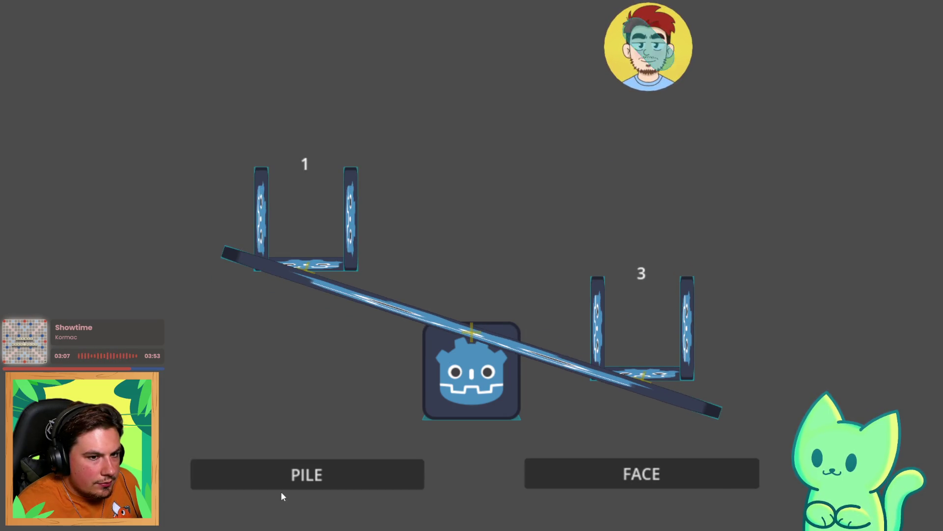
left_click(300, 480)
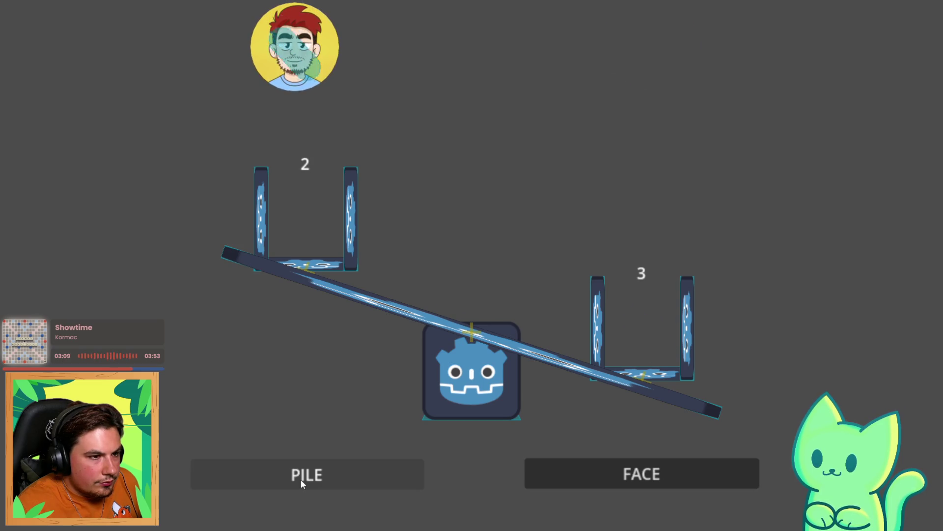
left_click(301, 479)
left_click(299, 480)
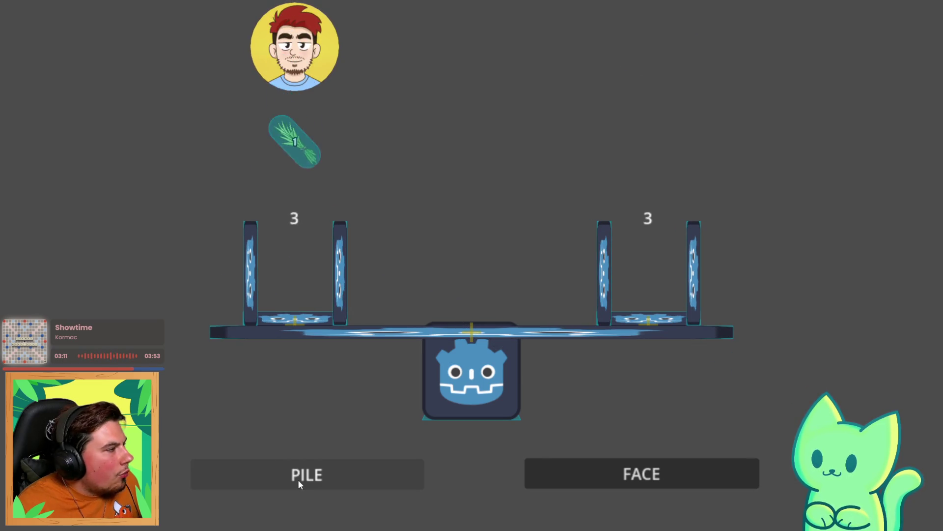
left_click(290, 481)
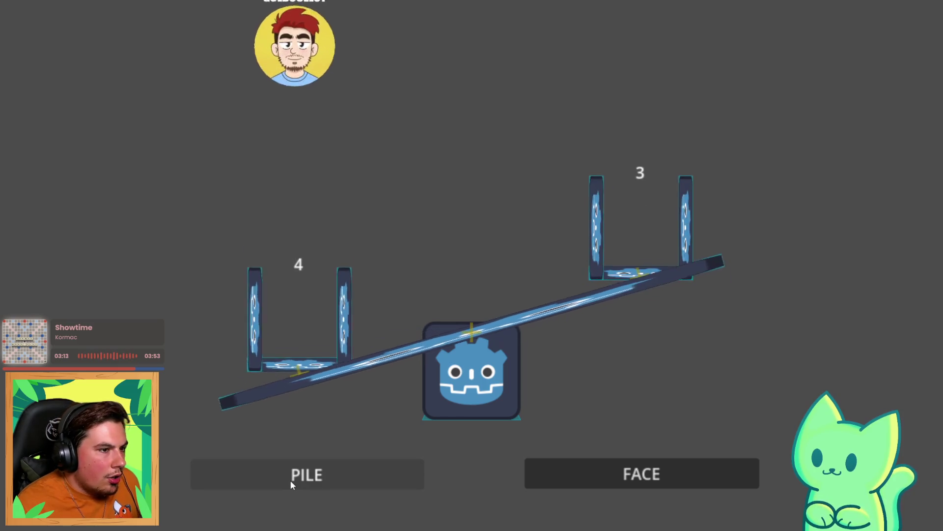
left_click(644, 479)
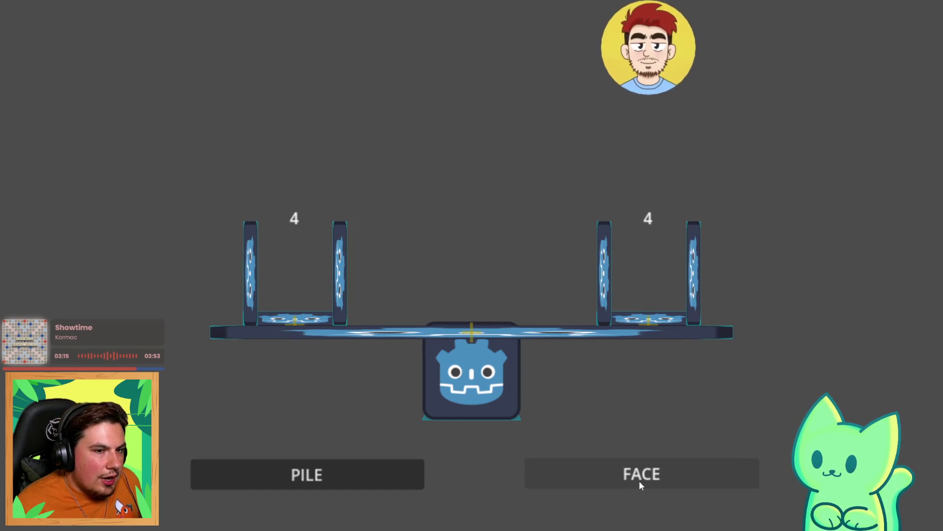
left_click(288, 484)
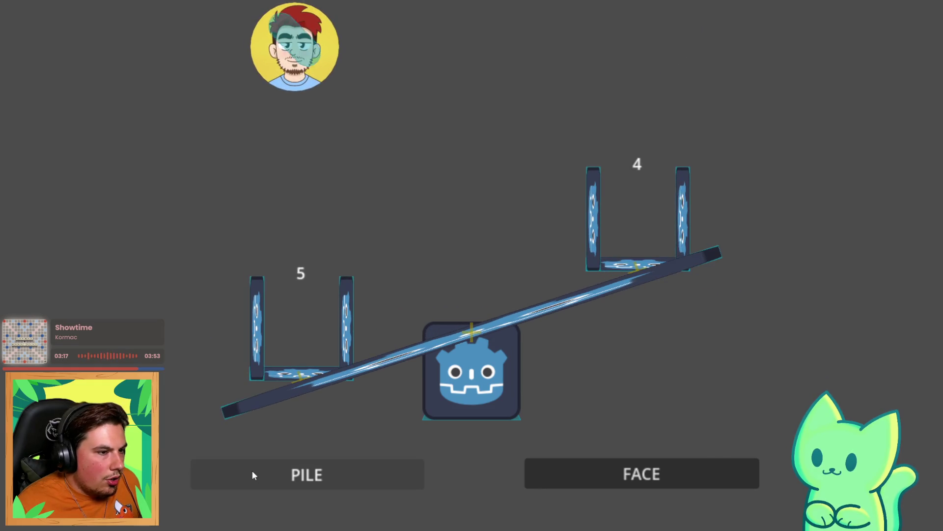
left_click(252, 472)
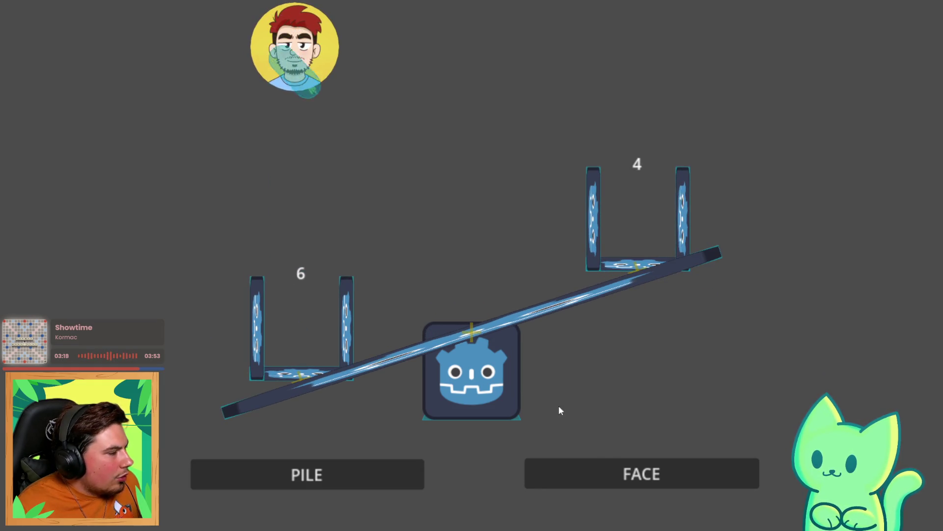
left_click(571, 475)
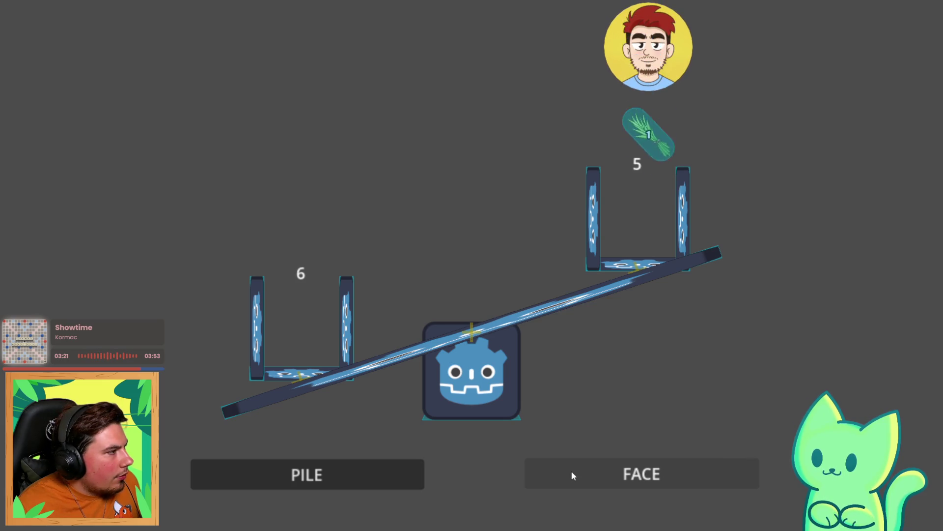
left_click(571, 475)
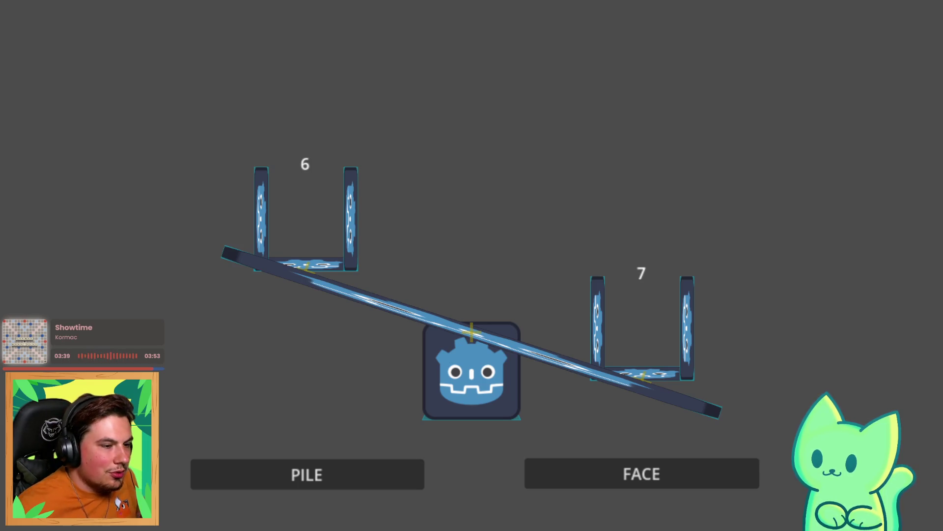
left_click(804, 14)
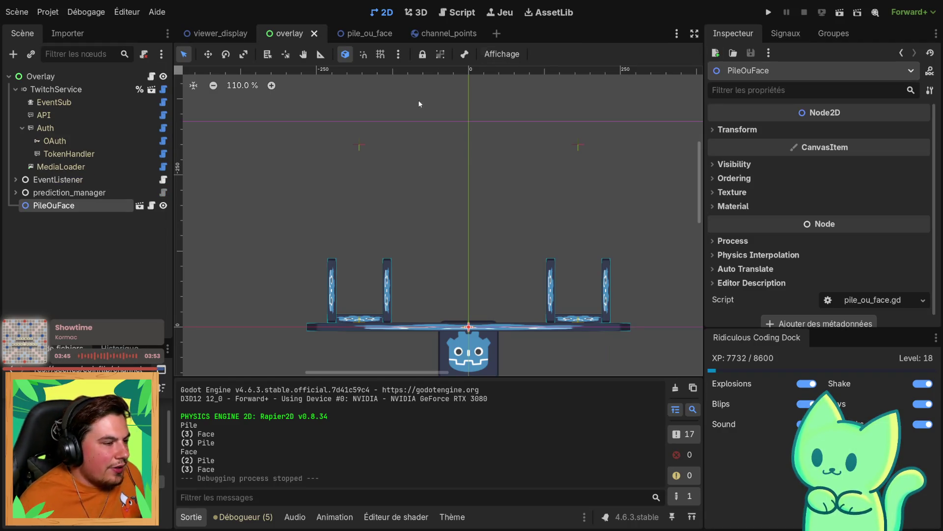
Toggle the PileOuFace overlay's visibility off and back on
left_click(163, 205)
left_click(163, 205)
scroll(331, 202, "down", 1)
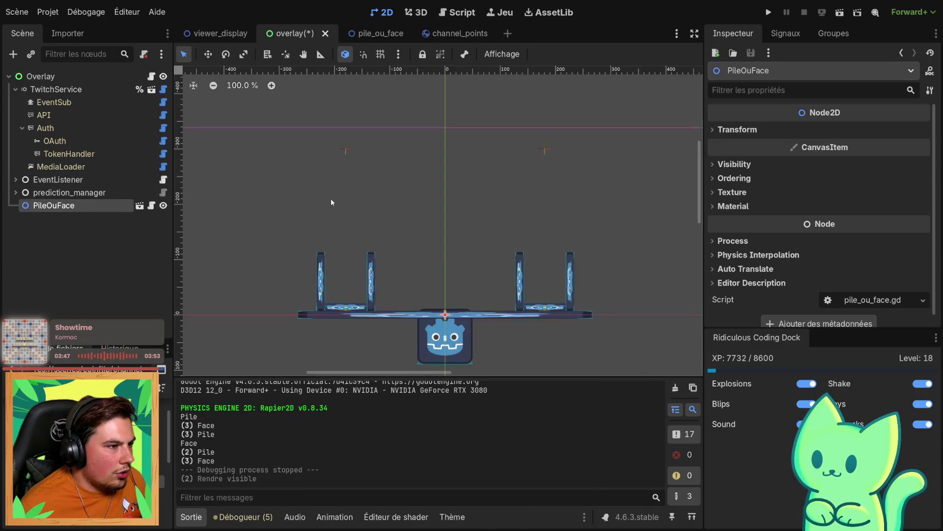
scroll(290, 195, "down", 6)
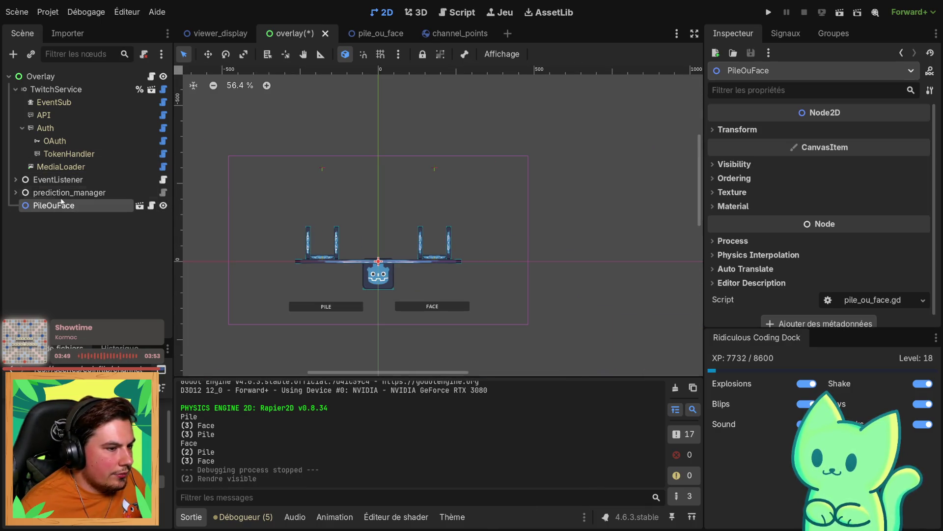
Nudge pile_ou_face's Camera2D to (0, -103) with arrow keys and save the scene
left_click(376, 33)
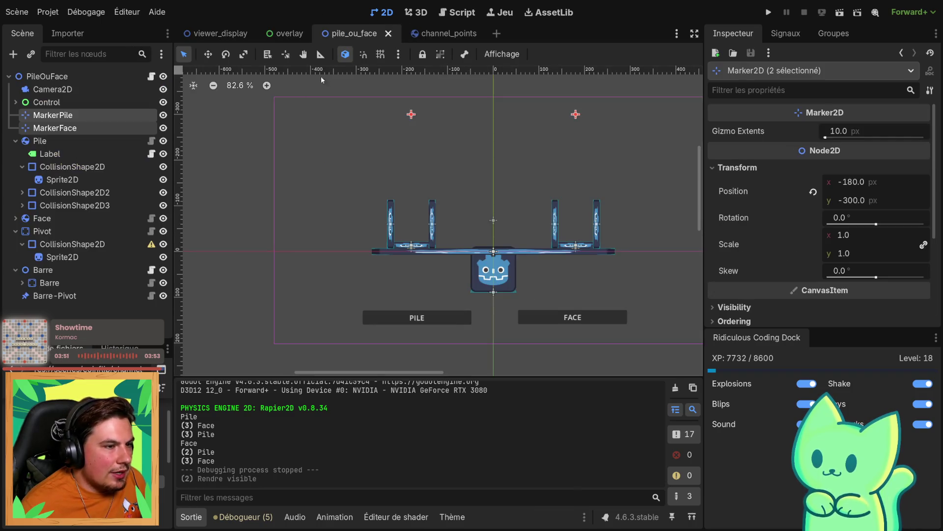
left_click(90, 90)
scroll(390, 140, "down", 3)
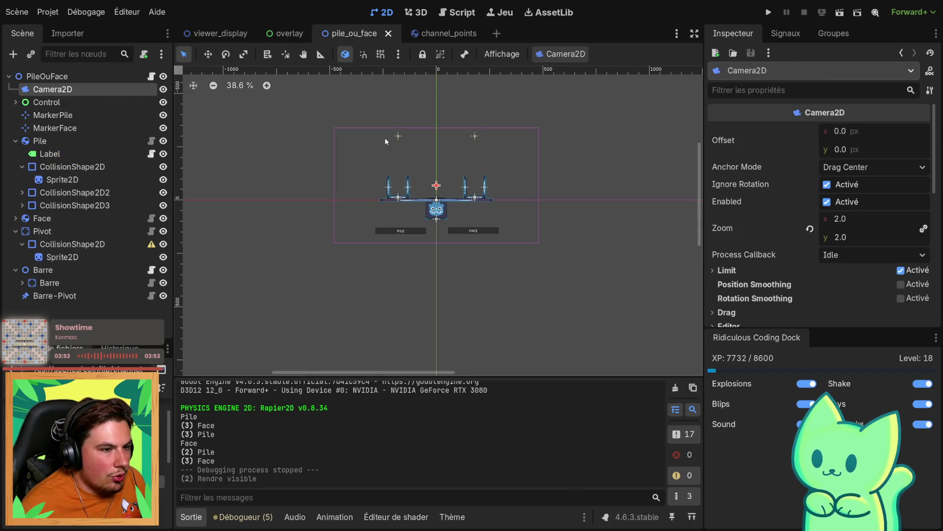
key("Up")
key("Up")
key("Up")
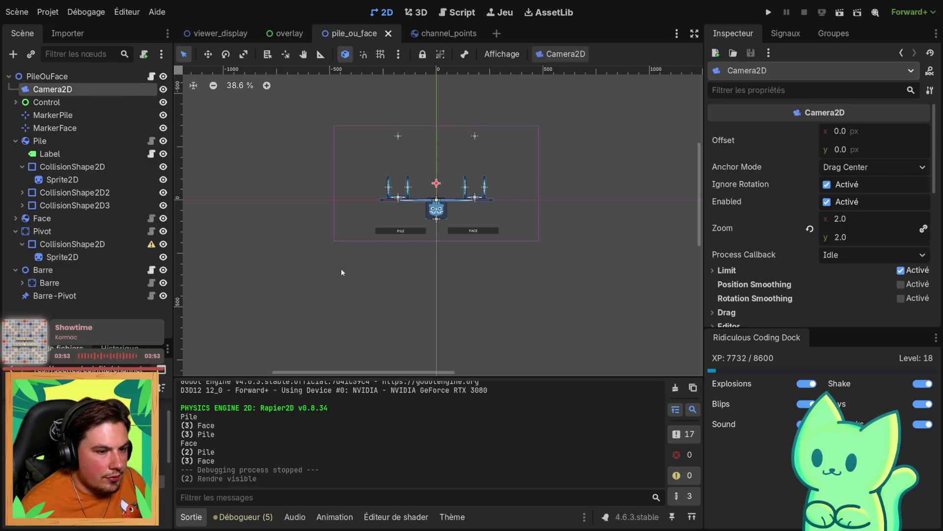
scroll(402, 263, "up", 4)
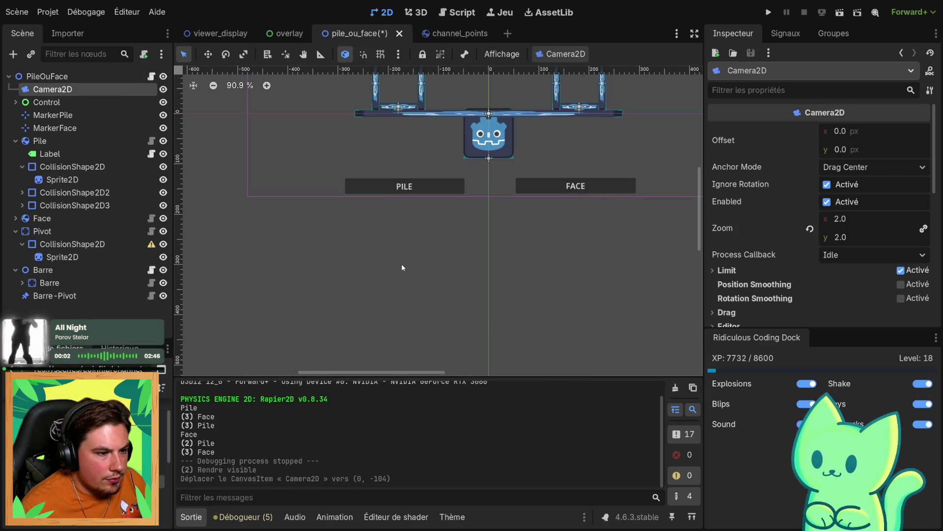
key("Up")
key("Up")
scroll(394, 265, "down", 2)
key("Down")
scroll(394, 263, "down", 2)
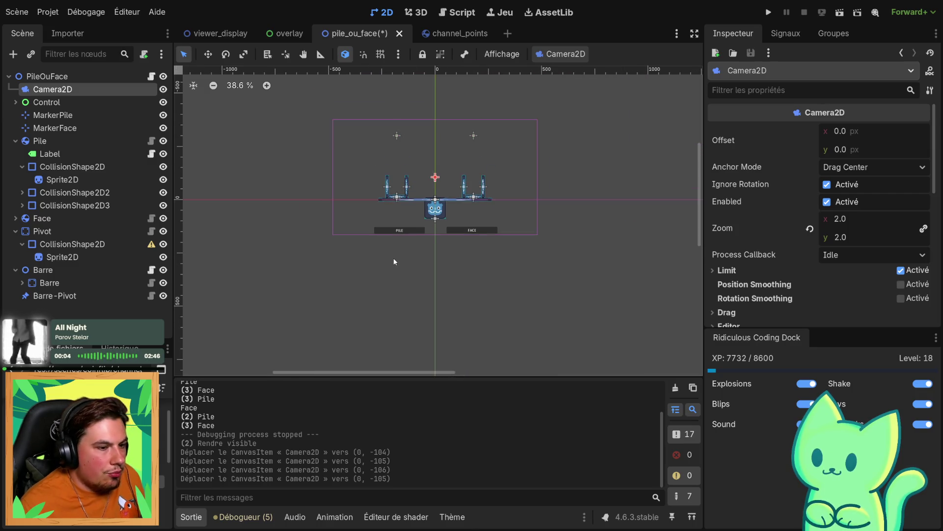
key("Down")
key("Down")
left_click(390, 258)
key("ctrl+s")
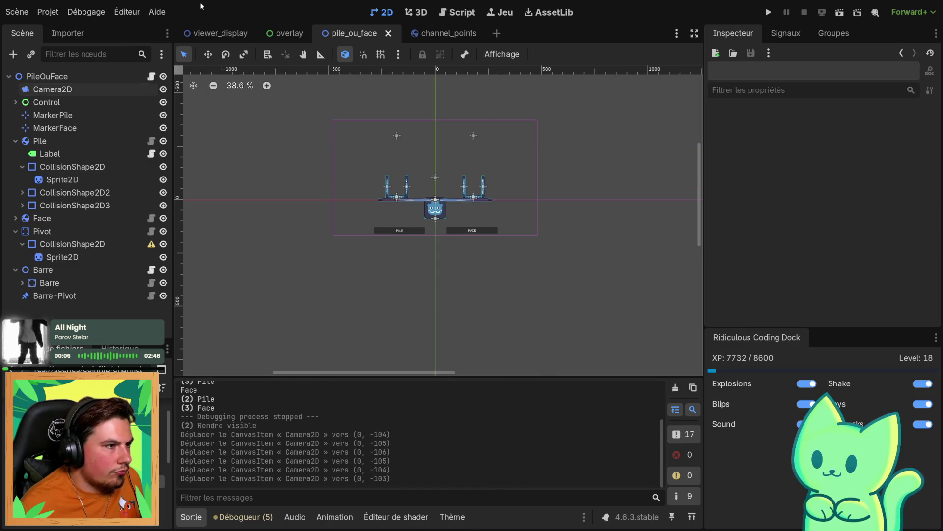
Back in the overlay scene, leave PileOuFace visible and select TwitchRedeemListener under EventListener
left_click(216, 34)
left_click(288, 32)
left_click(163, 206)
left_click(162, 205)
left_click(162, 206)
left_click(162, 206)
left_click(162, 206)
left_click(162, 206)
left_click(163, 206)
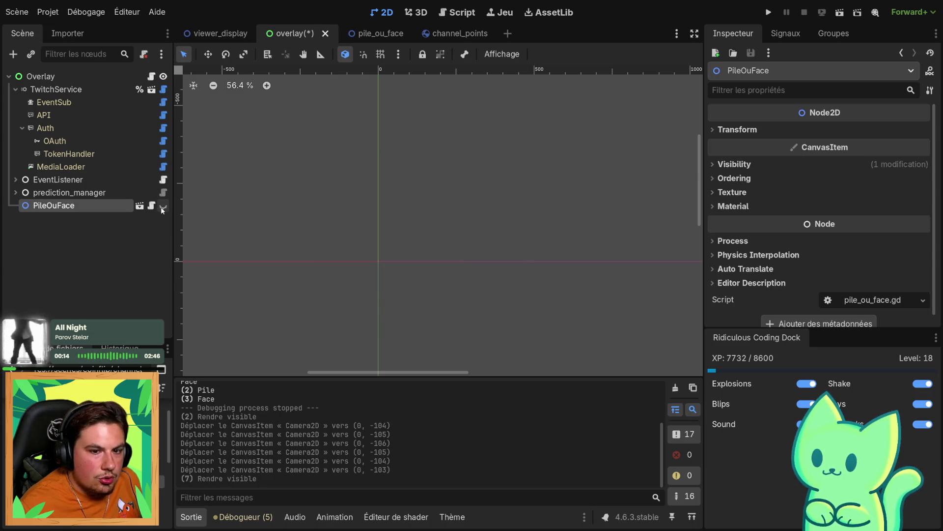
left_click(163, 206)
left_click(15, 179)
left_click(79, 192)
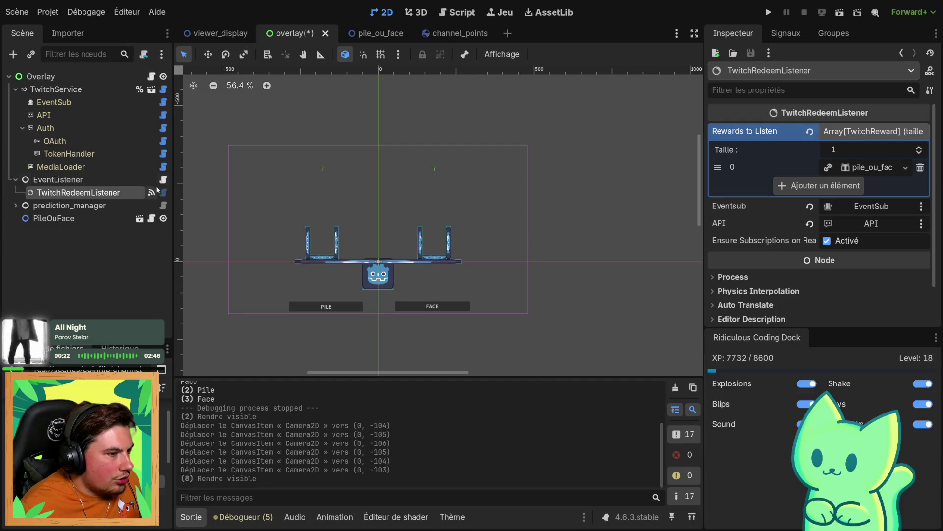
In event_listener.gd, add line 25 after the prediction id line, starting a $ node path
left_click(163, 180)
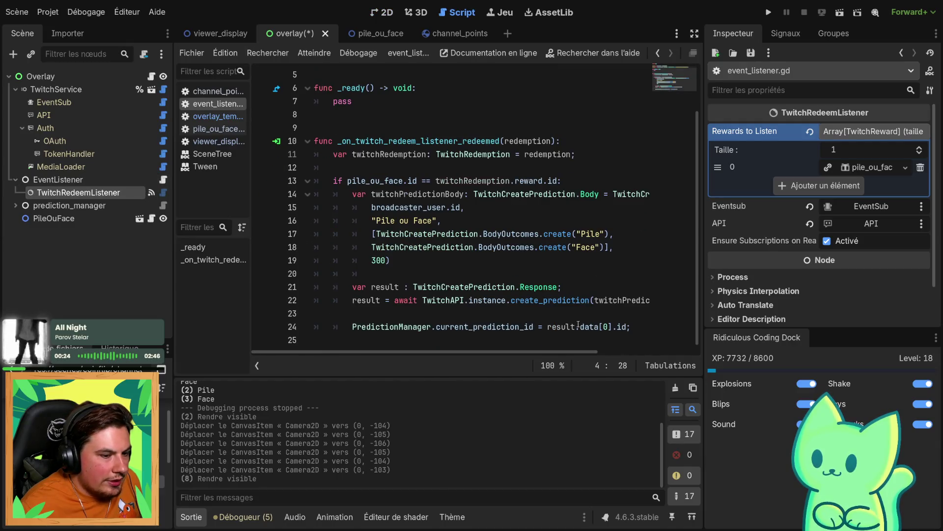
left_click(598, 313)
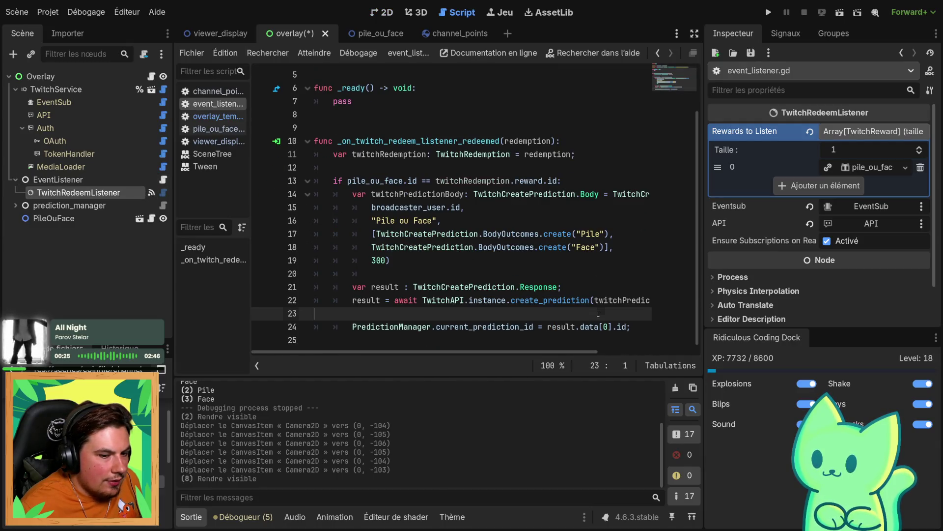
left_click(633, 326)
key("Return")
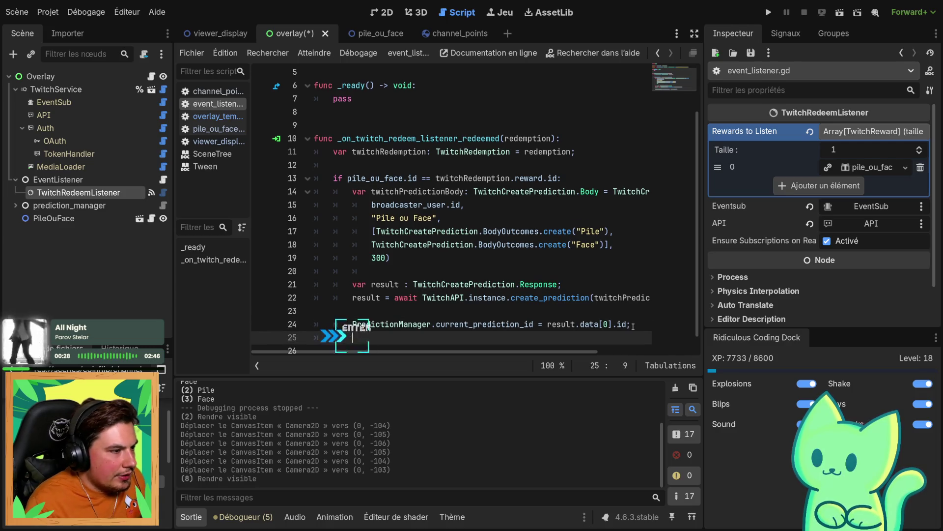
type("Eve")
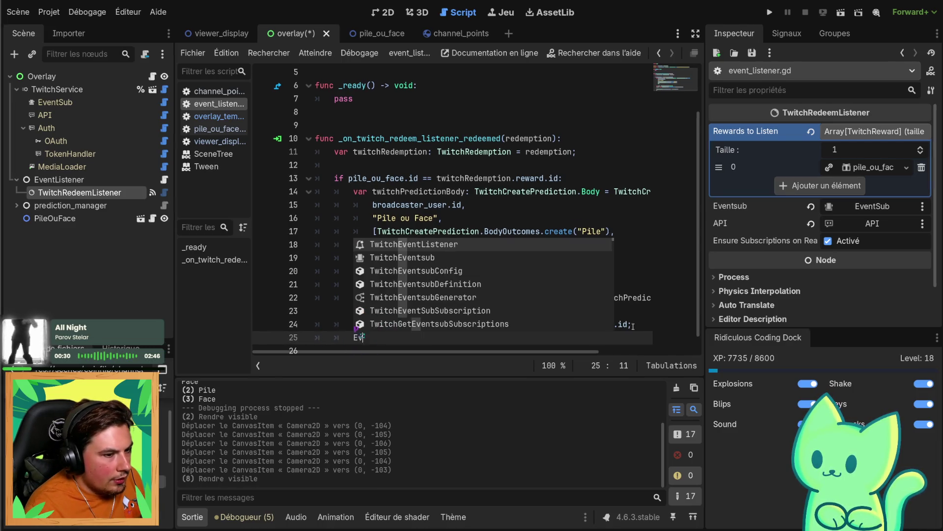
key("BackSpace")
key("BackSpace")
key("BackSpace")
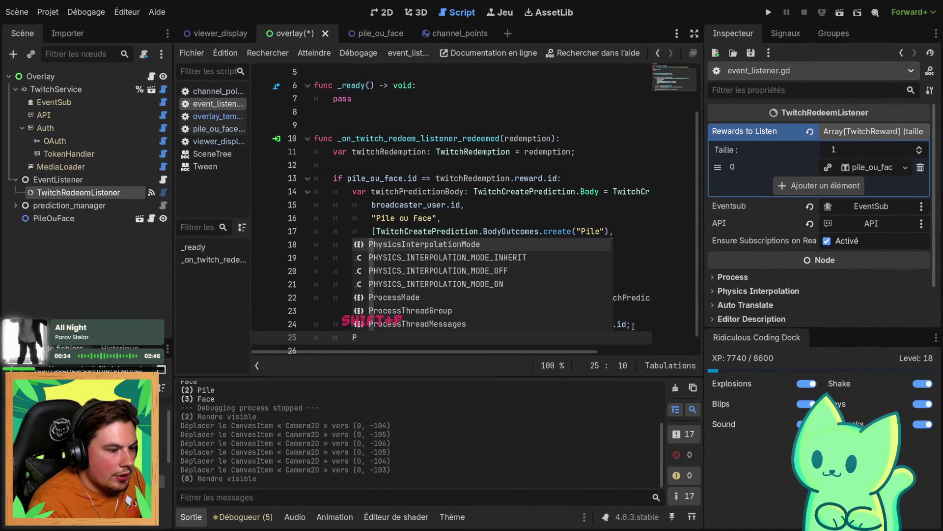
type("il")
key("BackSpace")
key("BackSpace")
key("BackSpace")
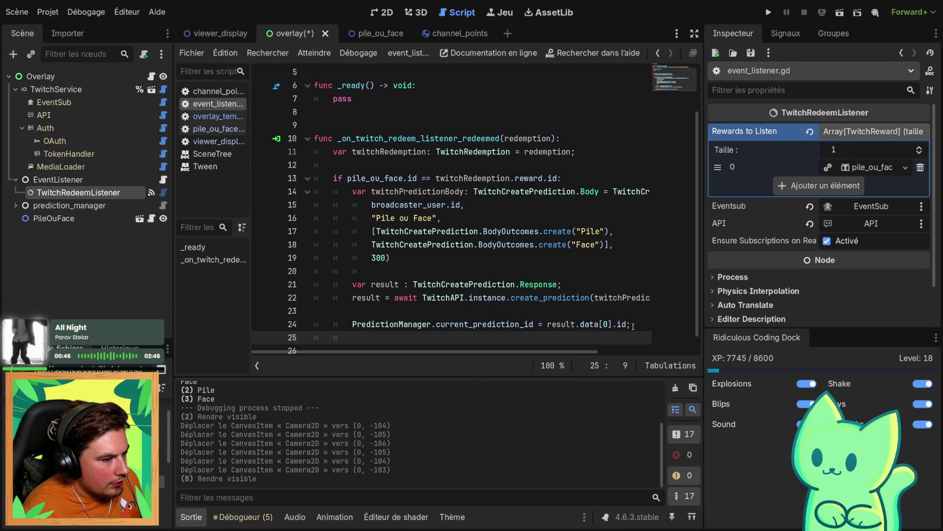
type("g")
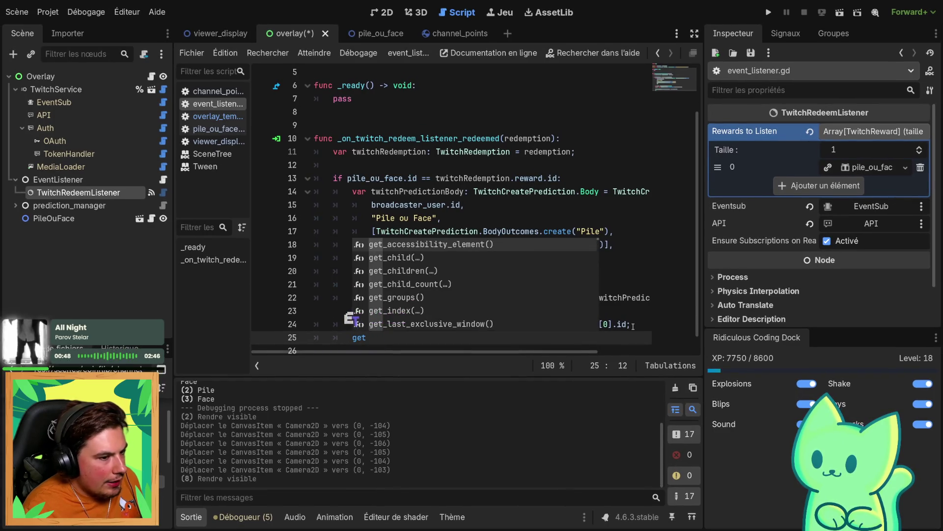
key("BackSpace")
type("$")
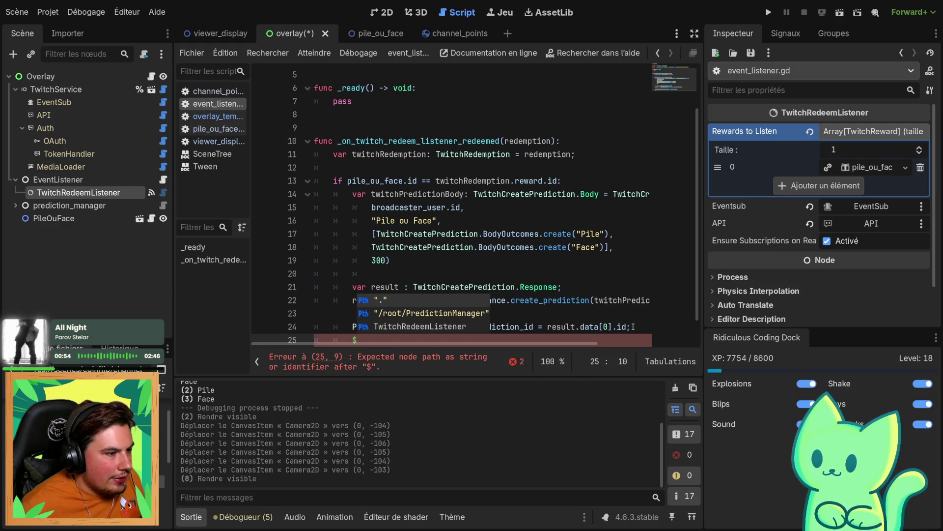
Type the node path $/root/PileOuFace on line 25, correcting typos along the way
type("/rpp")
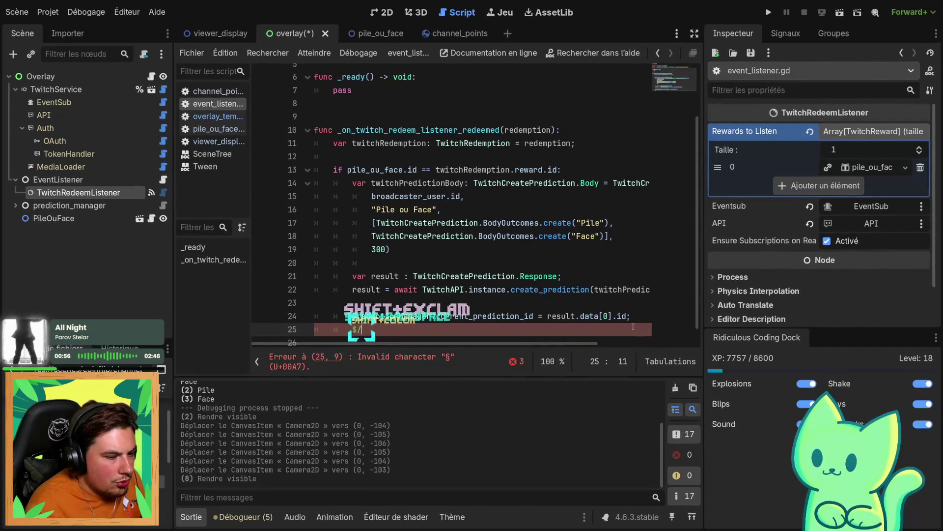
key("BackSpace")
key("BackSpace")
type("oot/")
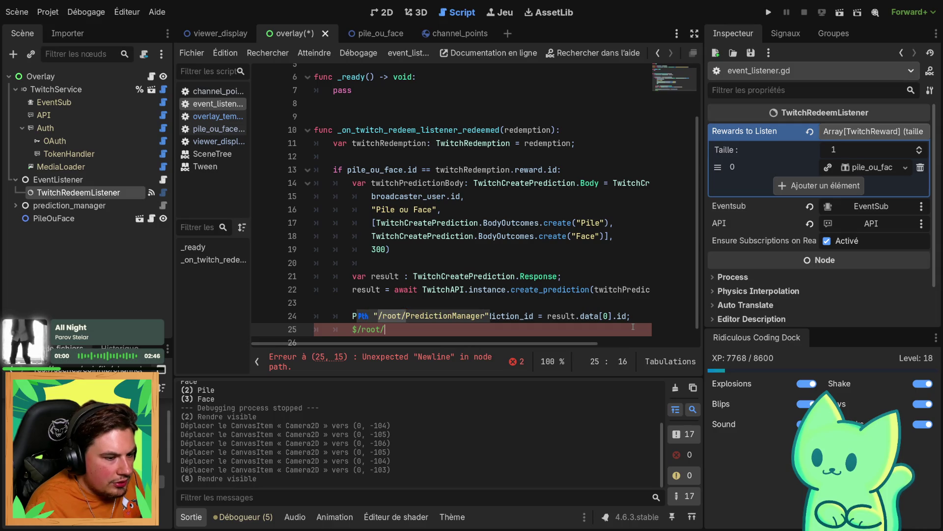
type("PileOu")
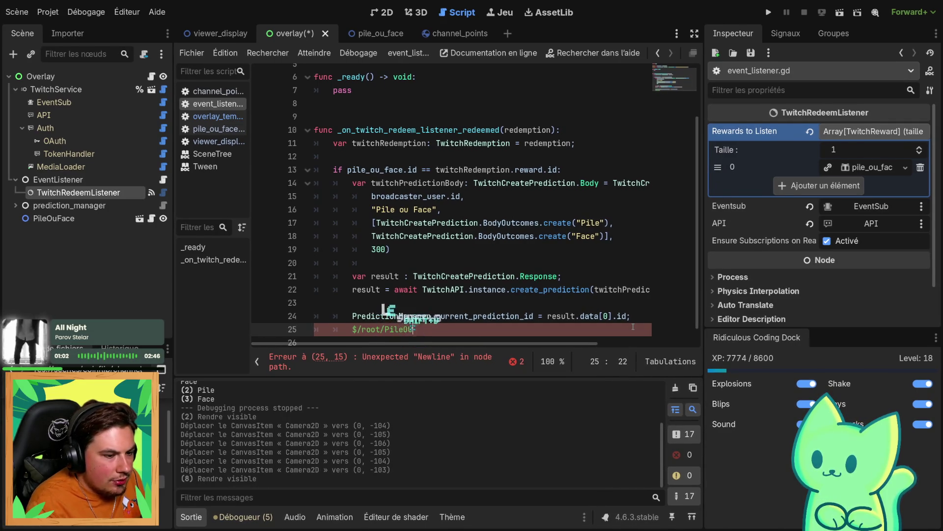
key("BackSpace")
type("ace.")
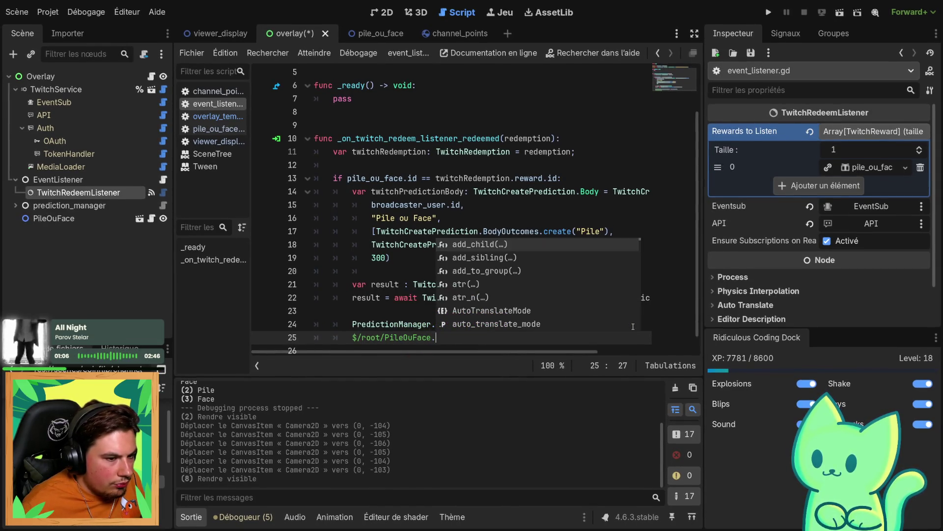
Browse PileOuFace member suggestions, trying the prefixes tra, set and visi
key("Down")
key("Down")
key("Down")
key("Down")
key("Down")
key("Down")
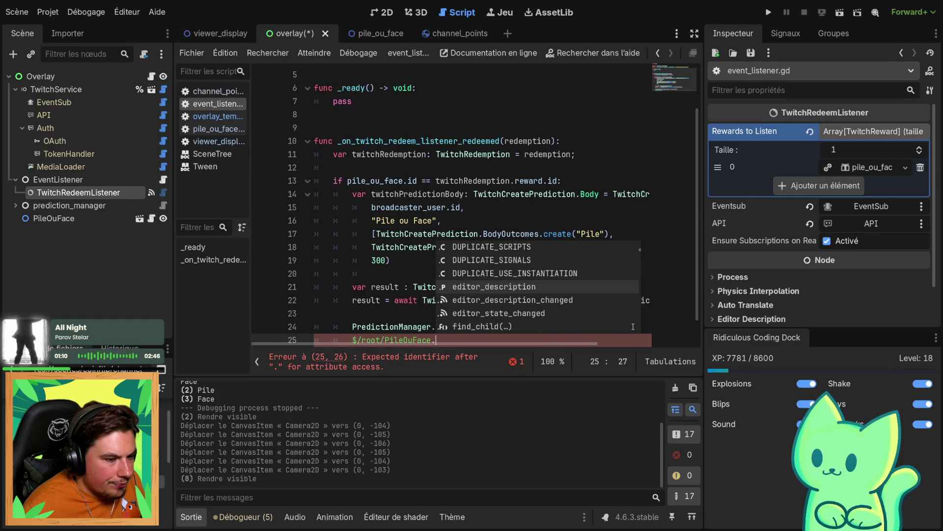
type("tra")
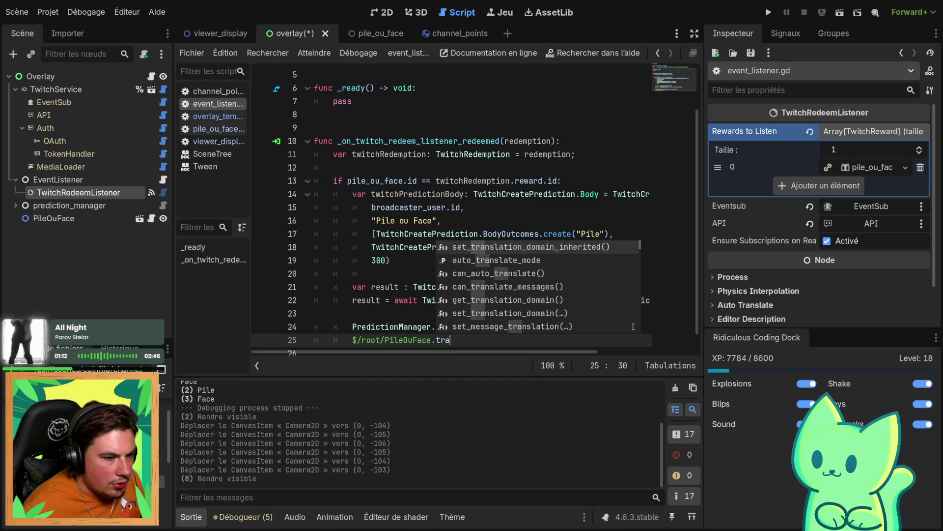
key("BackSpace")
key("BackSpace")
key("BackSpace")
type("set")
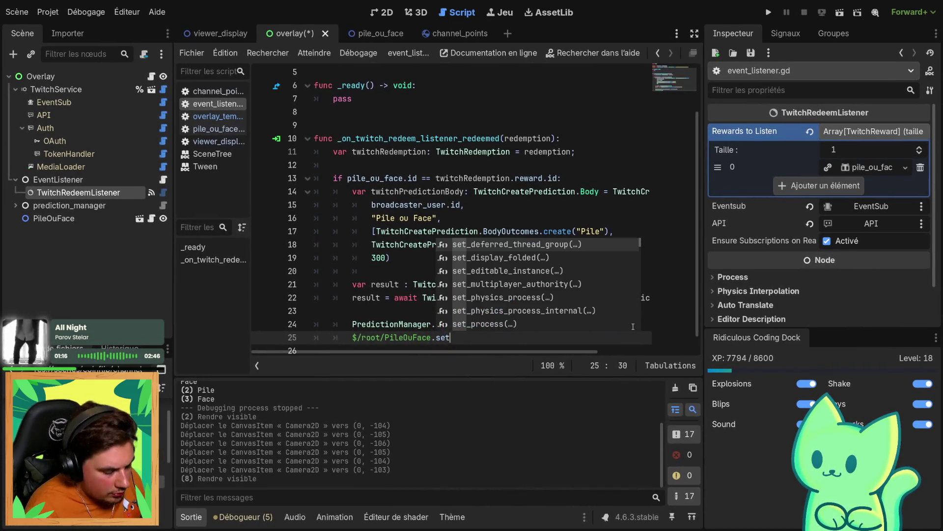
key("BackSpace")
key("BackSpace")
key("BackSpace")
type("visi")
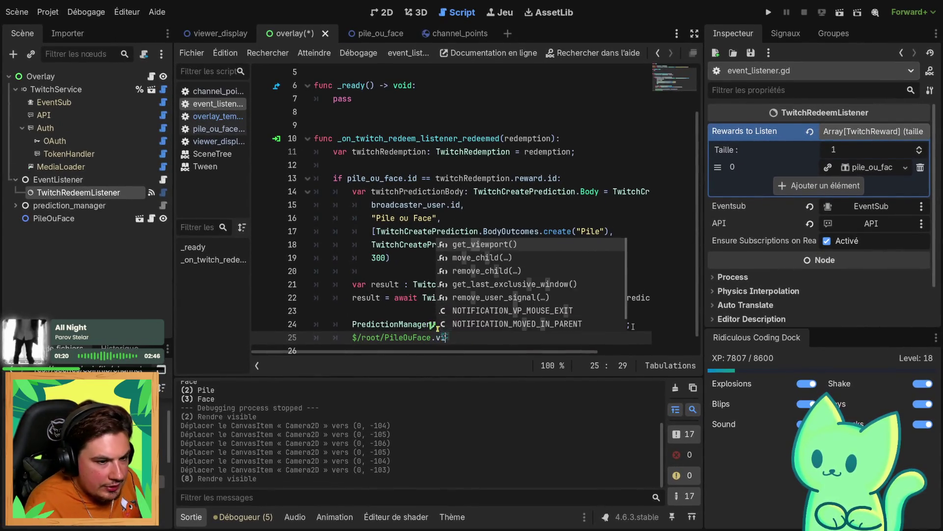
key("BackSpace")
key("BackSpace")
key("BackSpace")
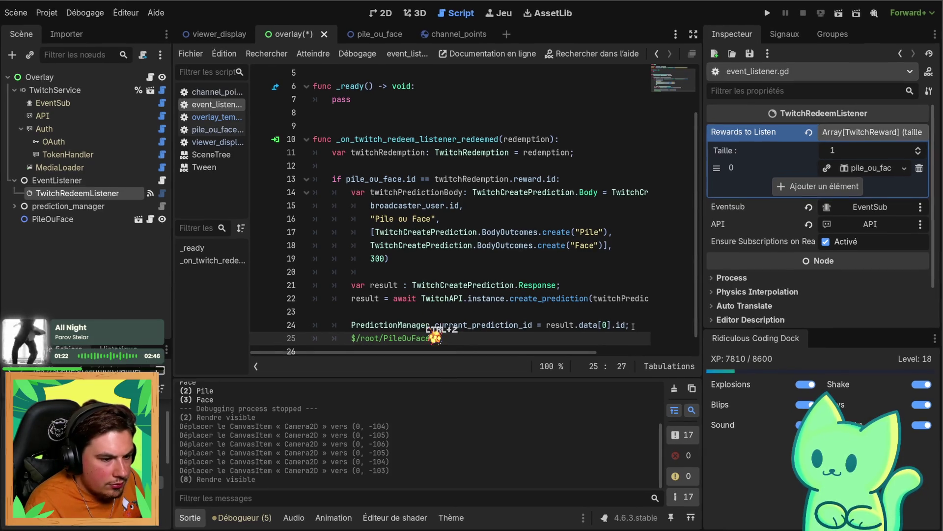
Bring up the PileOuFace member suggestions at the end of line 25 and scroll through the list
left_click(427, 336)
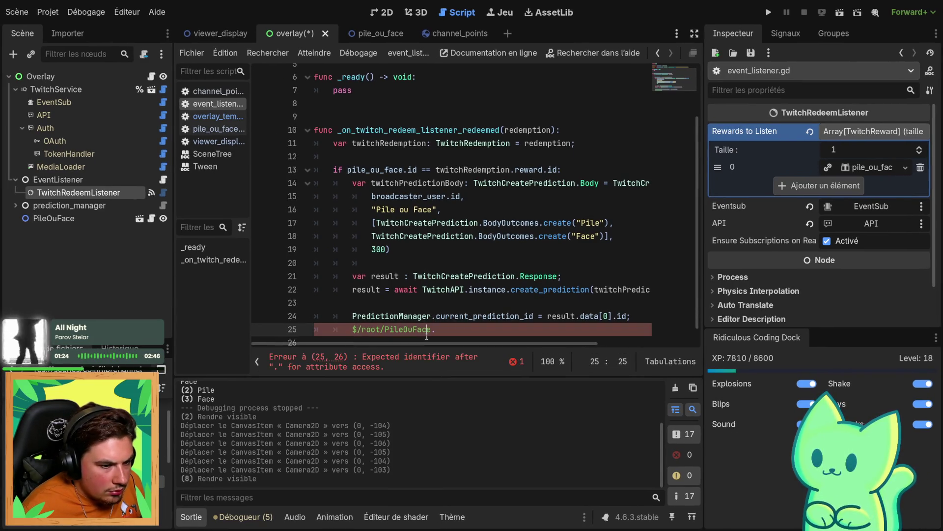
key("End")
key("ctrl+space")
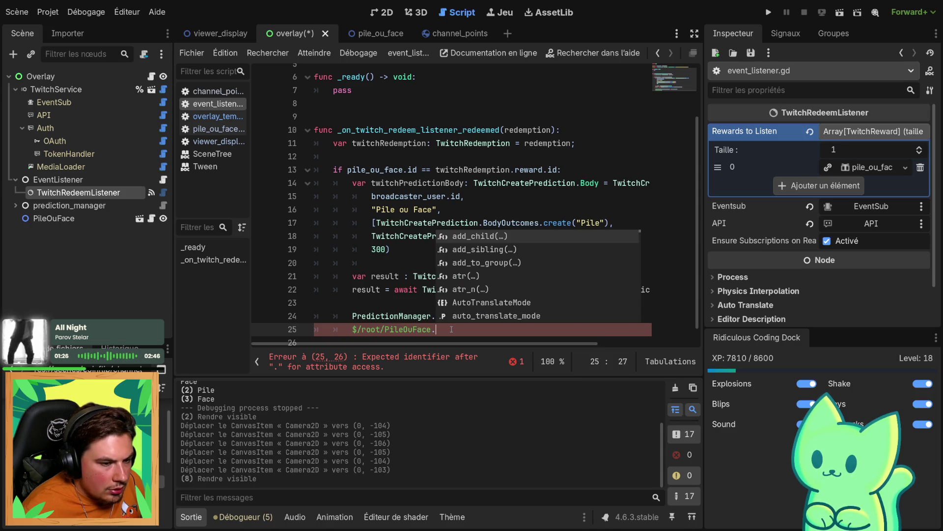
scroll(485, 279, "down", 12)
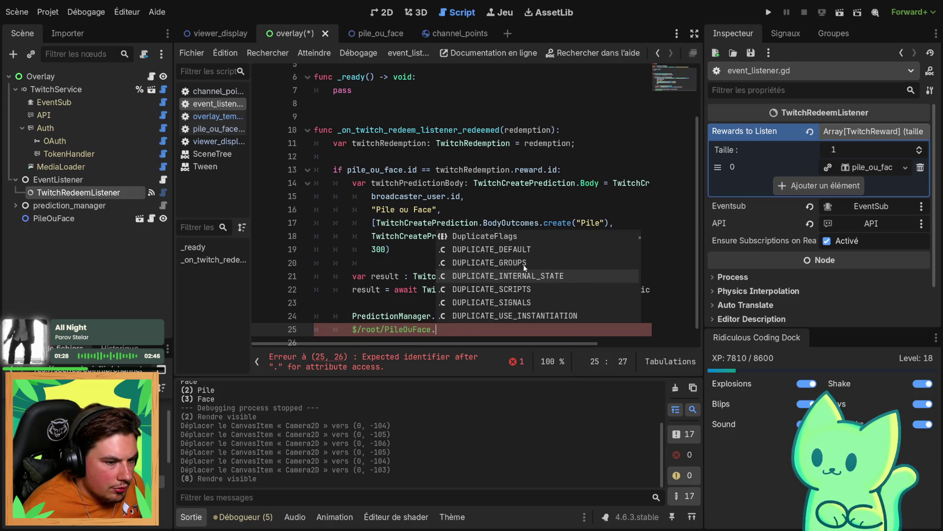
scroll(523, 264, "down", 10)
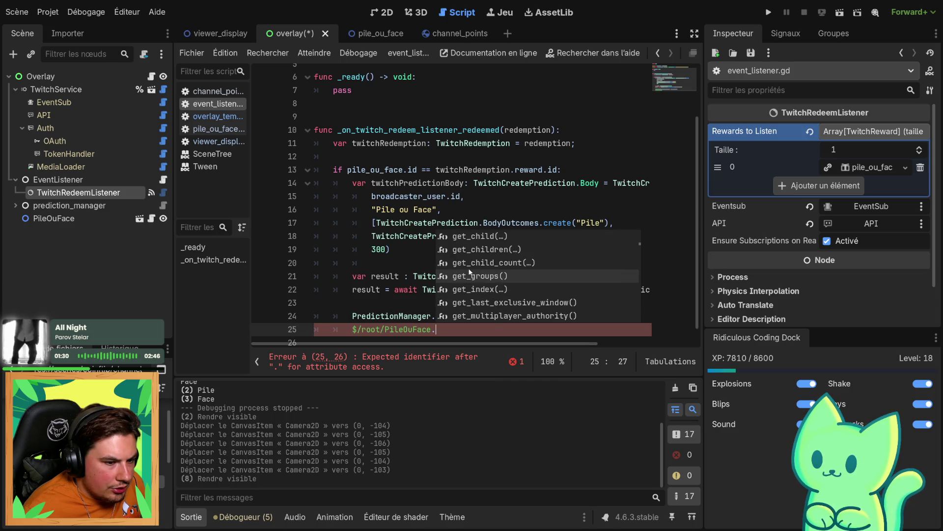
scroll(469, 271, "down", 8)
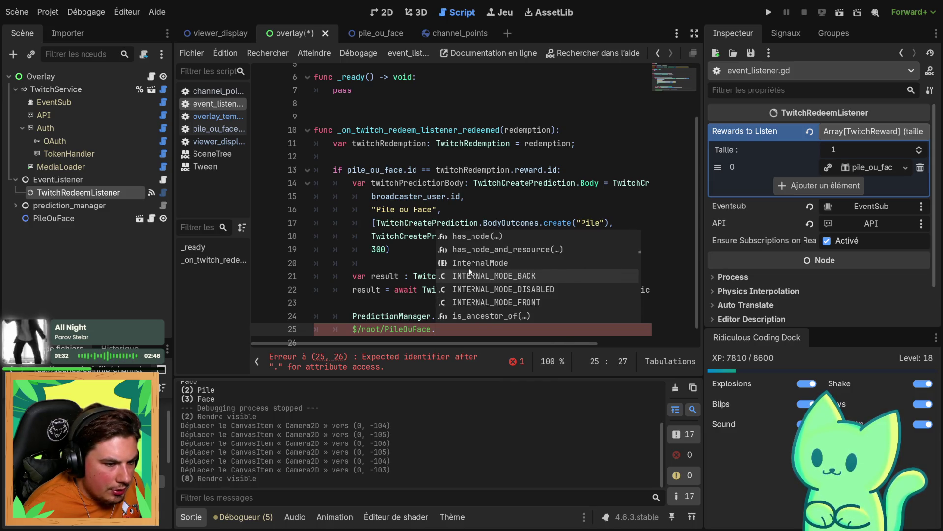
scroll(469, 271, "down", 10)
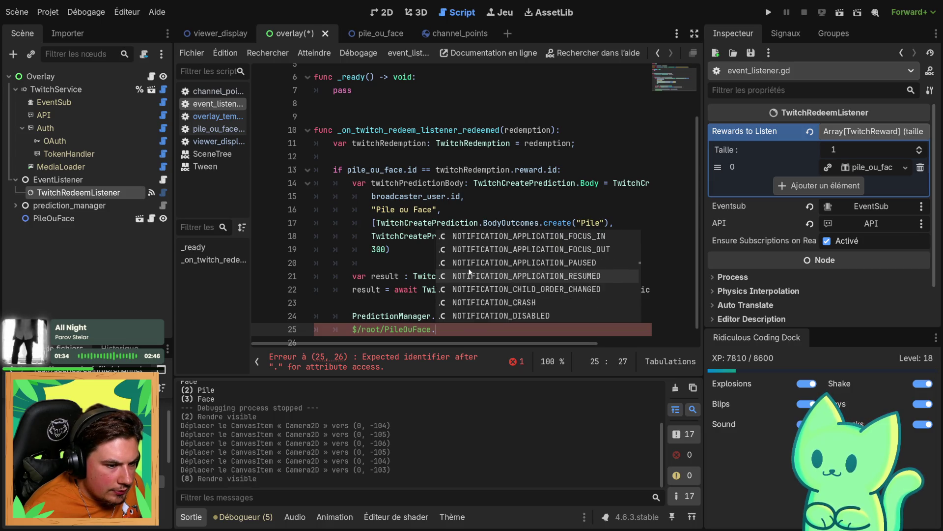
scroll(493, 303, "down", 10)
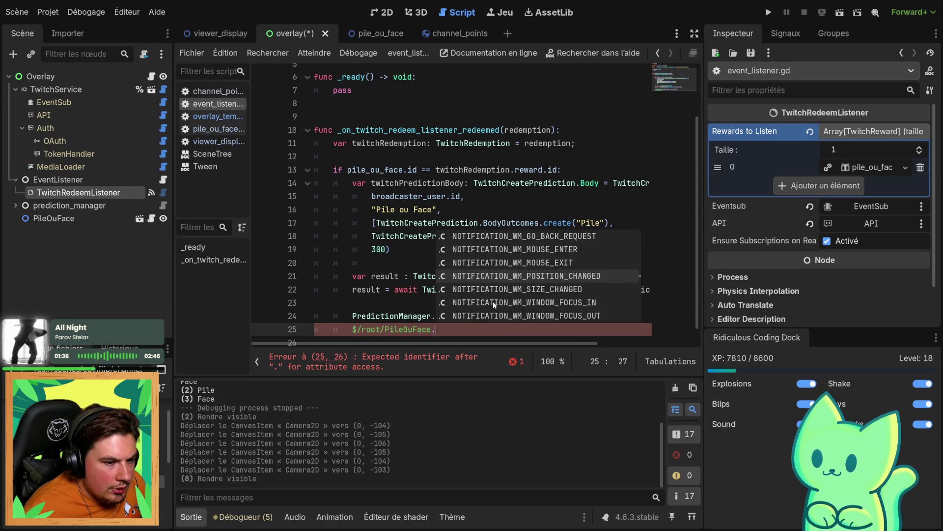
Try set_v and hidden as members, then undo the experimental edits and dismiss the suggestions
key("ctrl+BackSpace")
key("ctrl+BackSpace")
key("ctrl+BackSpace")
type("set")
scroll(383, 319, "down", 12)
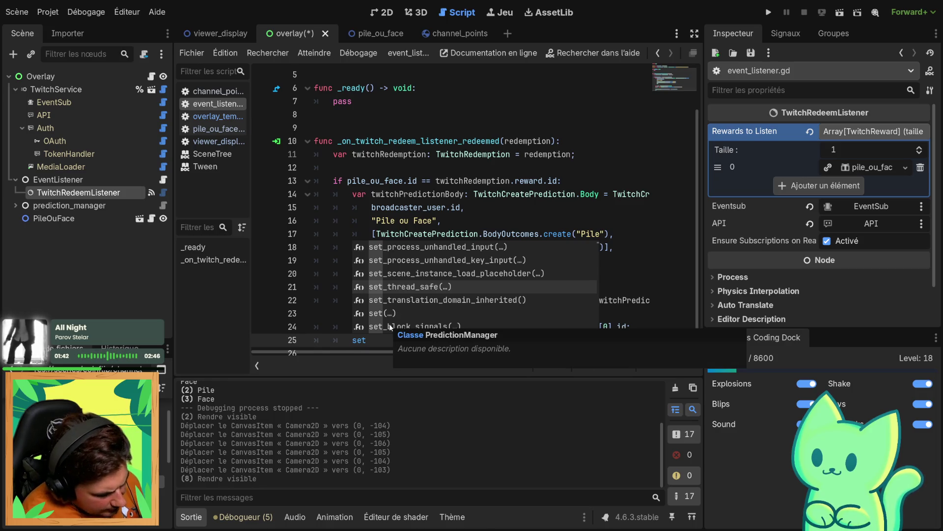
type("_v")
key("BackSpace")
key("BackSpace")
key("BackSpace")
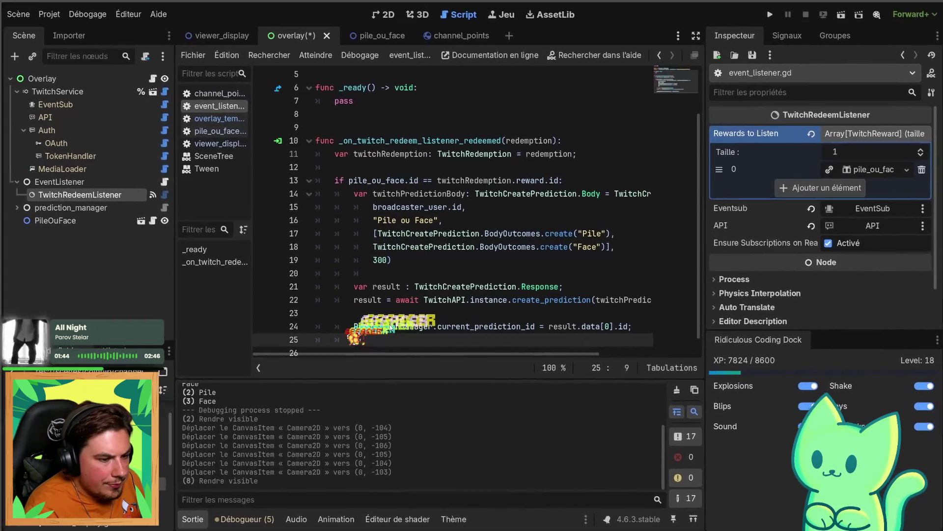
type("hidden")
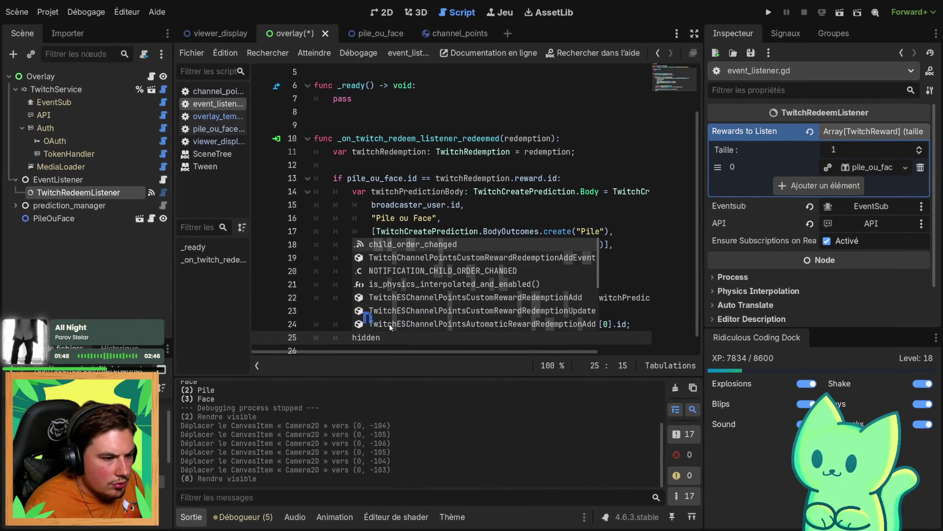
key("ctrl+z")
key("ctrl+z")
key("ctrl+z")
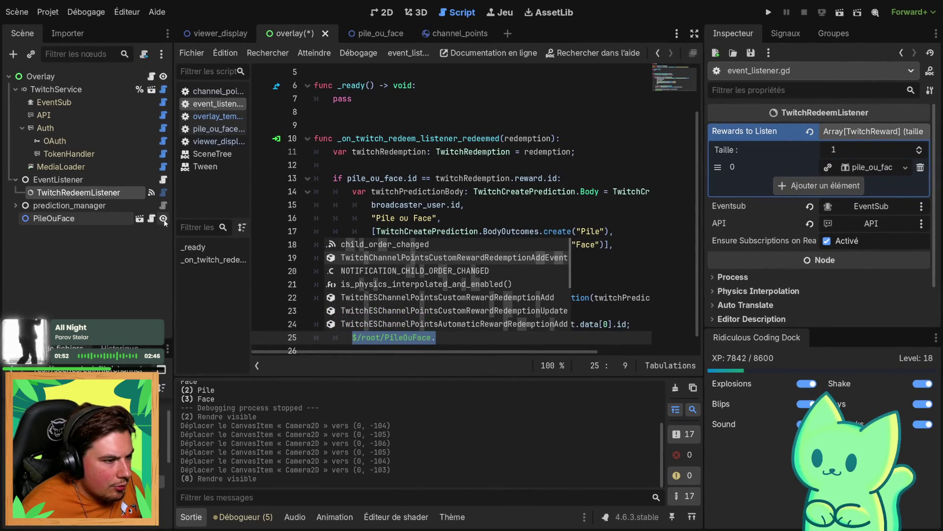
key("Escape")
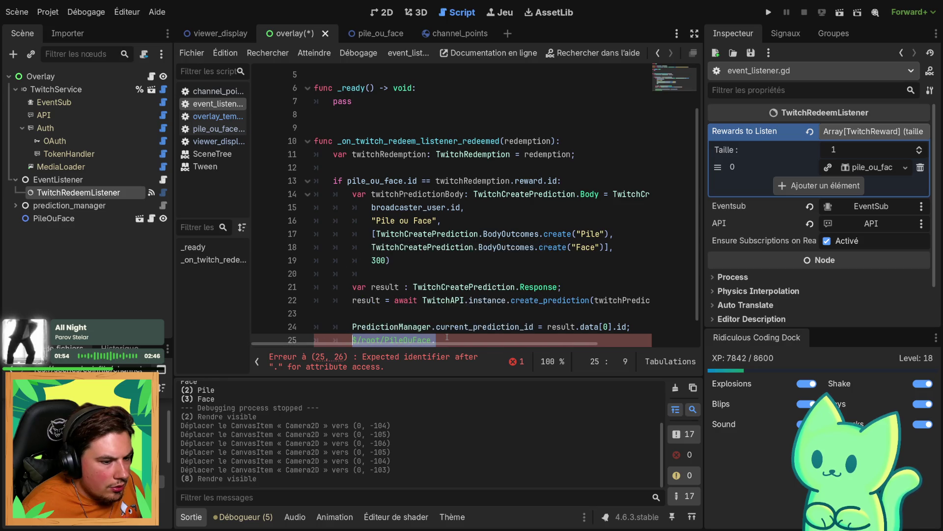
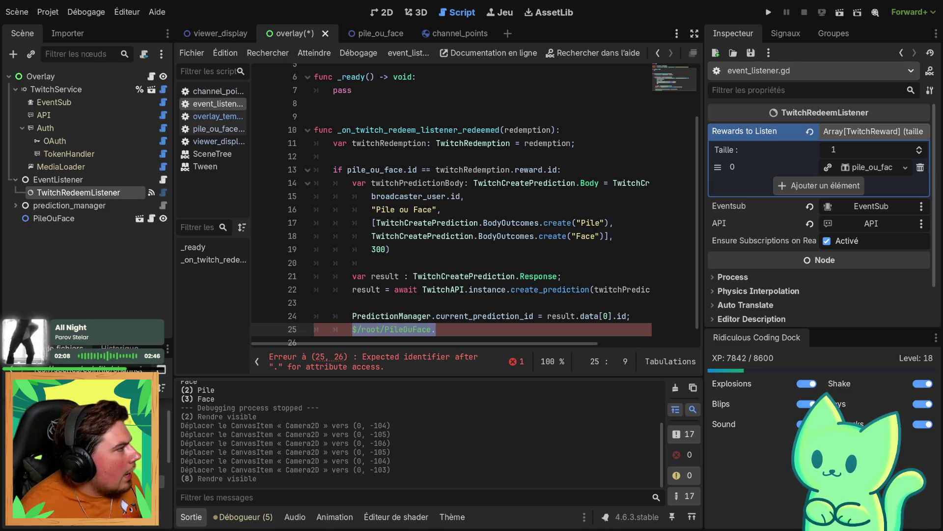
Delete the incomplete $/root/PileOuFace. line, add blank lines below the exported variables, and save
left_click_drag(436, 329, 314, 329)
key("BackSpace")
scroll(387, 285, "up", 2)
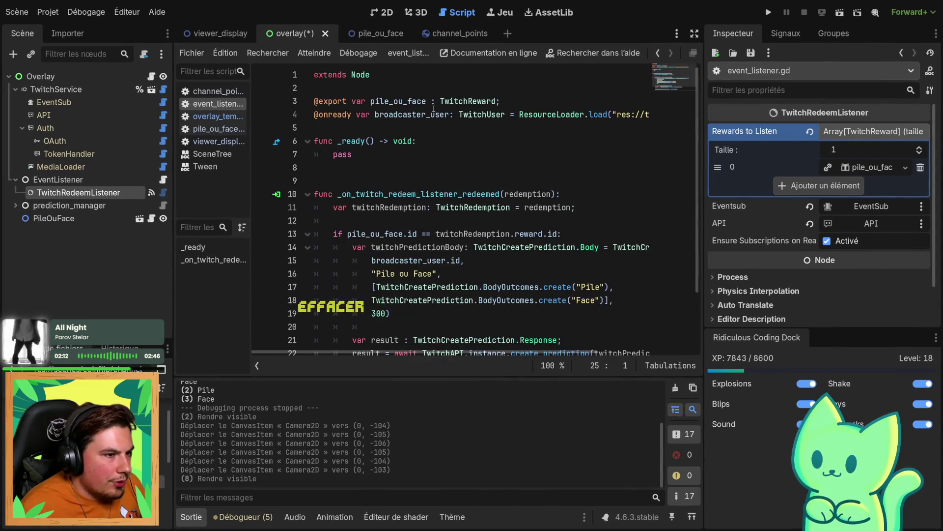
left_click(513, 125)
key("Return")
left_click(501, 102)
key("Return")
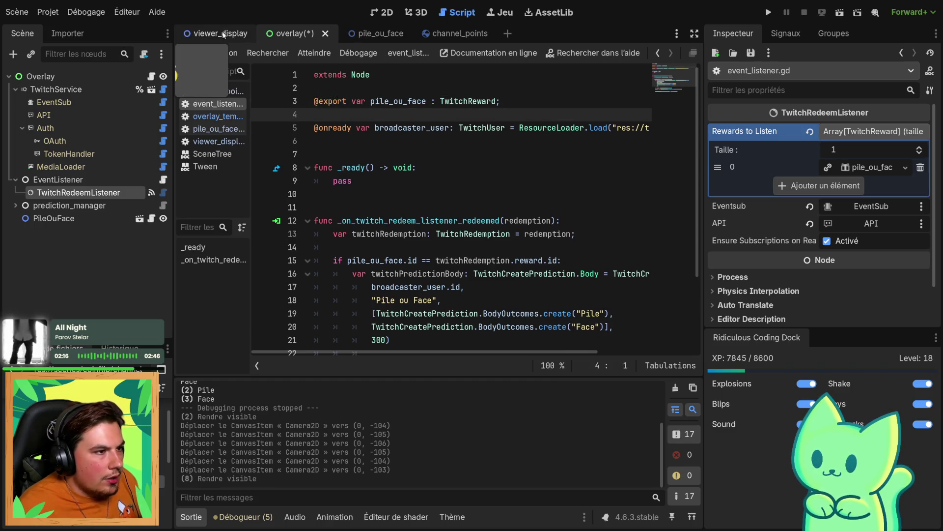
key("ctrl+s")
Copy the channel_points preload line from viewer_display.gd into event_listener.gd below broadcaster_user
left_click(208, 28)
scroll(428, 98, "up", 2)
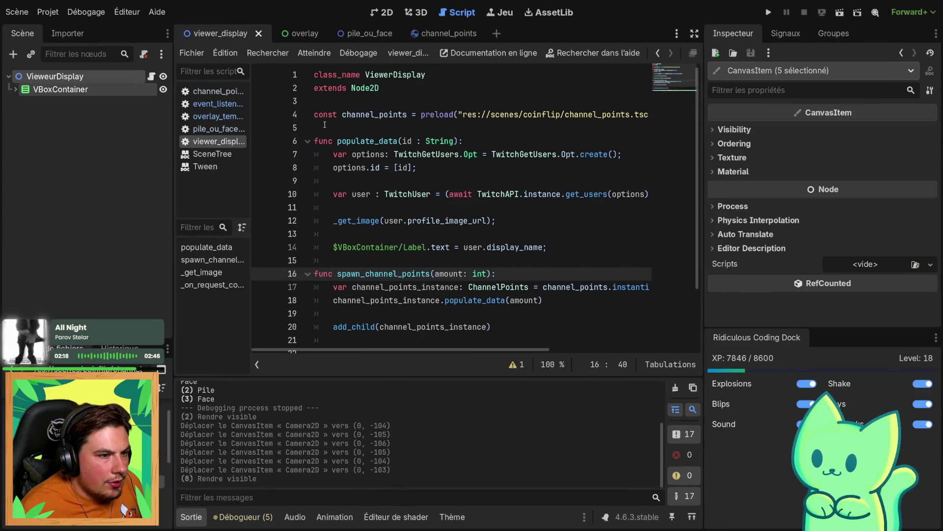
triple_click(304, 112)
key("ctrl+x")
key("ctrl+z")
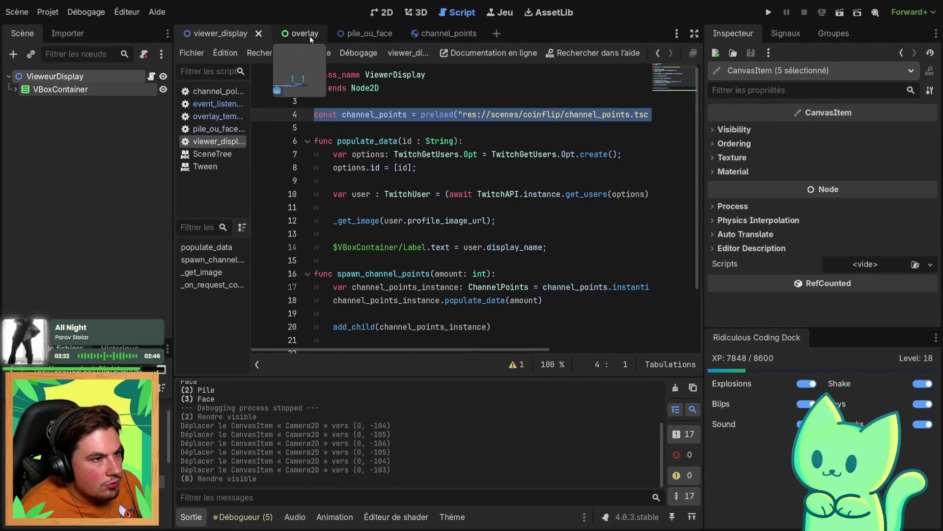
left_click(309, 34)
left_click(163, 180)
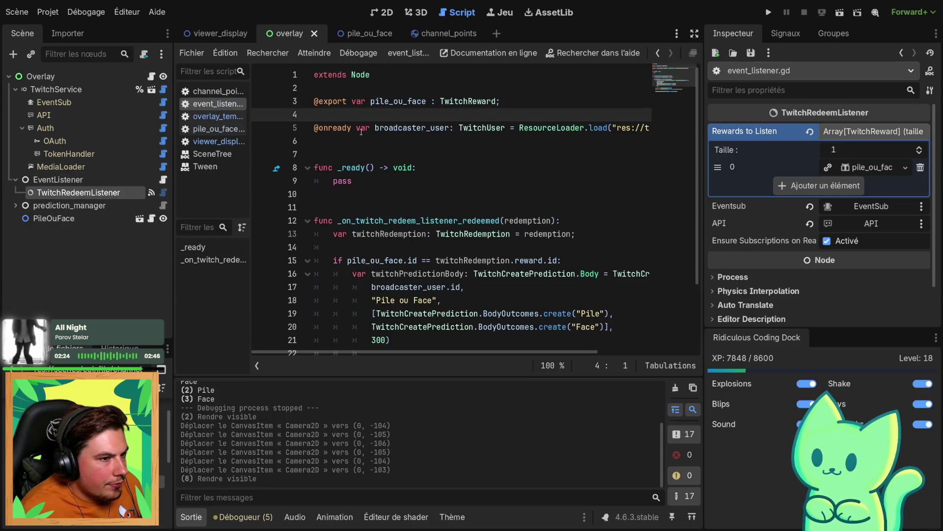
key("Delete")
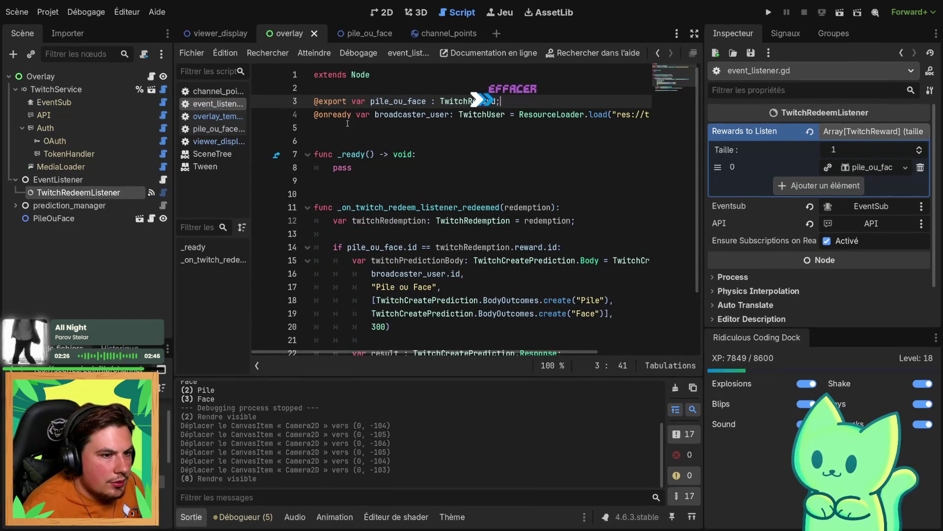
key("Return")
key("BackSpace")
key("ctrl+z")
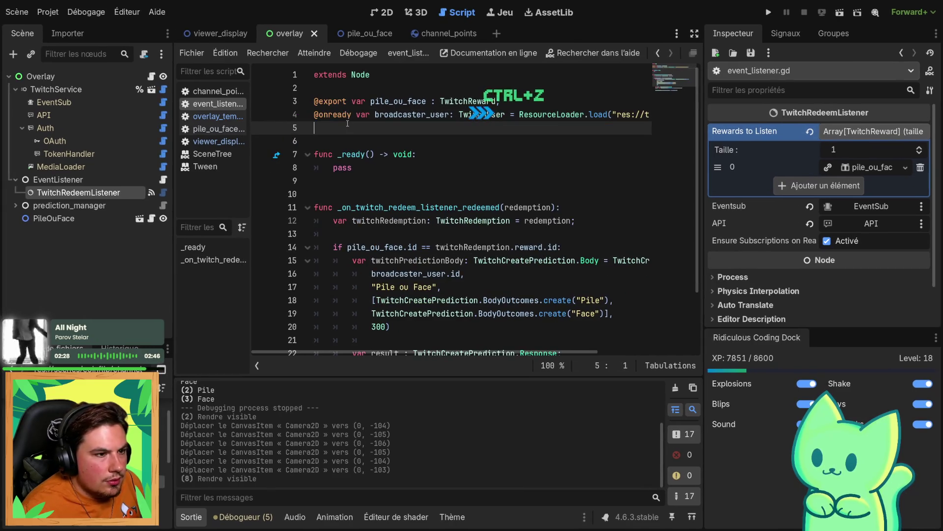
key("Return")
key("ctrl+v")
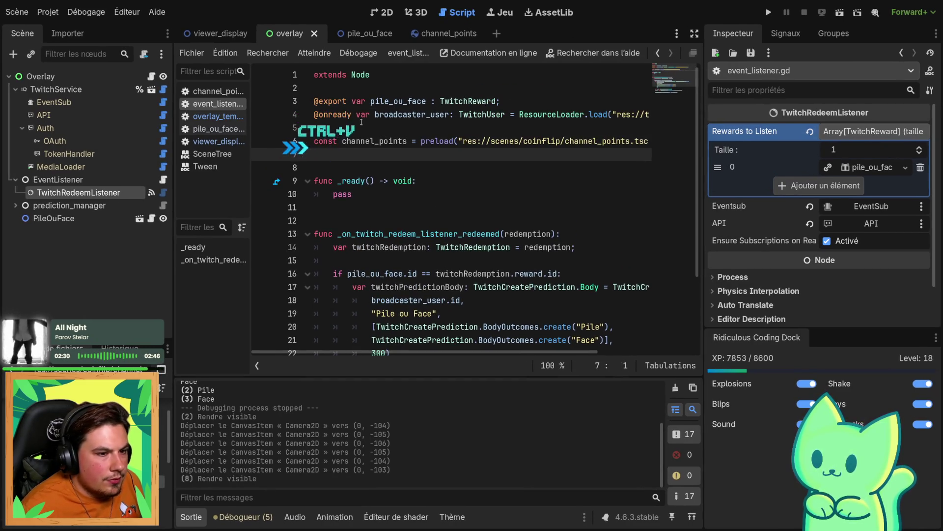
scroll(506, 297, "down", 2)
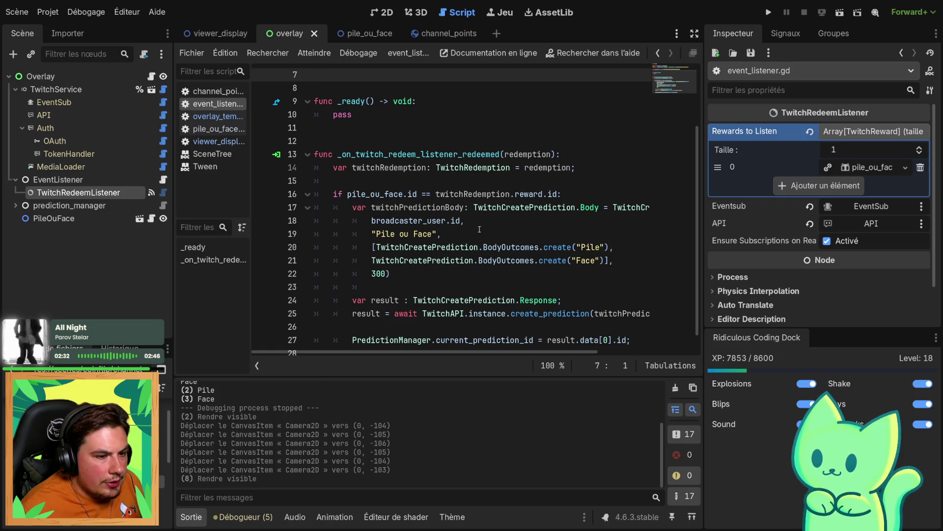
double_click(608, 211)
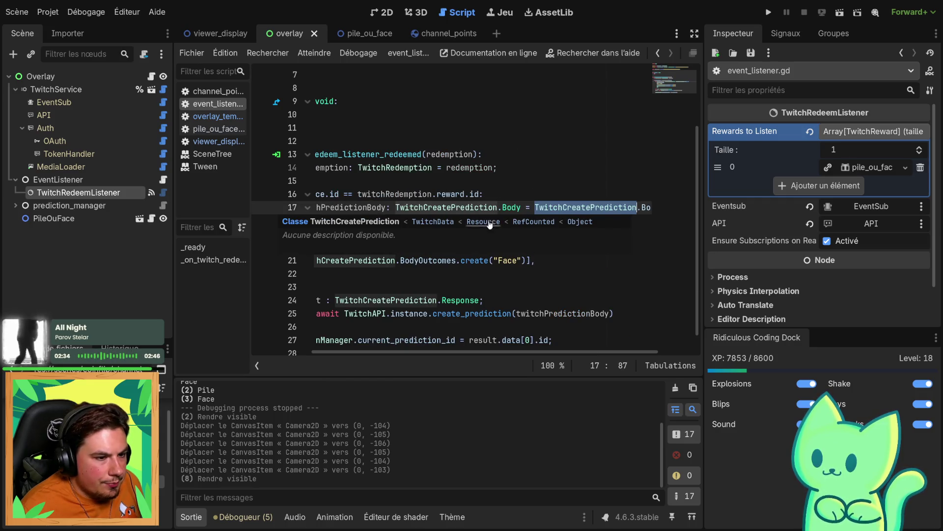
left_click(466, 207)
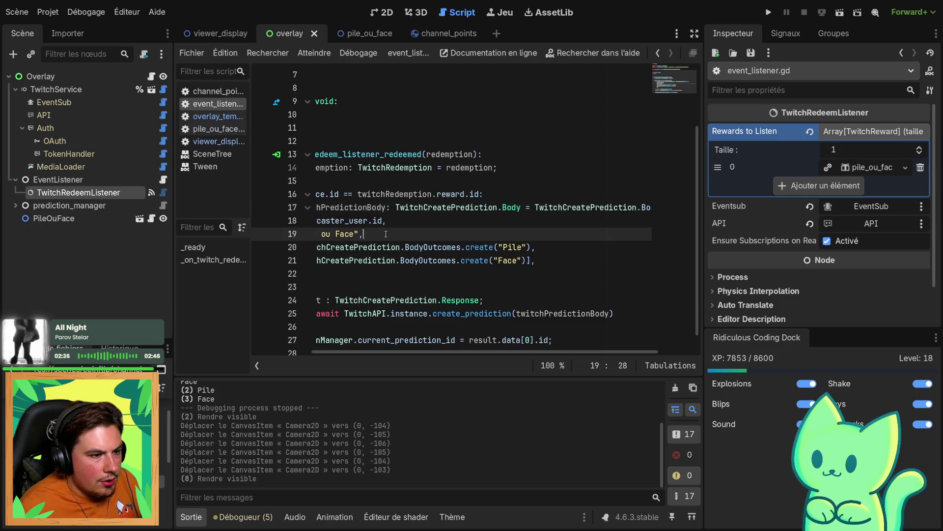
left_click_drag(442, 234, 758, 222)
key("Down")
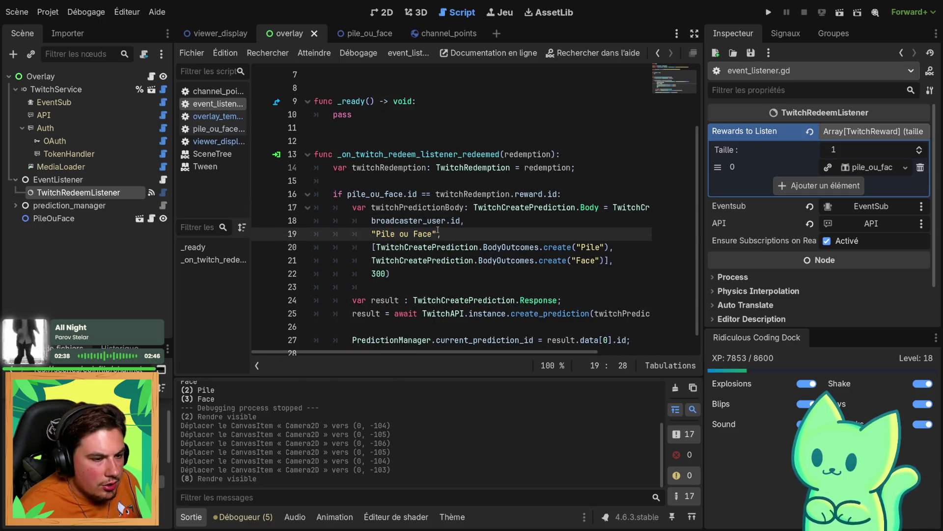
key("Up")
key("ctrl+d")
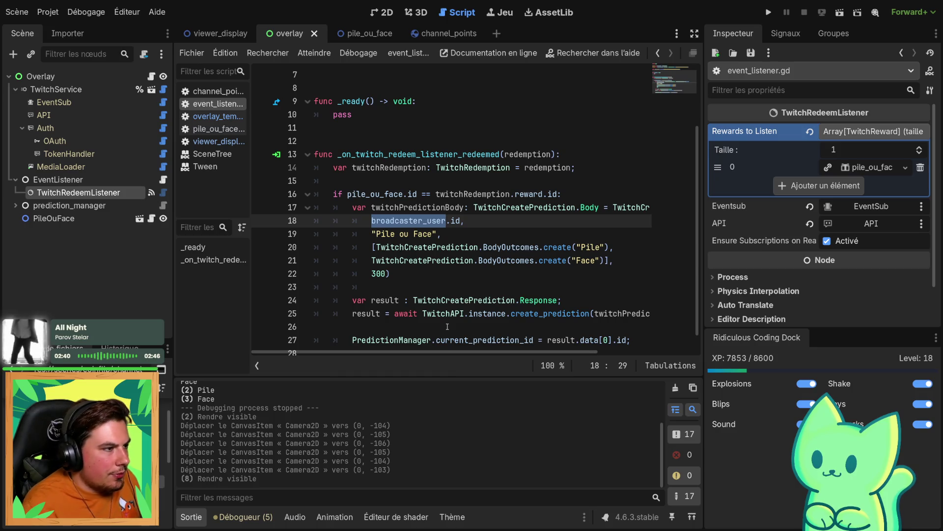
type("Two")
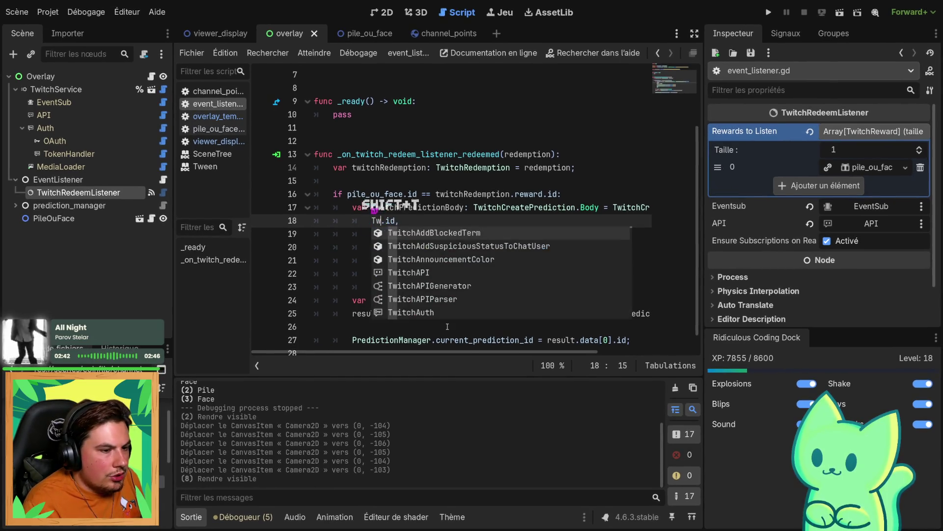
key("BackSpace")
key("BackSpace")
type("witchSe")
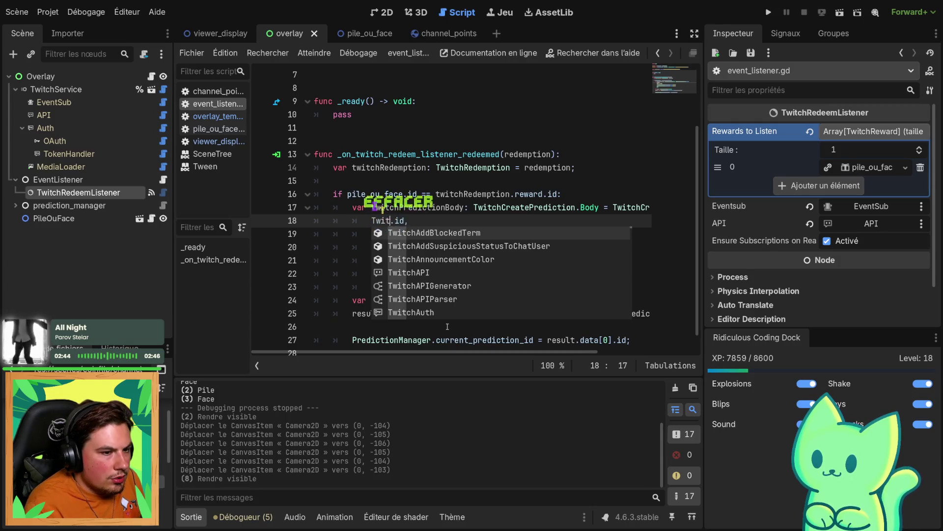
type("rvice.")
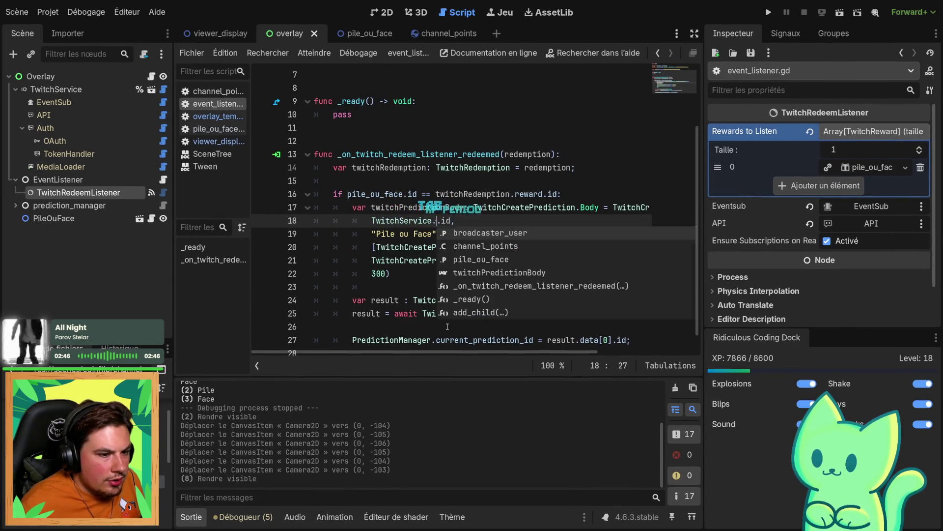
type("instance.gf")
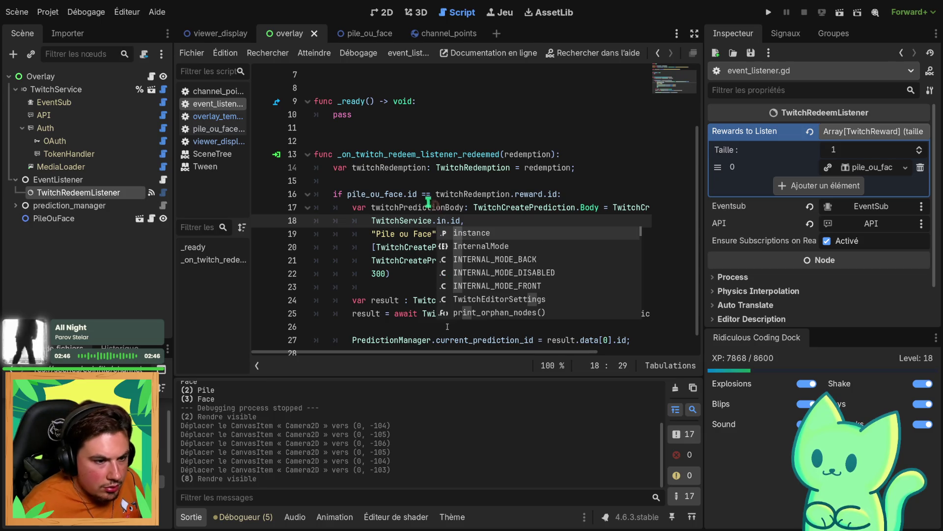
key("BackSpace")
type("et_")
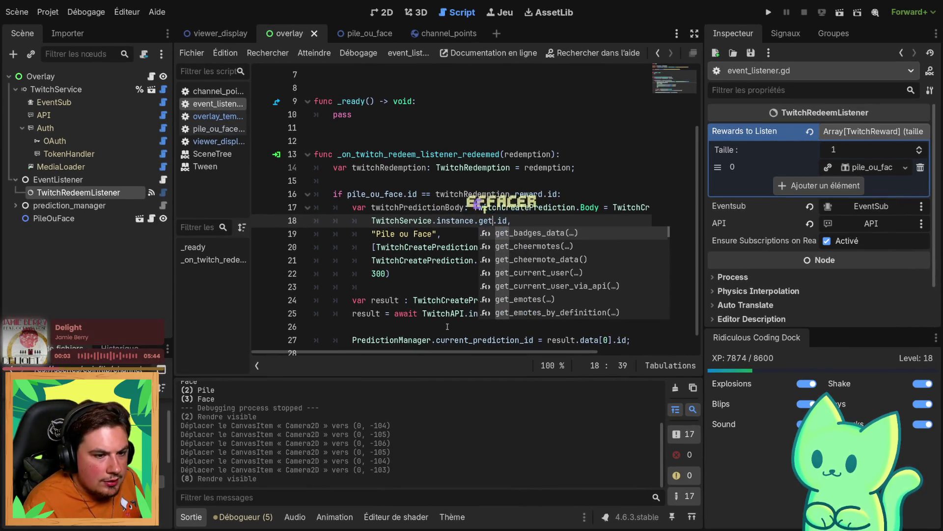
type("cur")
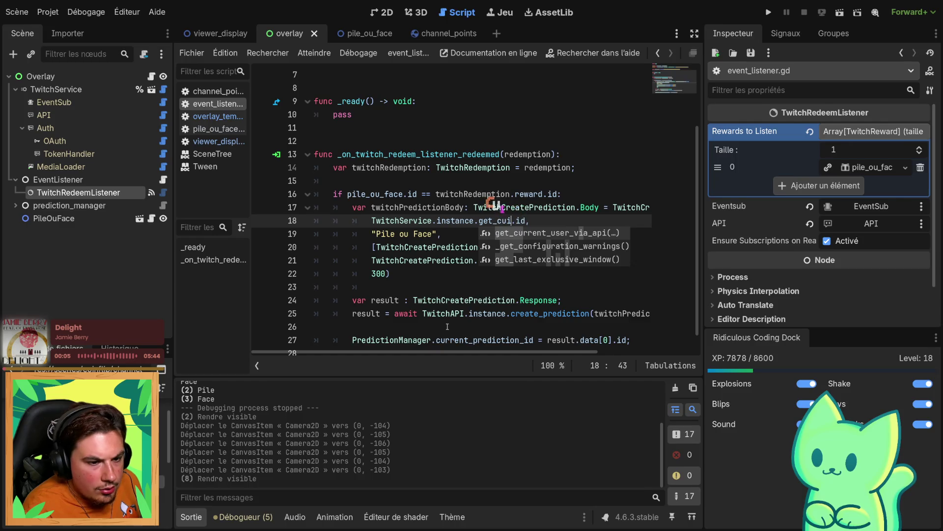
key("Return")
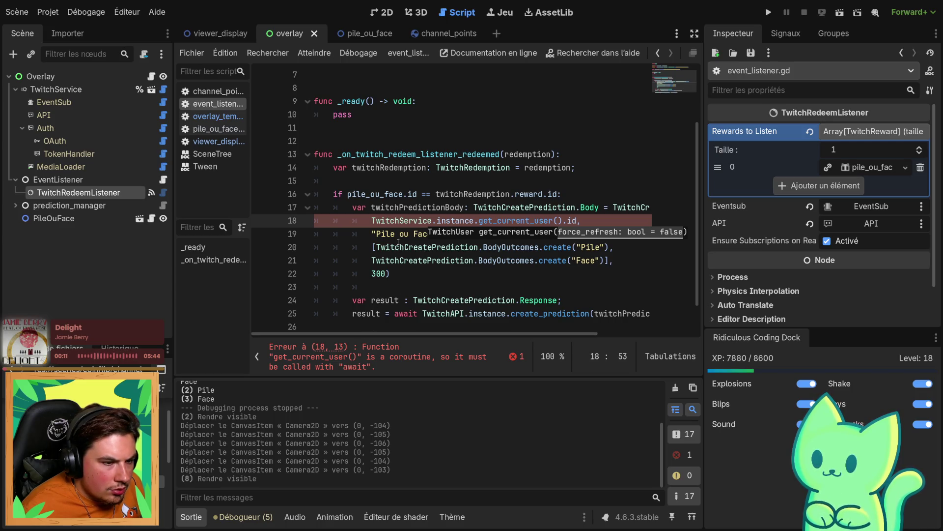
left_click(371, 221)
type("await")
left_click(372, 221)
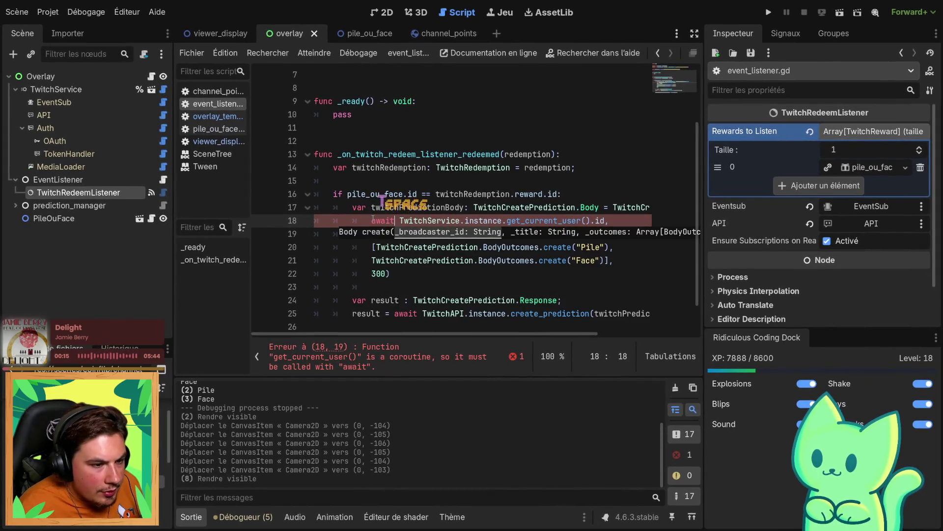
type("(")
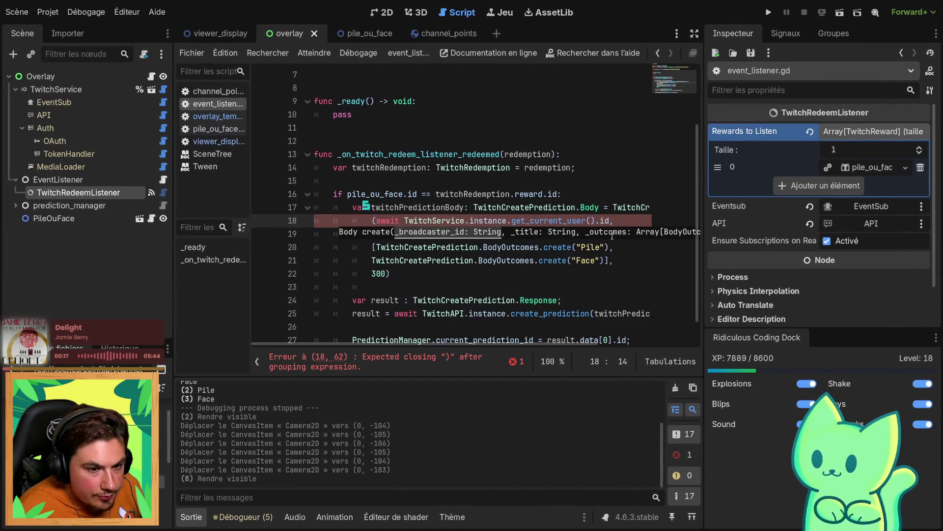
left_click(595, 221)
type(")")
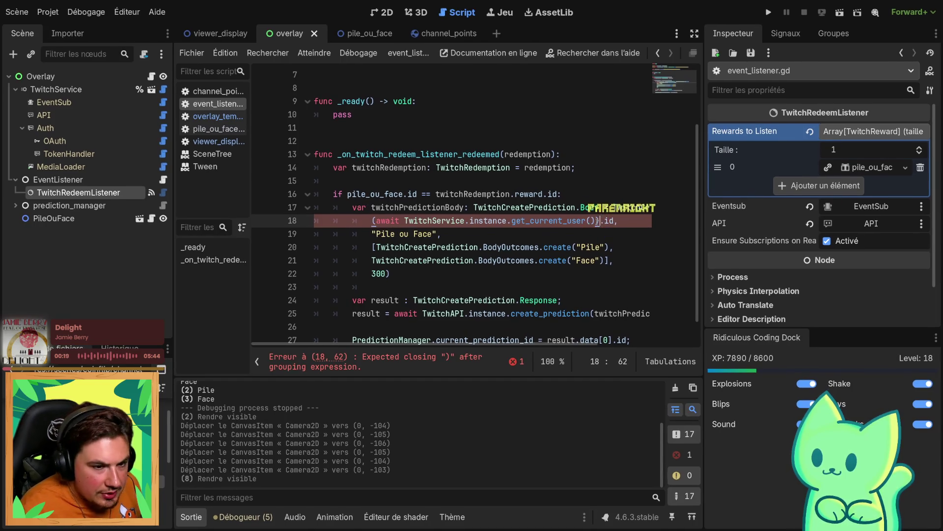
key("ctrl+z")
key("ctrl+z")
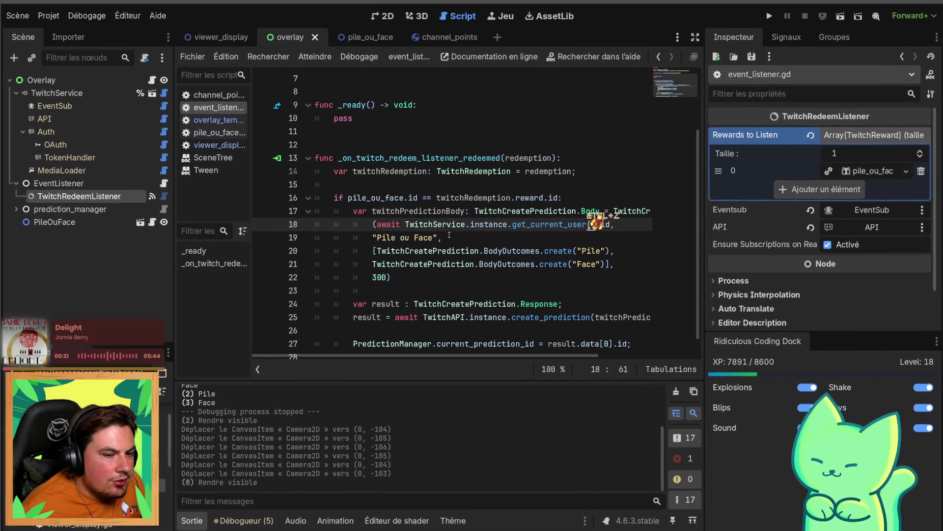
key("ctrl+z")
key("ctrl+s")
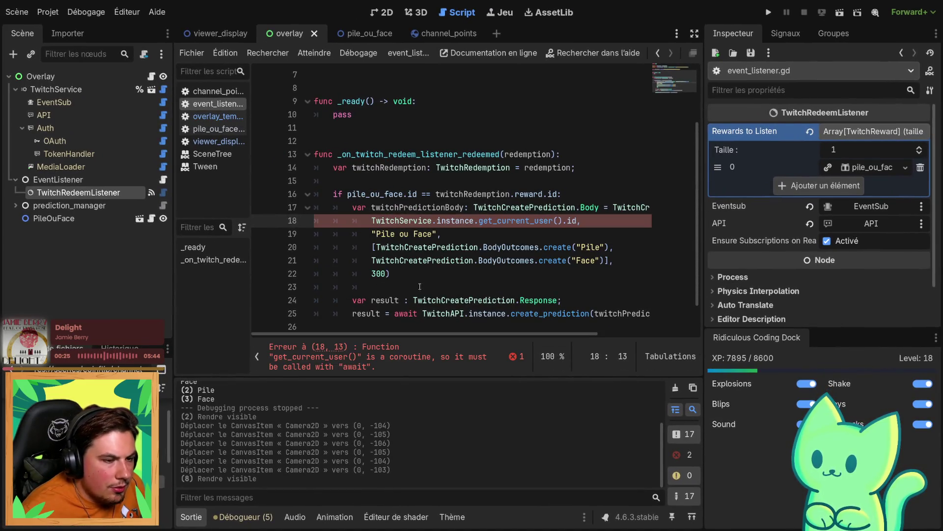
key("ctrl+z")
key("ctrl+z")
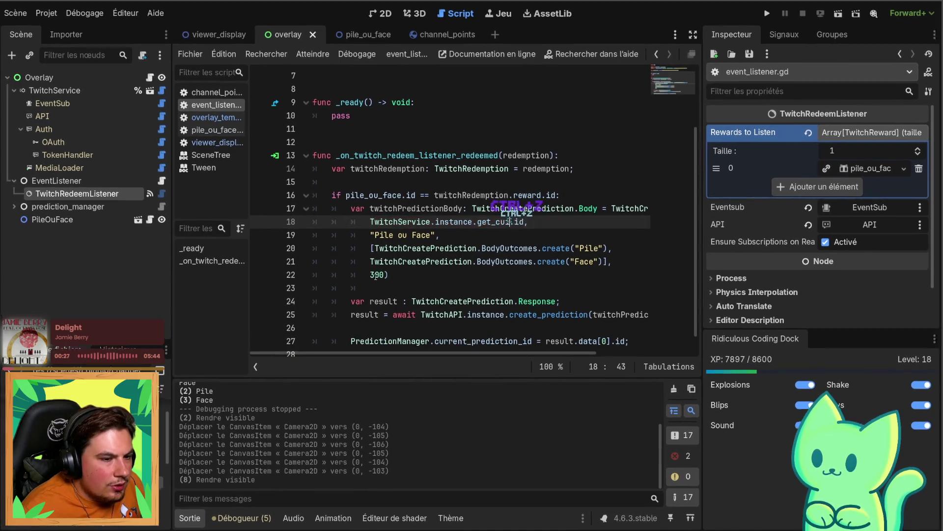
key("ctrl+z")
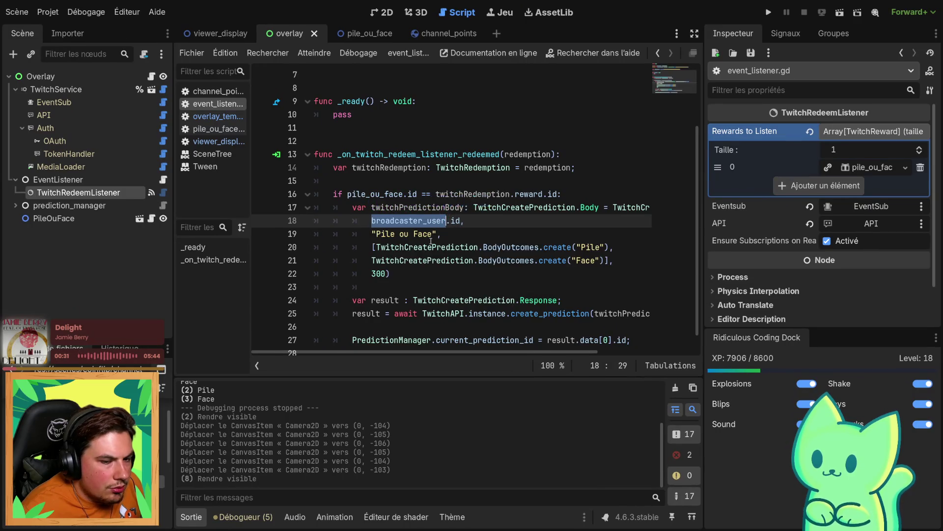
scroll(429, 241, "up", 2)
double_click(366, 142)
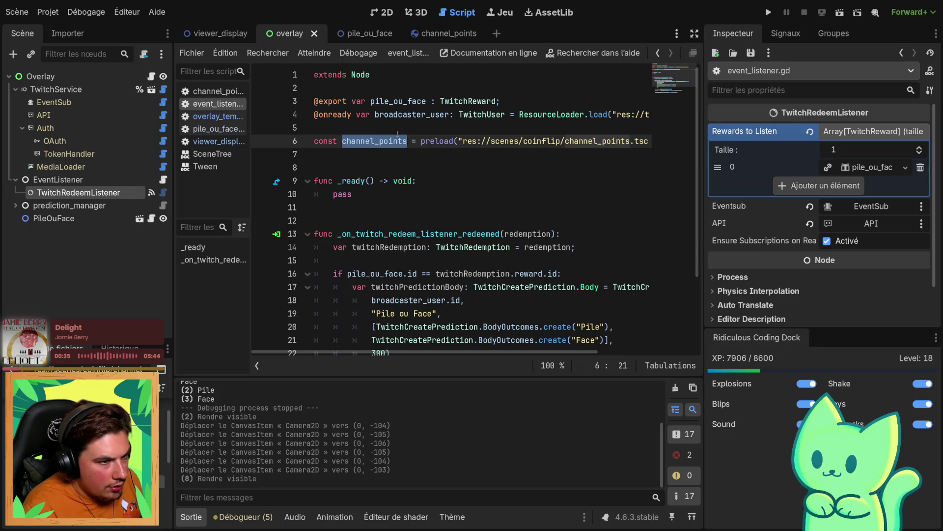
Rename the pile_ou_face script file to coin_flip in the FileSystem dock and view its script
type("coin")
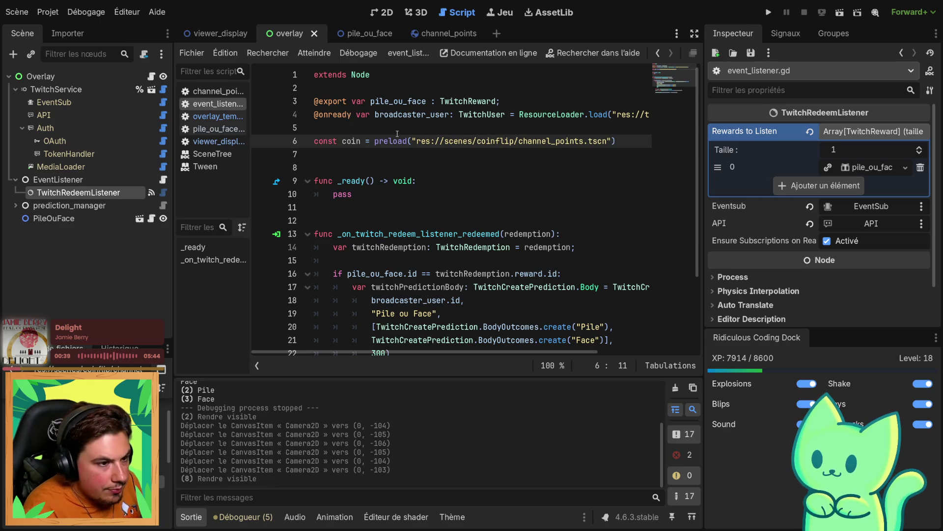
type("_flip")
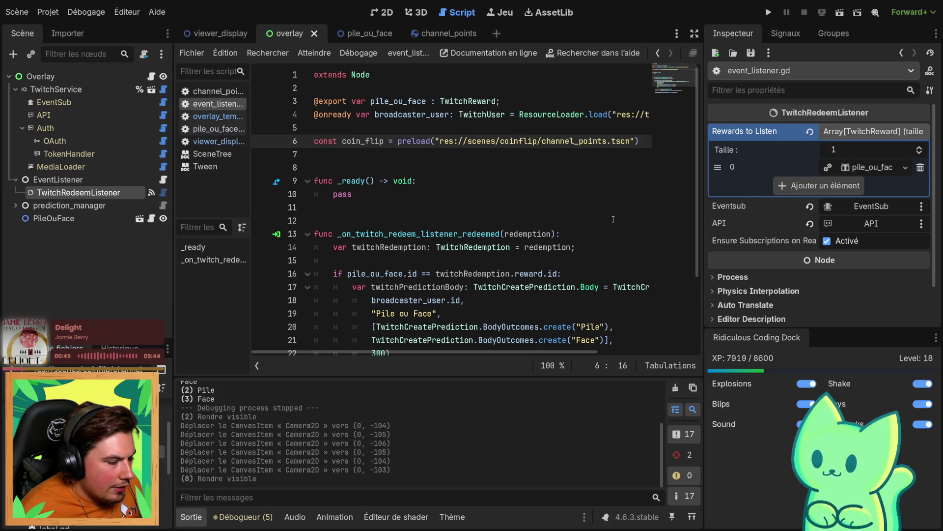
right_click(64, 471)
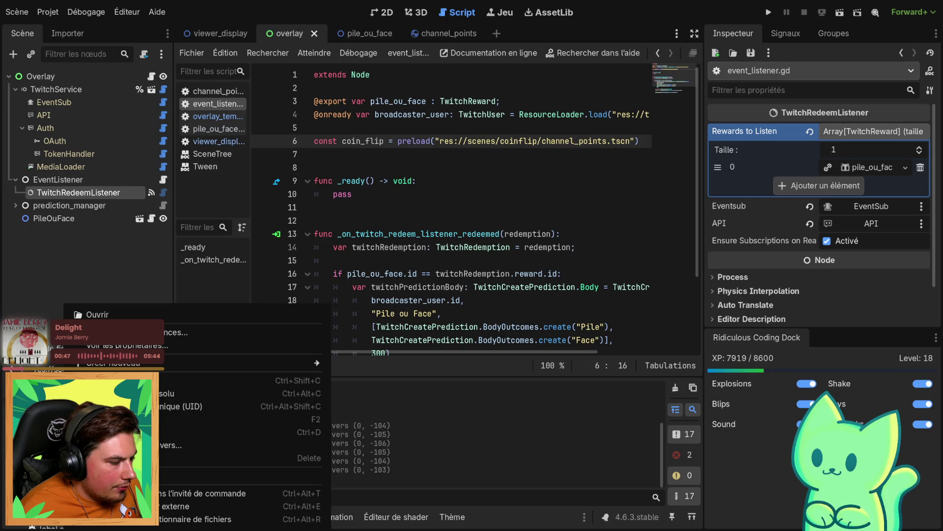
left_click(123, 418)
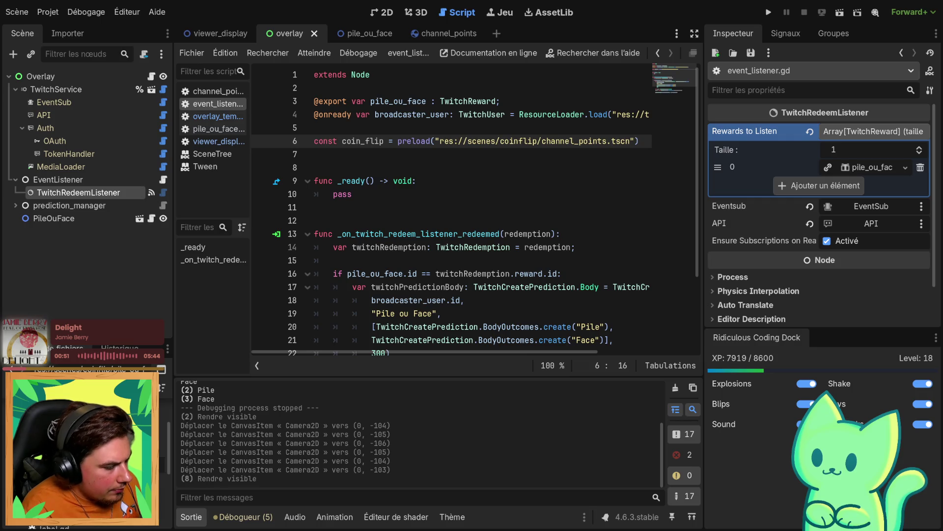
right_click(69, 366)
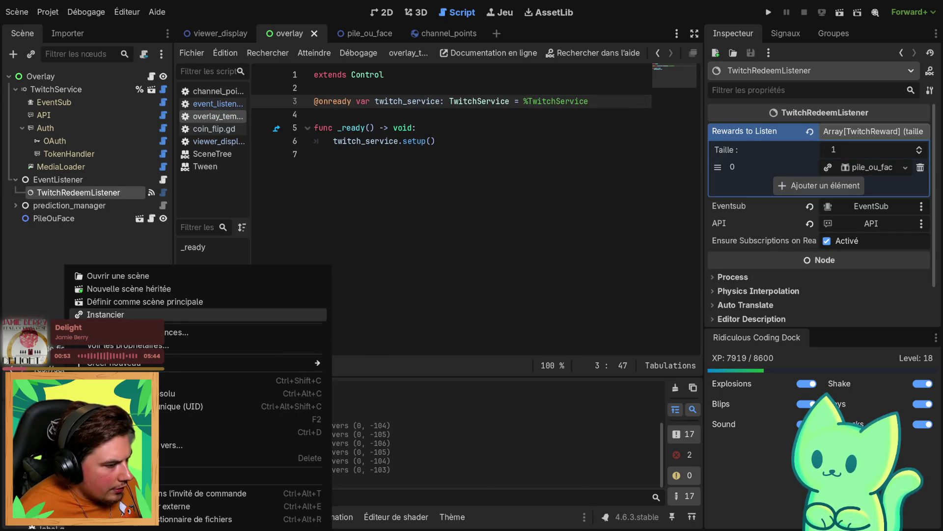
left_click(123, 419)
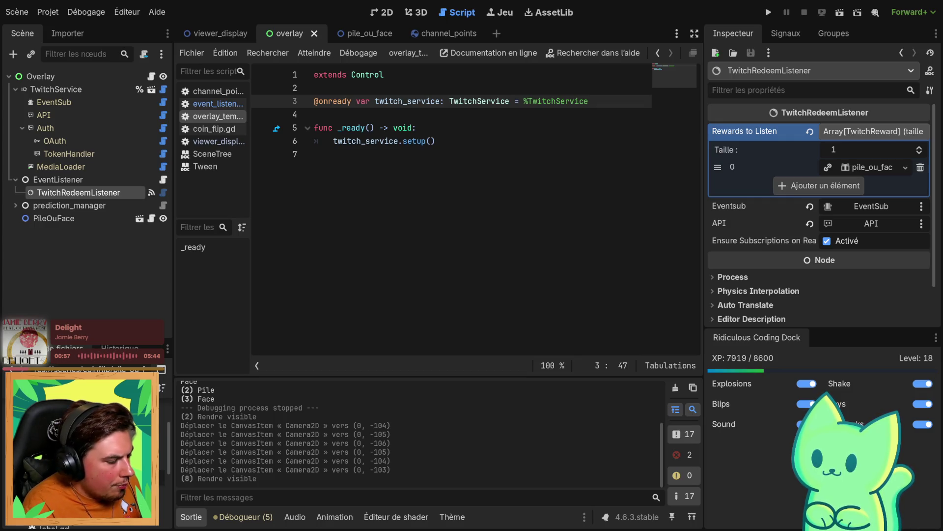
key("Return")
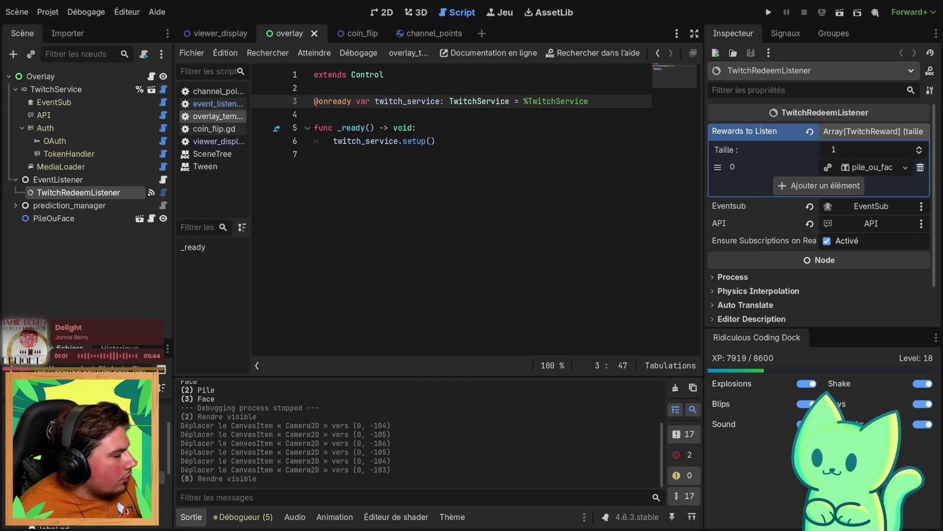
left_click(342, 39)
left_click(440, 233)
Save, then check the viewer_display, overlay, channel_points and coin_flip script tabs
key("ctrl+s")
left_click(213, 37)
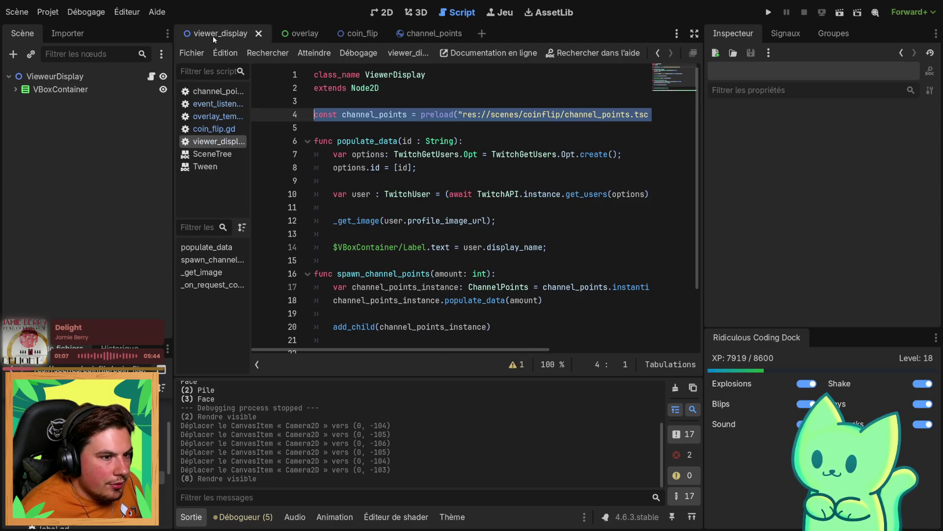
left_click(298, 37)
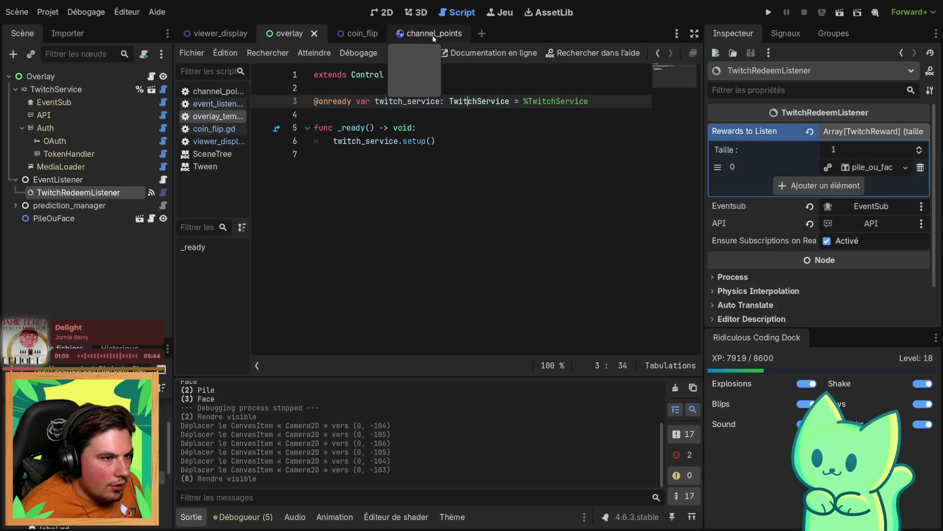
left_click(417, 34)
left_click(345, 35)
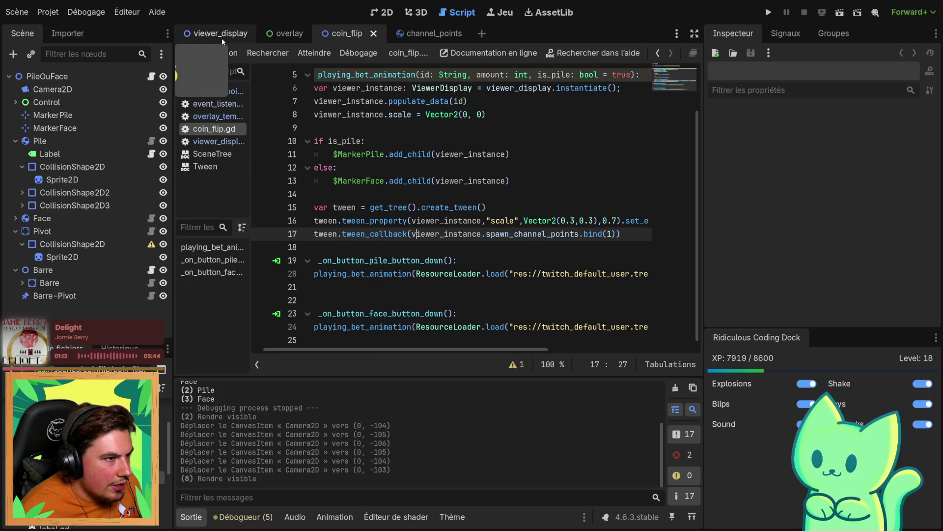
left_click(282, 33)
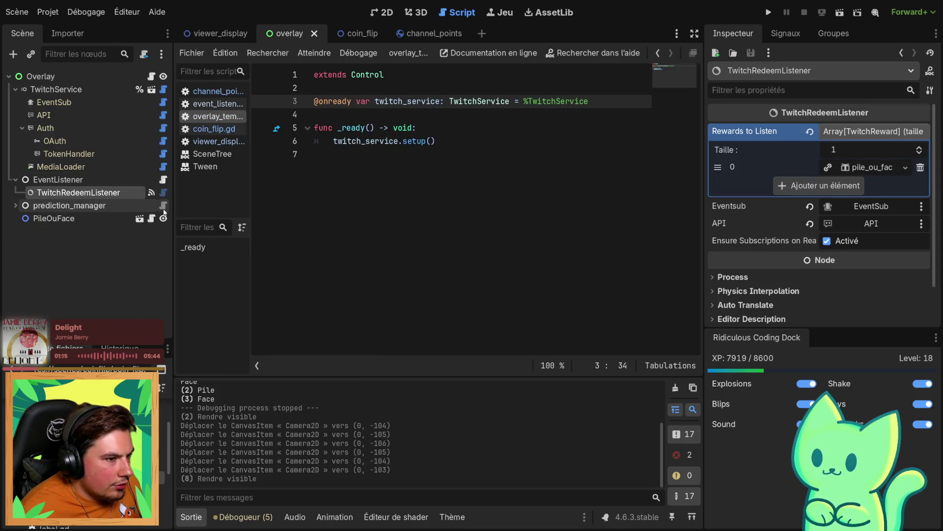
Point event_listener's line 6 preload at the coin_flip folder and coin_flip.tscn scene
left_click(164, 181)
left_click_drag(349, 352, 402, 352)
double_click(485, 143)
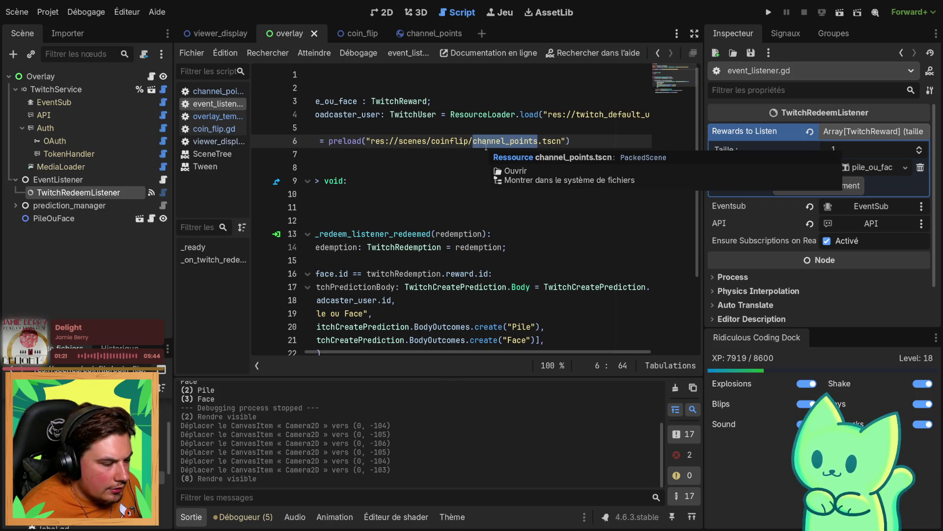
type("coin")
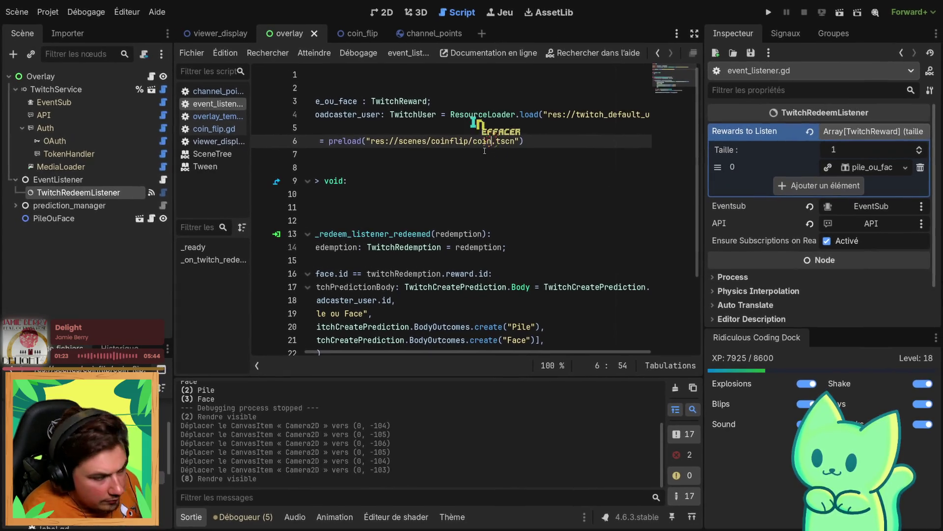
type("_flip")
key("Return")
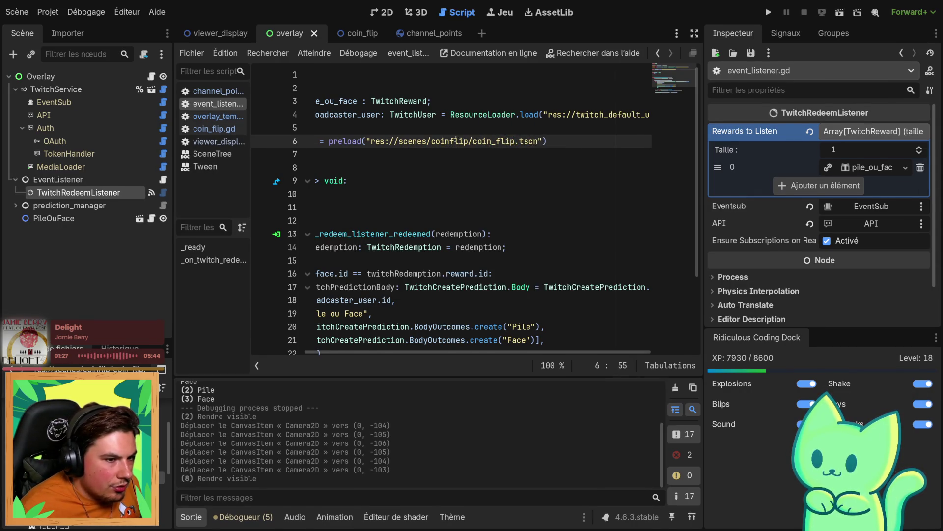
type("_")
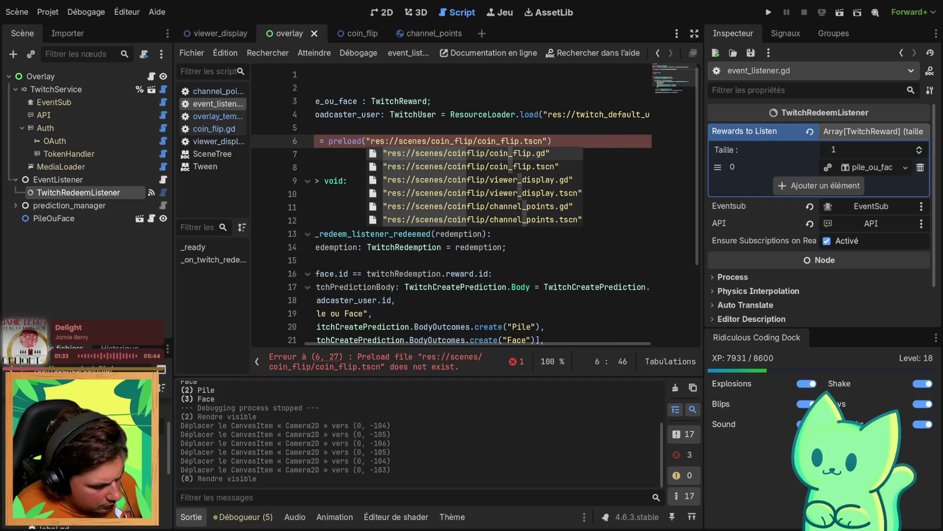
key("alt+Left")
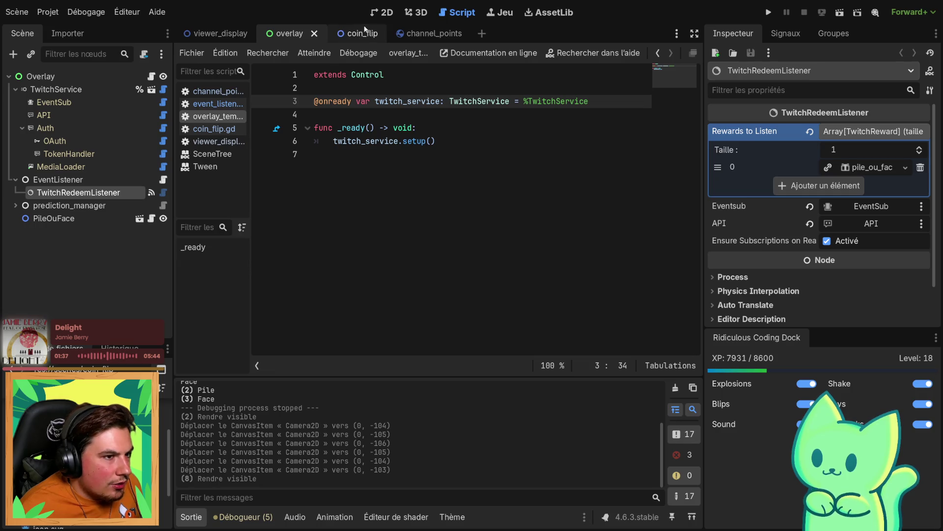
Fix viewer_display's line 4 preload path to the coin_flip folder and save
left_click(216, 33)
left_click(542, 114)
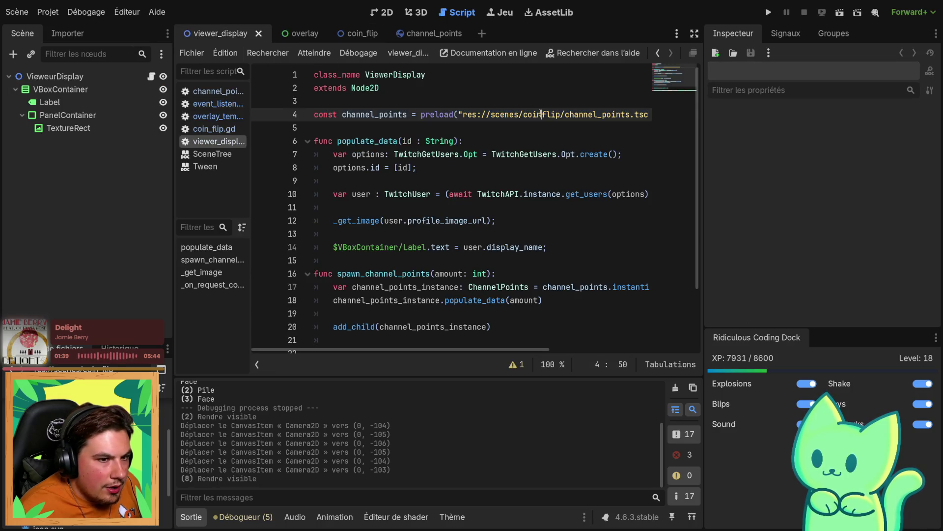
type("_")
key("ctrl+s")
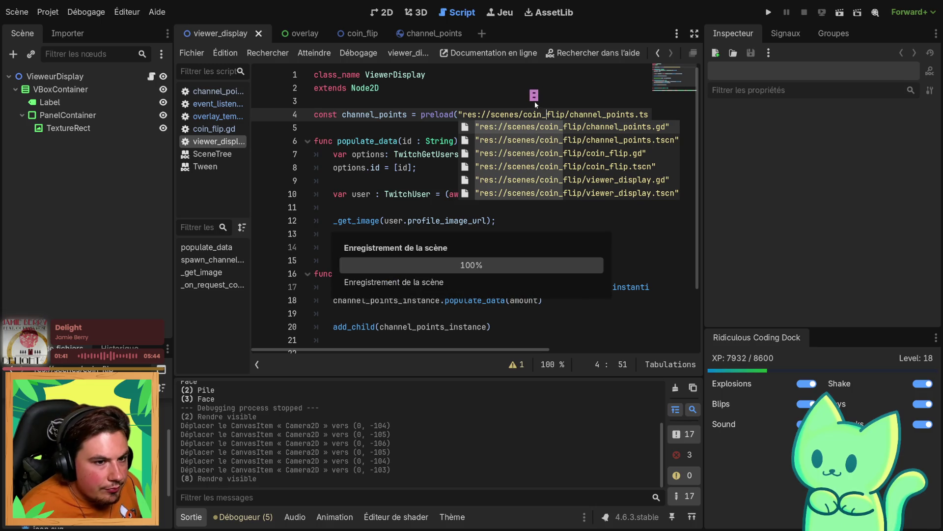
left_click(534, 101)
Fix the coin_flip script's line 3 preload path to the coin_flip folder and save
left_click(406, 34)
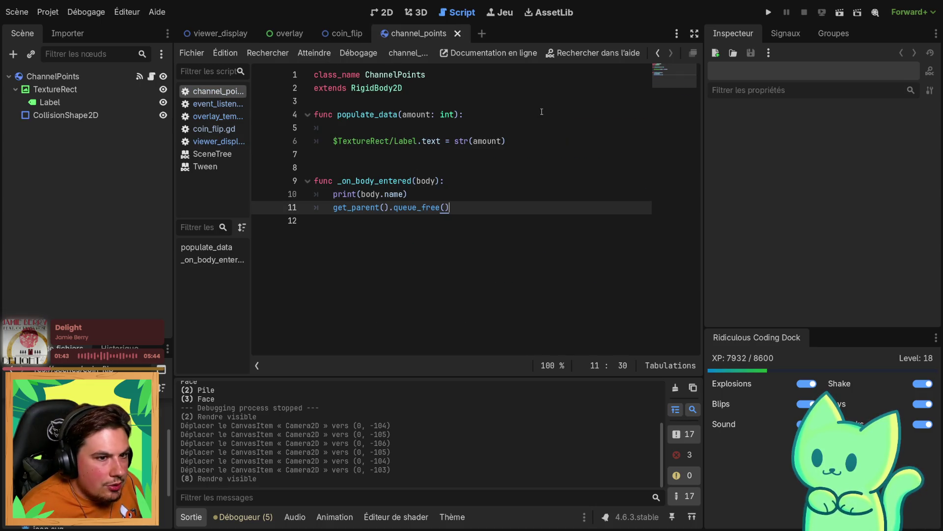
left_click(216, 33)
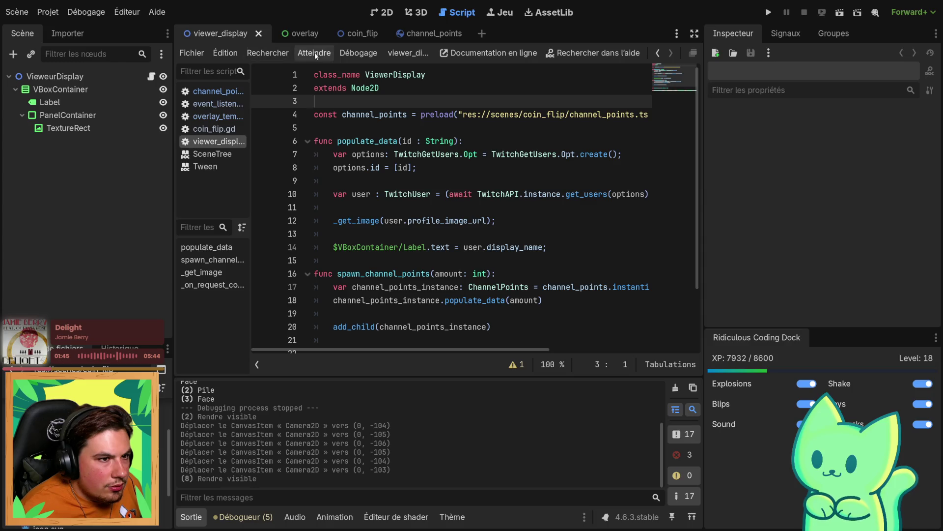
left_click(348, 32)
scroll(536, 174, "up", 2)
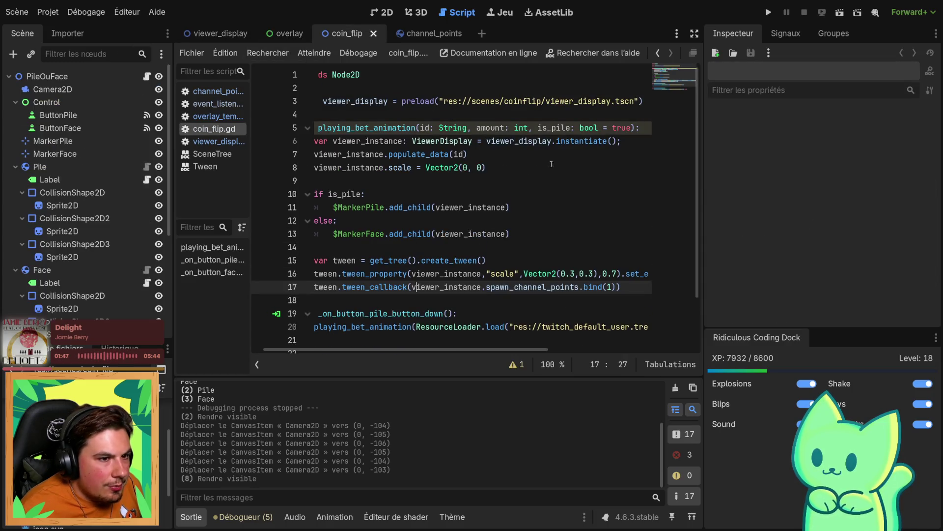
left_click(524, 101)
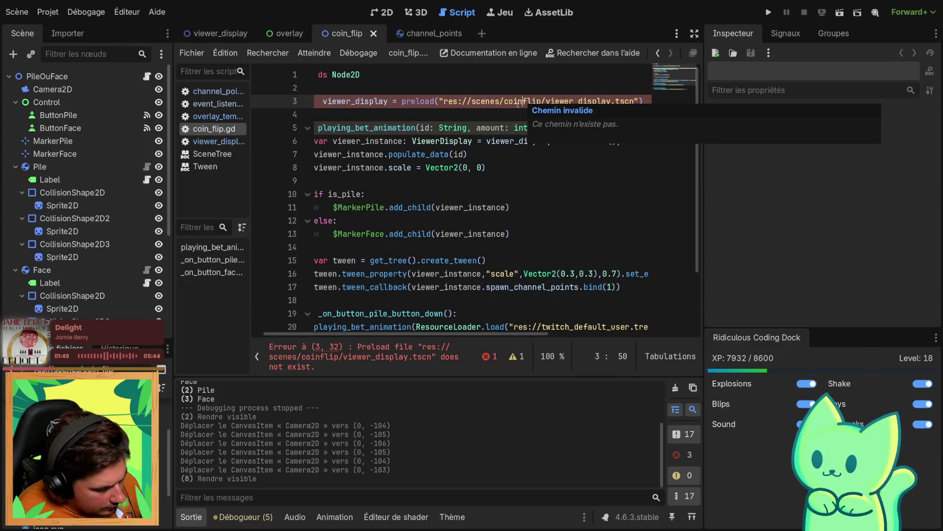
type("_")
left_click(520, 233)
key("ctrl+s")
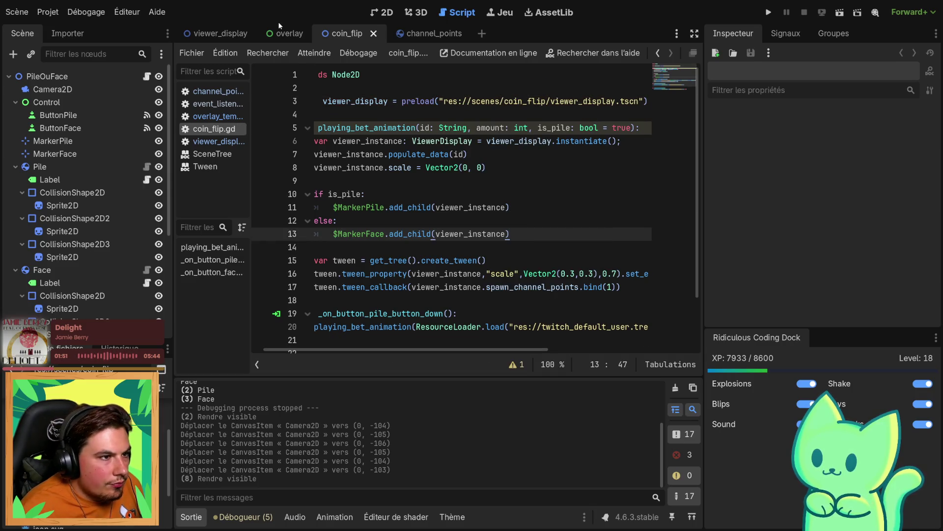
left_click(278, 33)
left_click(44, 219)
Toggle PileOuFace's visibility, then open event_listener.gd from the prediction_manager node
left_click(163, 218)
left_click(163, 218)
double_click(87, 217)
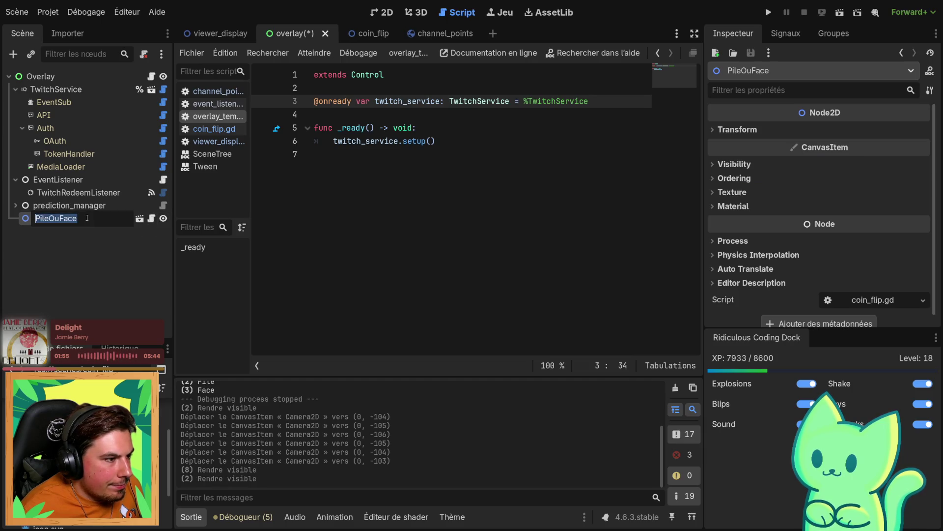
left_click(69, 205)
left_click(163, 179)
Insert a new line after the current_prediction_id assignment on line 27 of the redeem handler
left_click(415, 246)
scroll(415, 247, "up", 3)
left_click(426, 209)
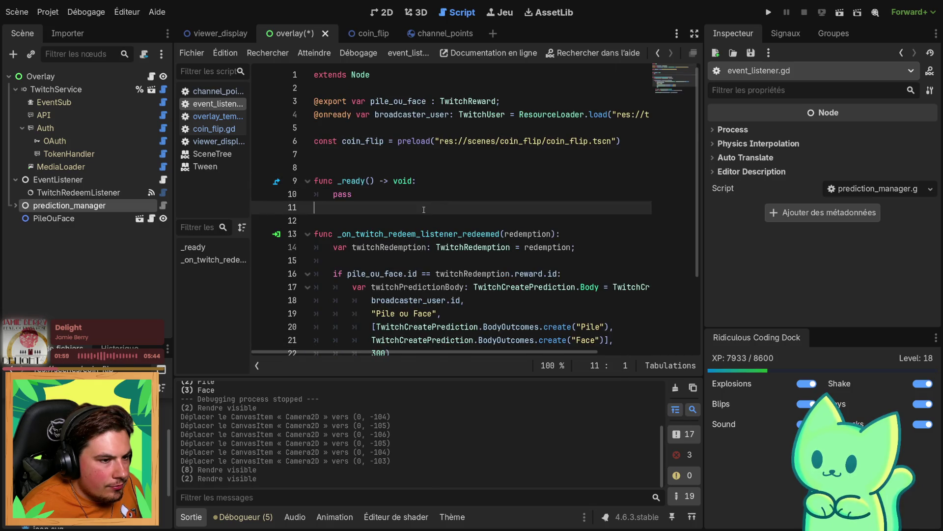
scroll(425, 208, "down", 2)
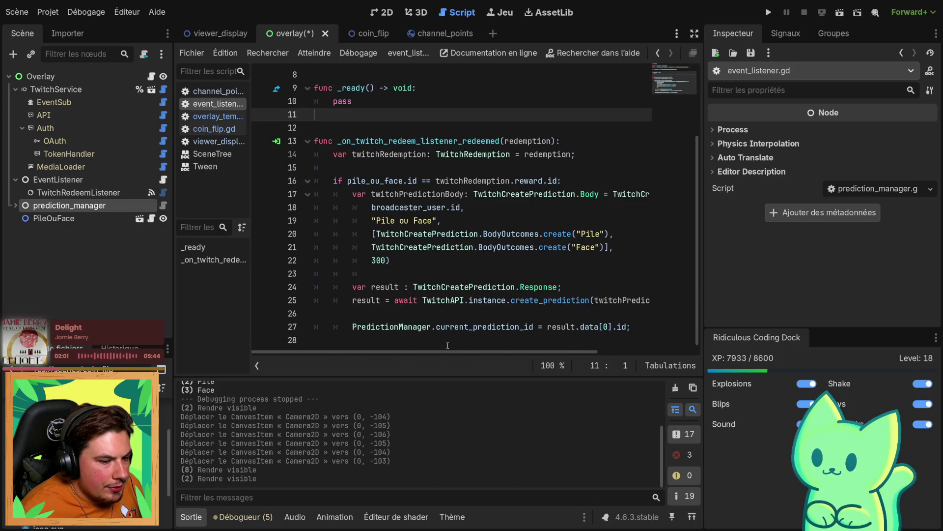
left_click(390, 330)
left_click(360, 337)
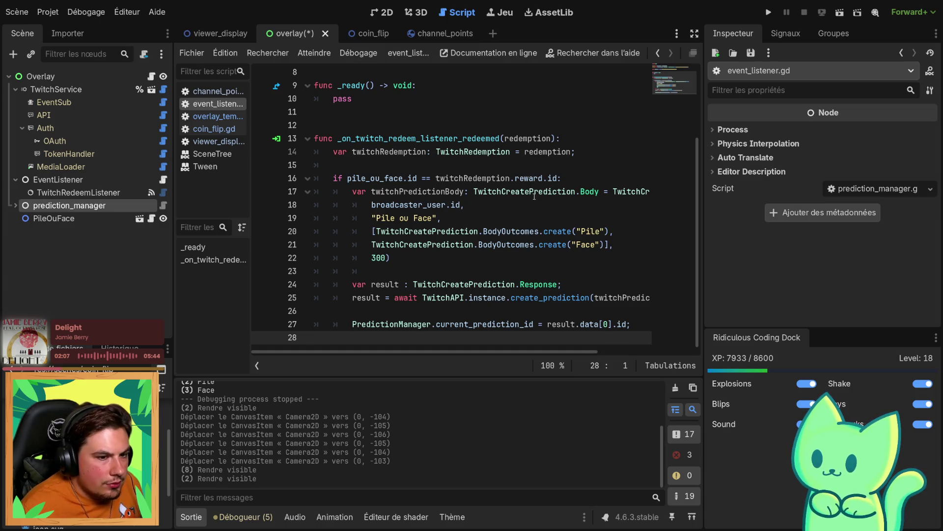
left_click(529, 178)
double_click(529, 178)
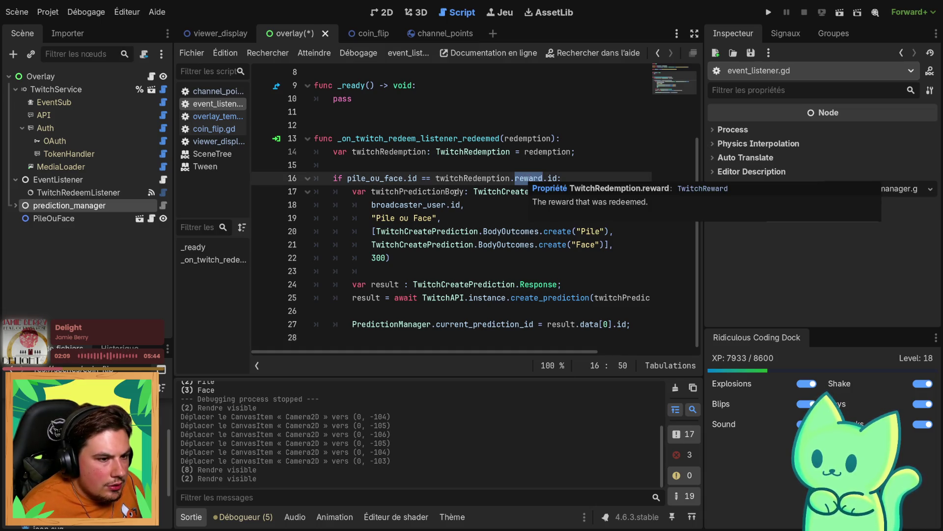
mouse_move(350, 191)
left_mouse_down()
mouse_move(648, 298)
mouse_move(648, 311)
left_mouse_up()
left_click(641, 324)
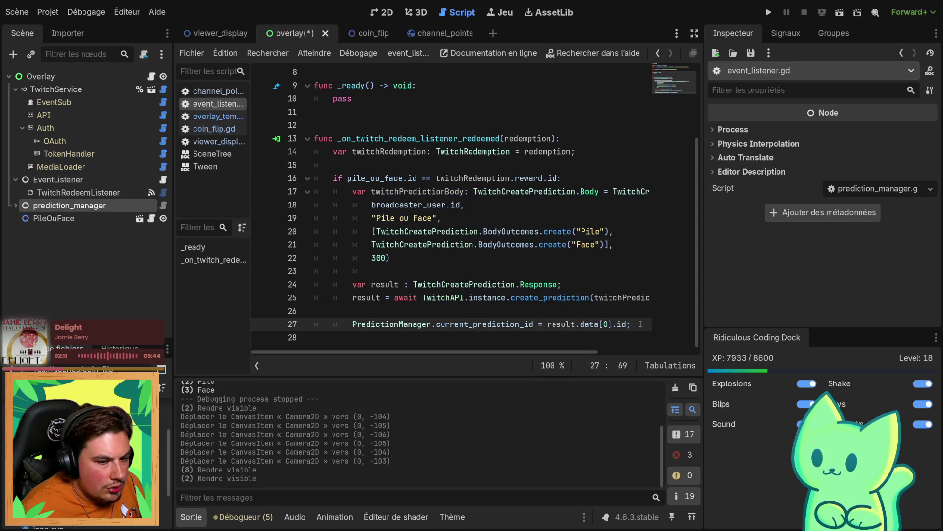
key("Return")
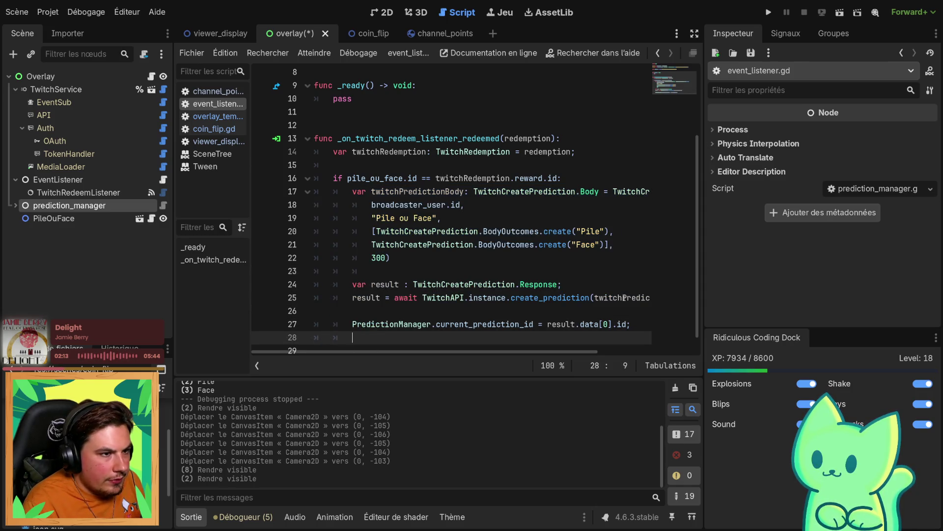
Write coin_flip.instantiate() on line 28 using autocomplete
type("flip")
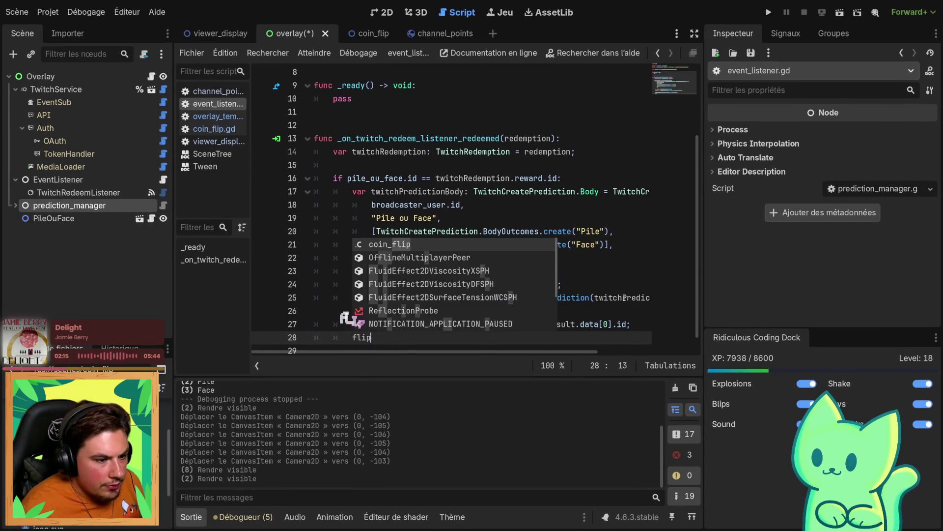
key("Return")
type(".")
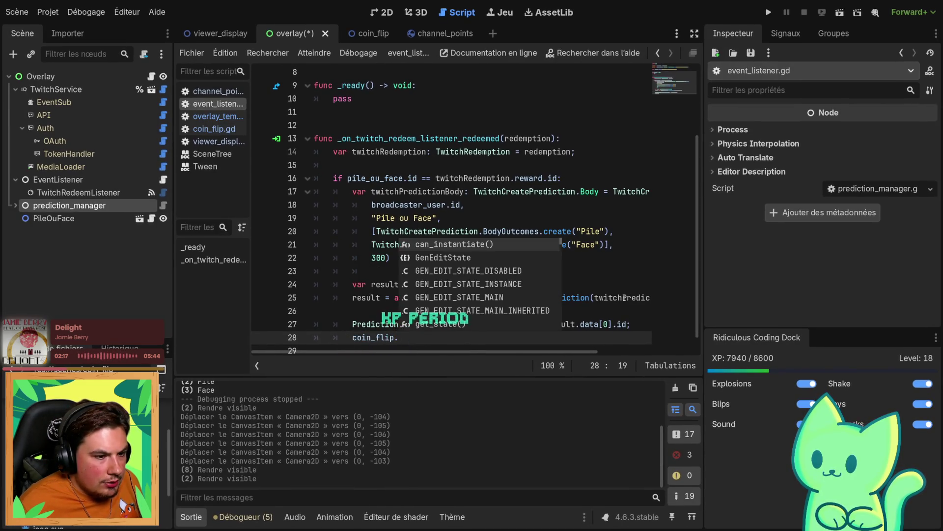
key("Down")
key("Down")
key("Down")
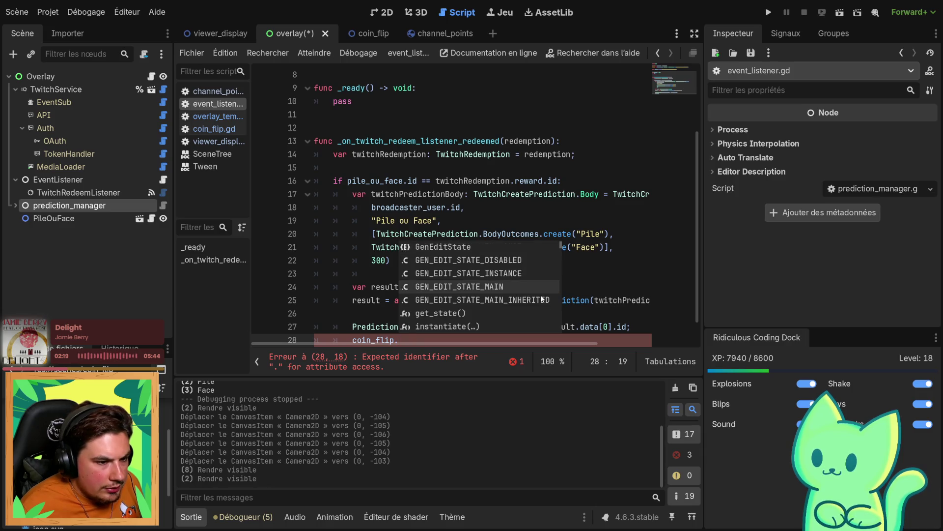
left_click(456, 300)
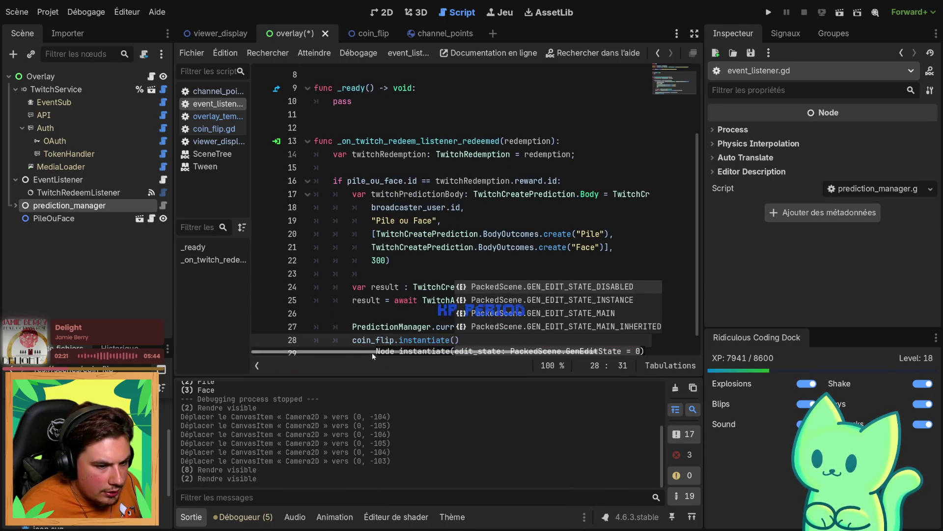
Wrap it as get_parent().add_child(coin_flip.instantiate()), fix the parentheses, and save the overlay scene
left_click(357, 340)
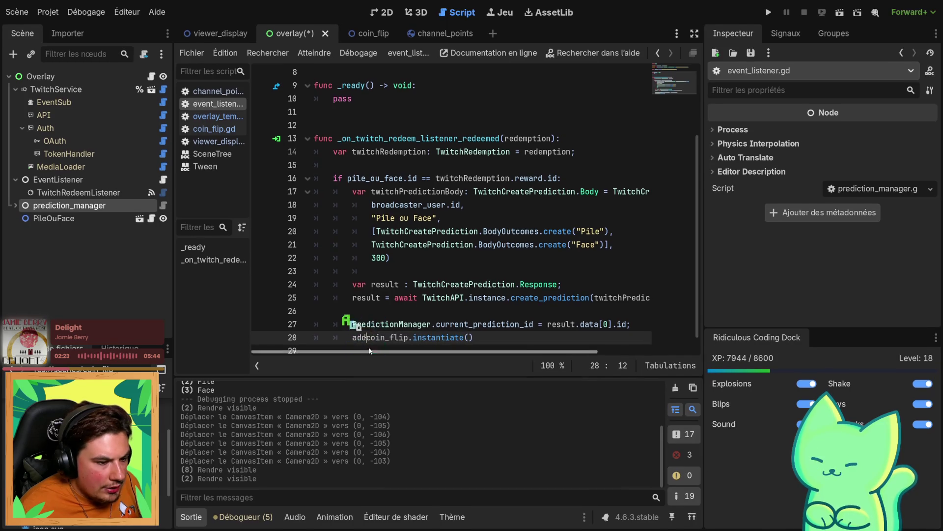
type("add")
key("BackSpace")
key("BackSpace")
key("BackSpace")
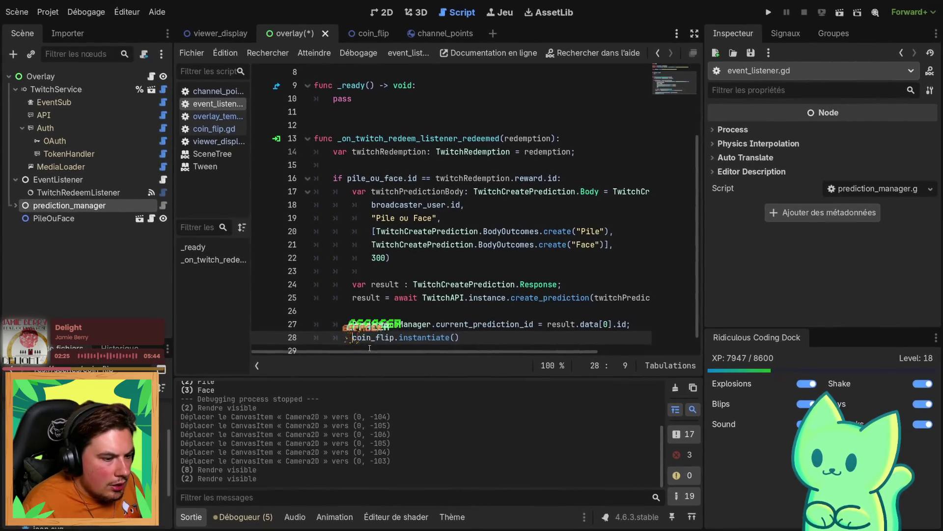
type("get")
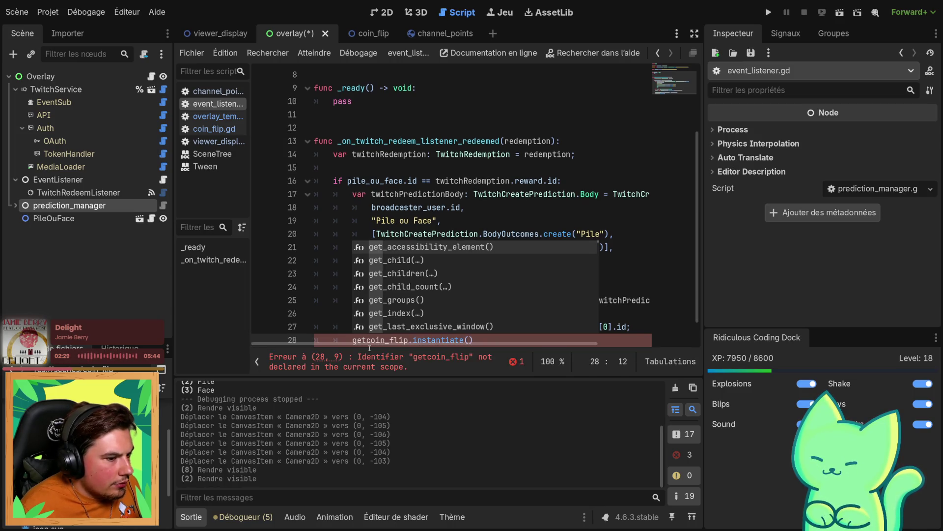
key("BackSpace")
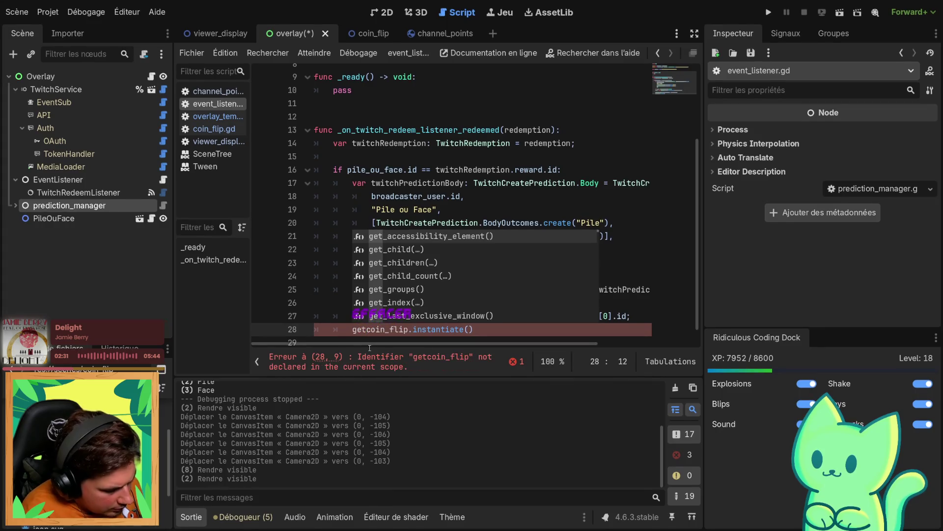
type("_pare,")
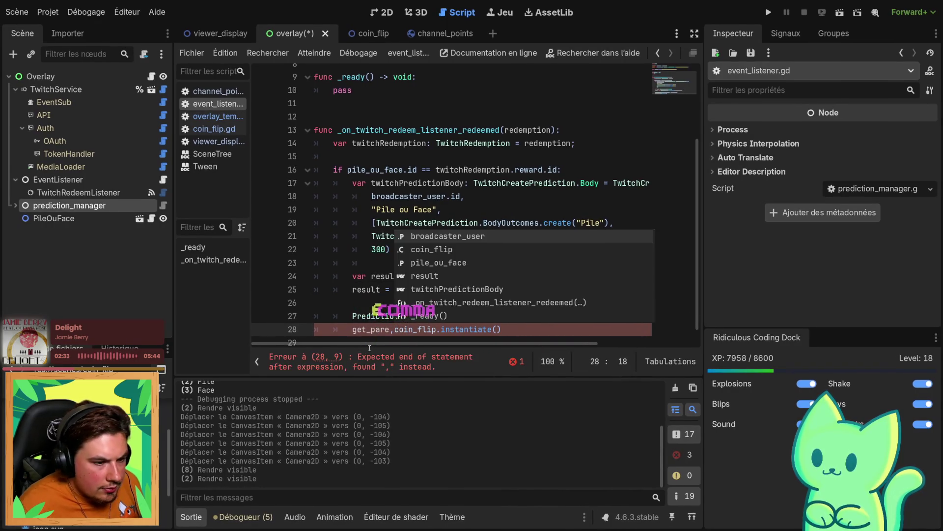
key("BackSpace")
scroll(611, 283, "down", 1)
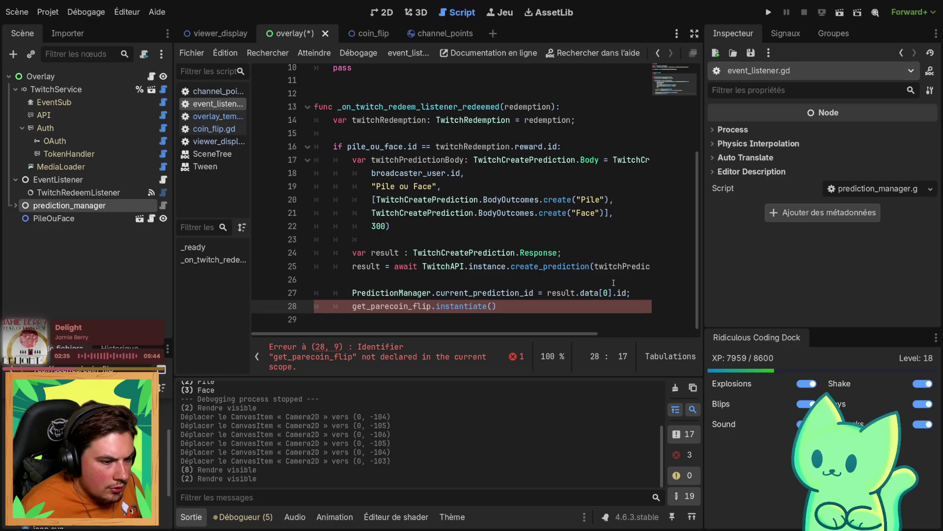
type("nt(")
key("Return")
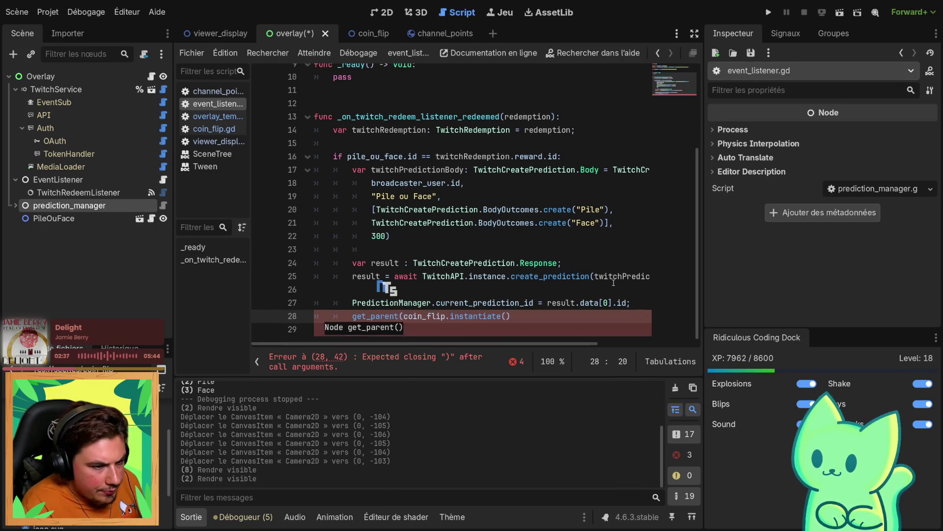
type(".add")
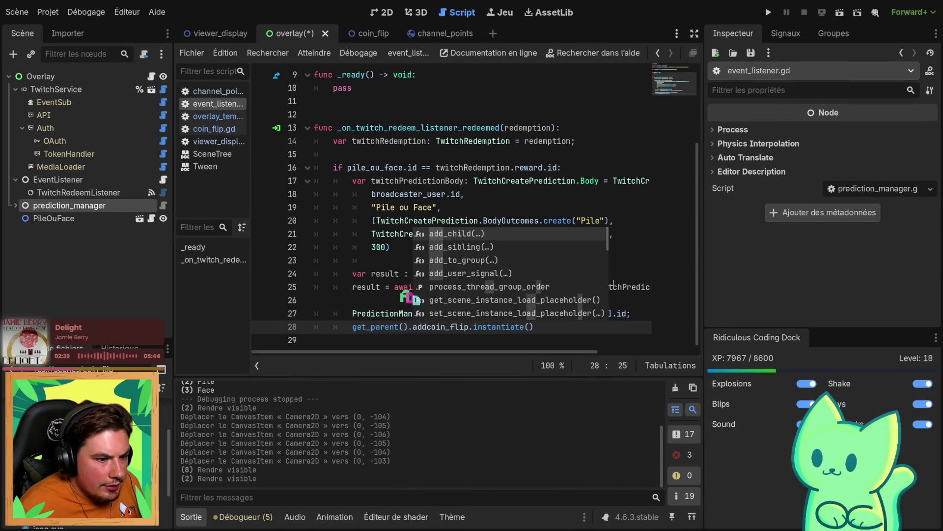
key("Tab")
key("Delete")
left_click(570, 329)
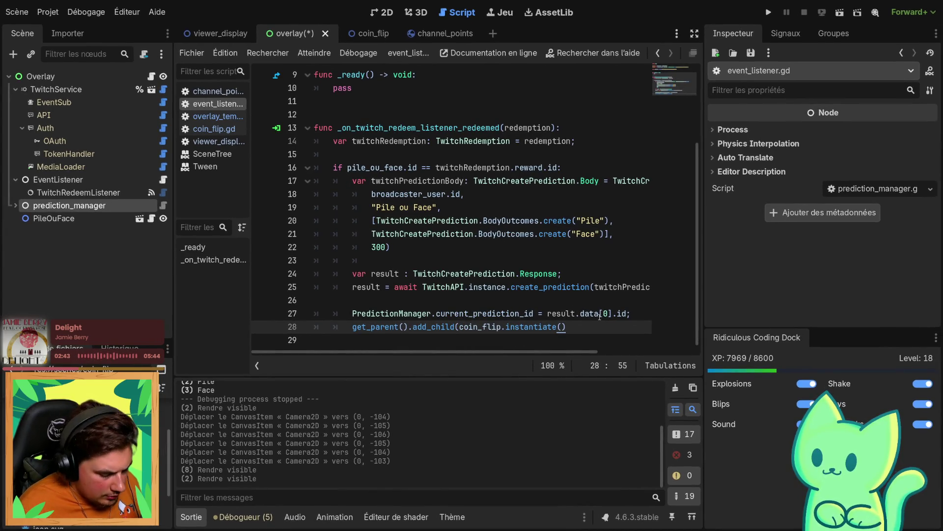
type(")")
key("ctrl+s")
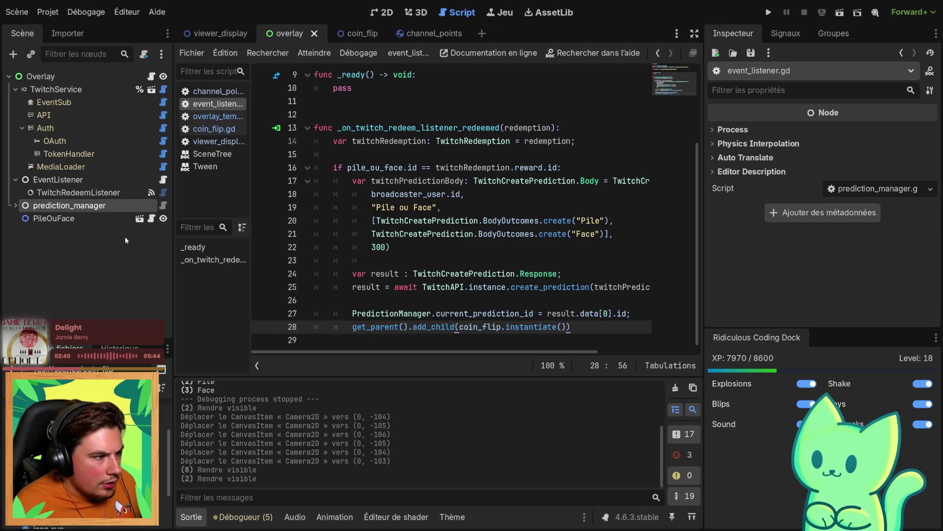
left_click(83, 217)
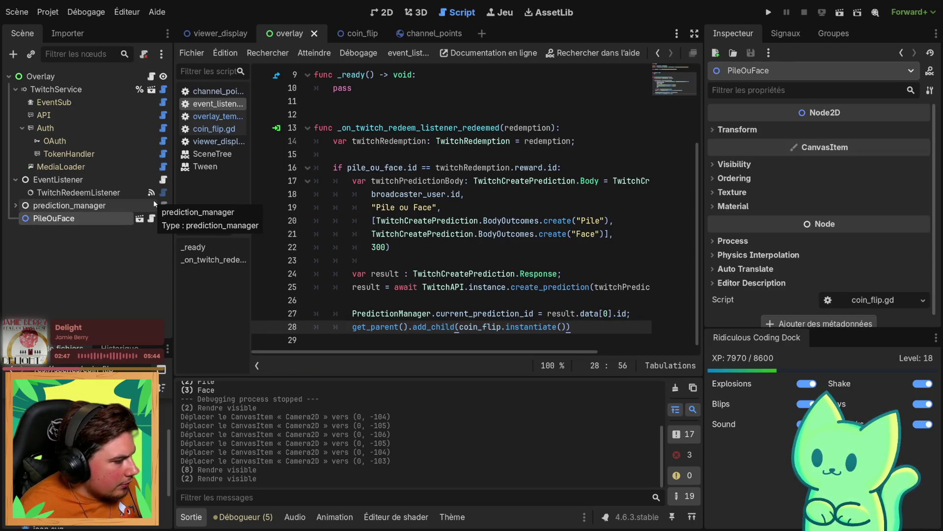
Delete the PileOuFace node from the Overlay scene and save it
key("Delete")
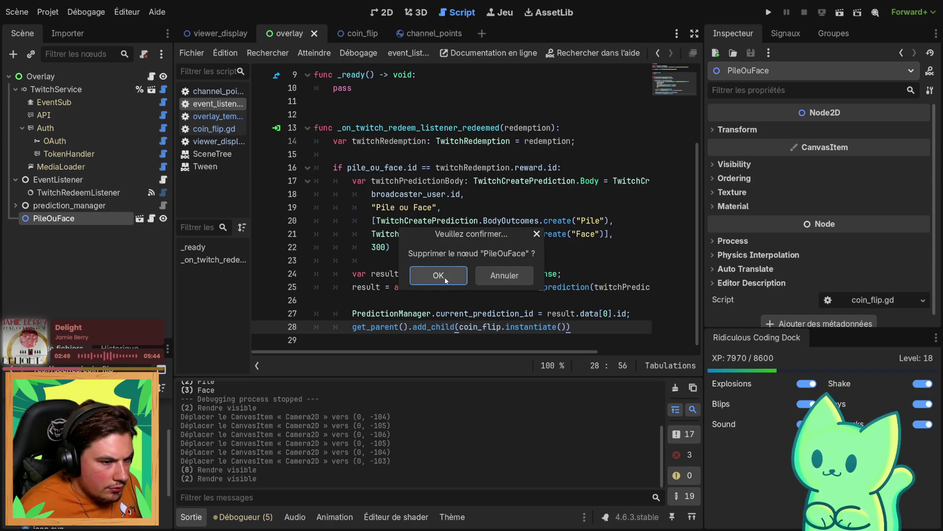
left_click(450, 280)
scroll(410, 328, "up", 3)
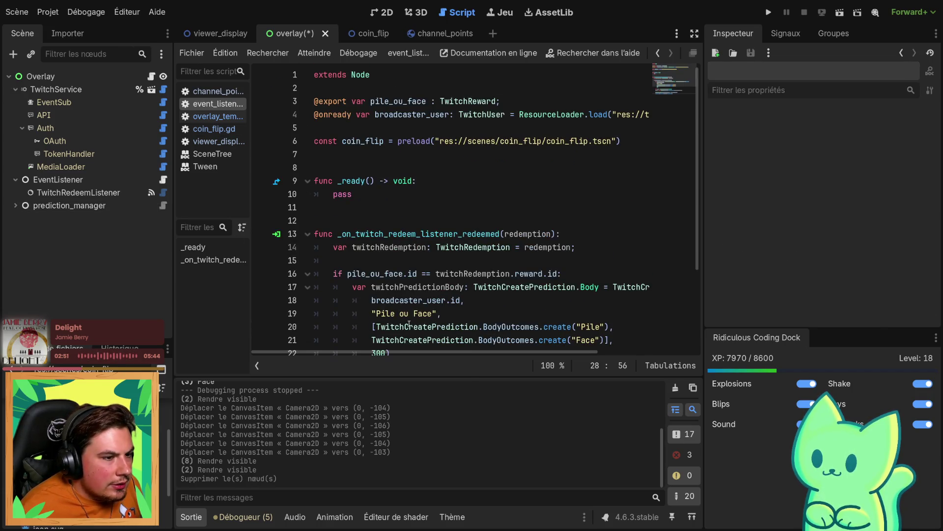
scroll(451, 243, "down", 3)
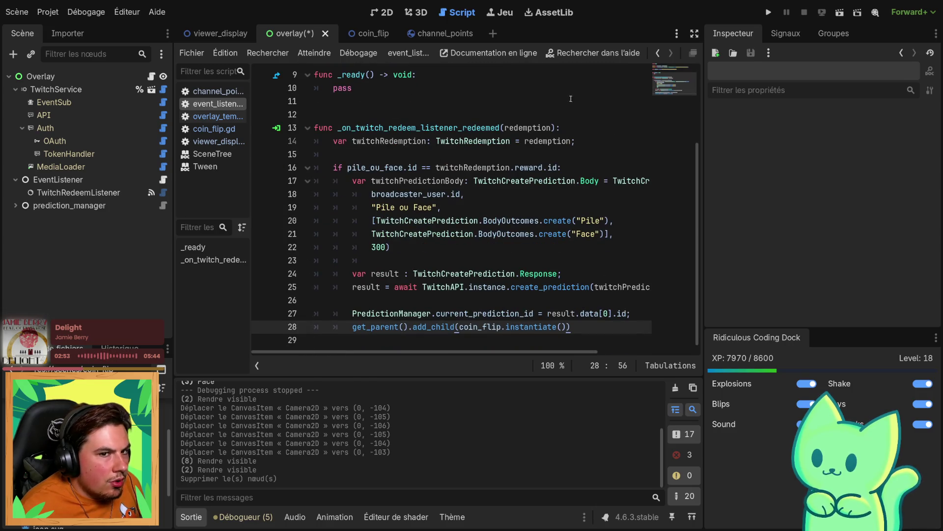
left_click(491, 128)
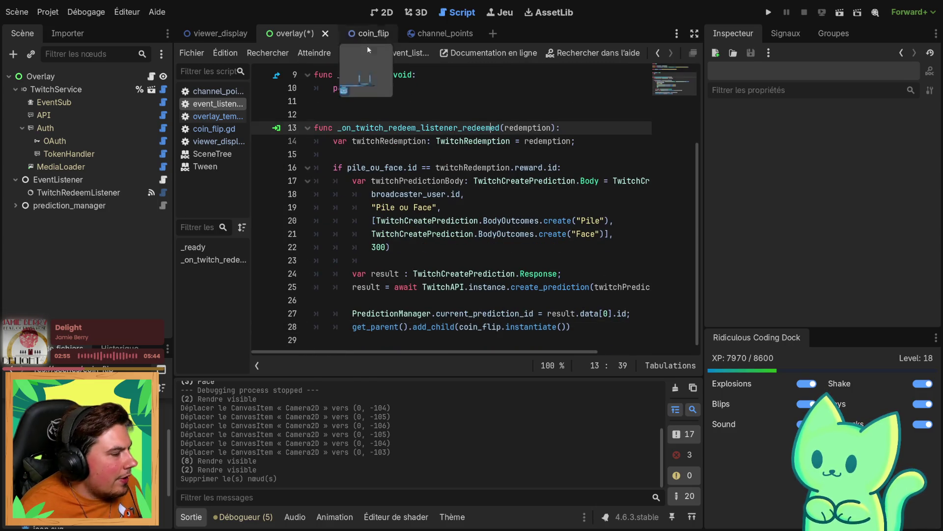
key("ctrl+s")
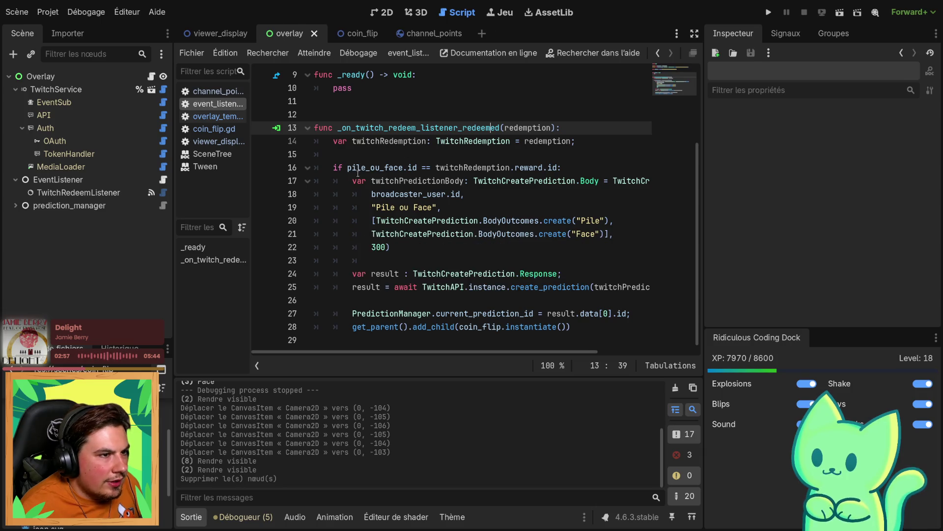
Jump from current_prediction_id on line 27 to its definition in prediction_manager.gd
mouse_move(397, 174)
left_mouse_down()
mouse_move(442, 181)
mouse_move(508, 287)
left_mouse_up()
left_click(507, 286)
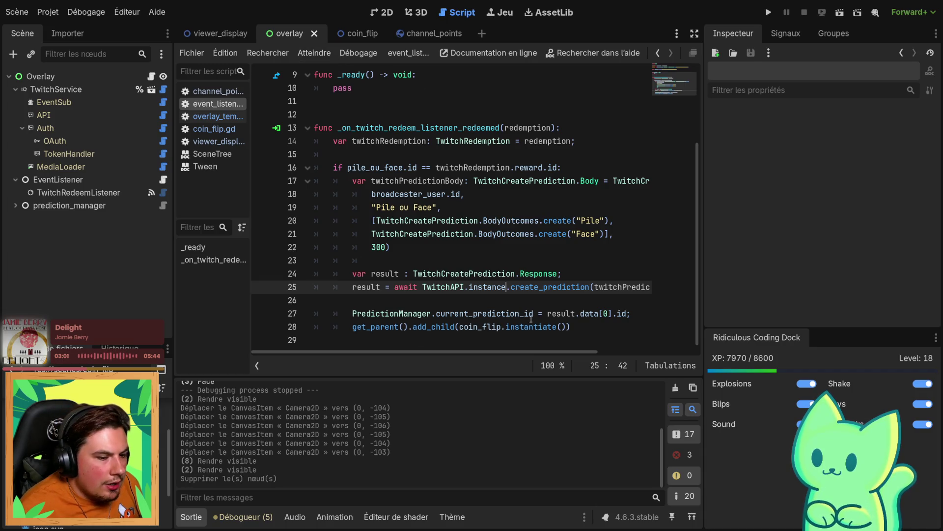
double_click(439, 326)
double_click(553, 326)
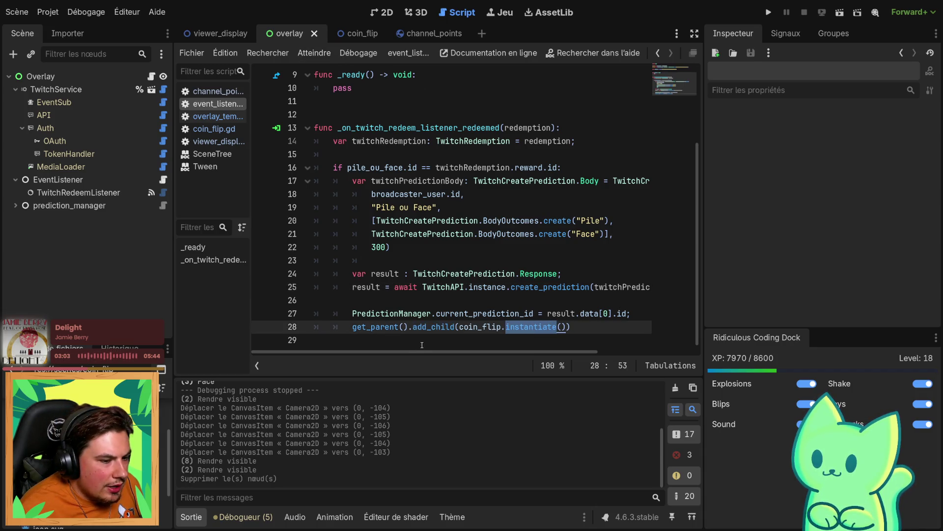
left_click(468, 313)
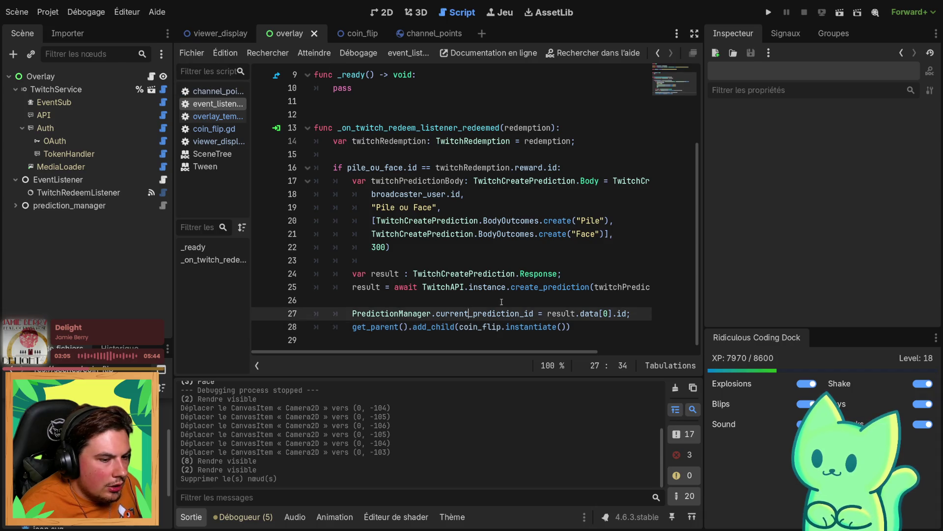
left_click(472, 313, "ctrl")
scroll(359, 135, "up", 2)
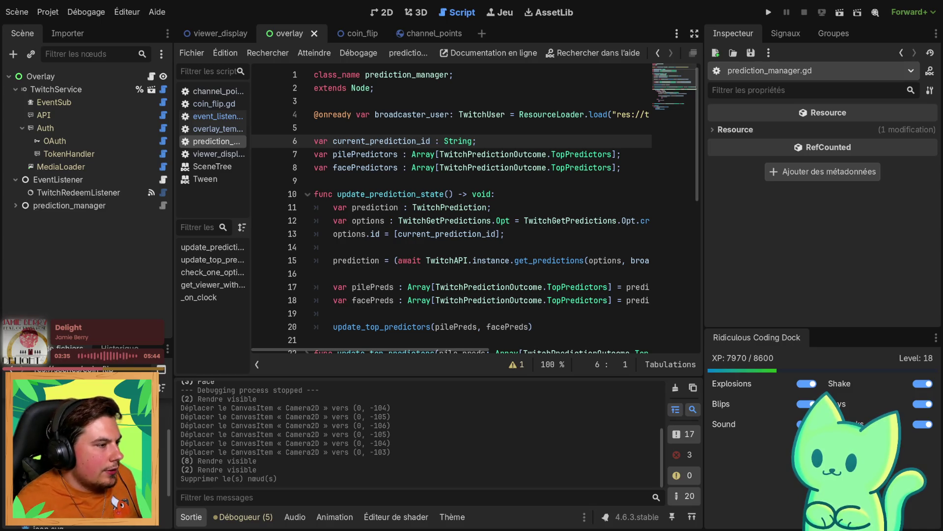
left_click(250, 34)
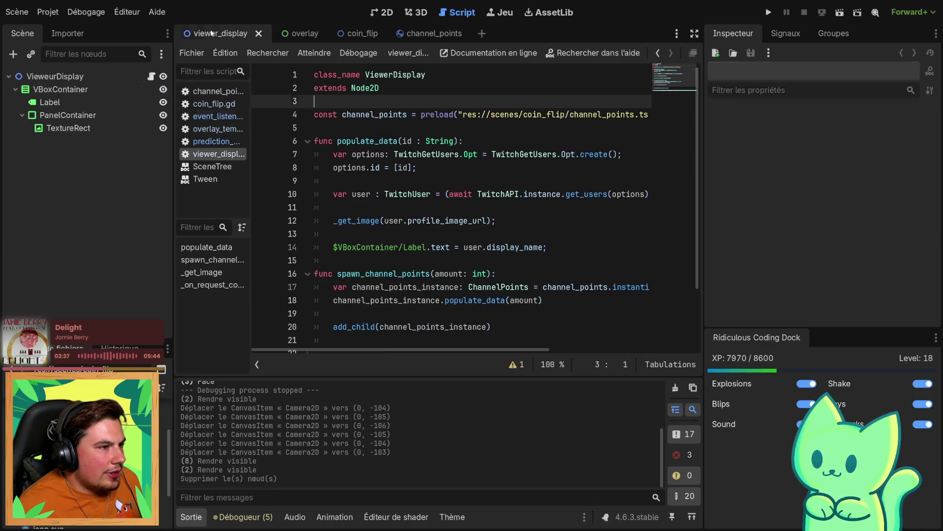
left_click(287, 40)
left_click(352, 38)
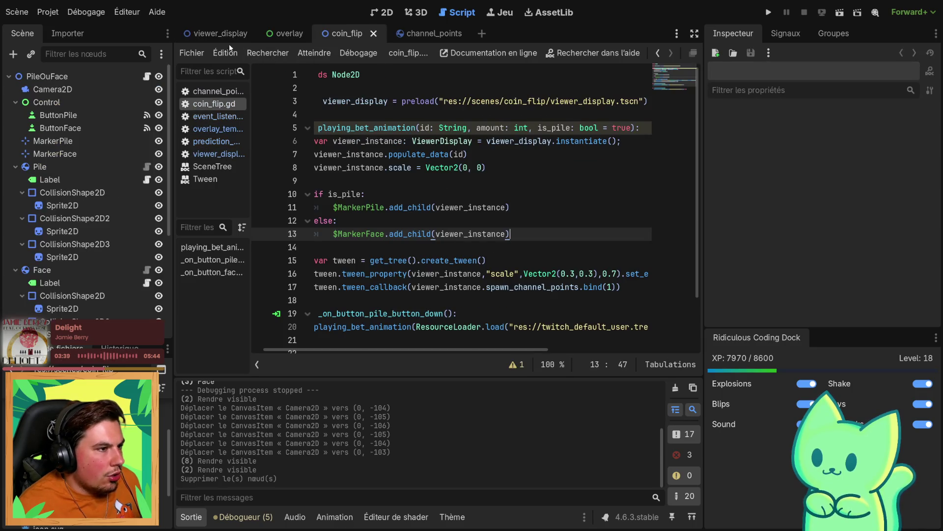
left_click(210, 35)
left_click(304, 36)
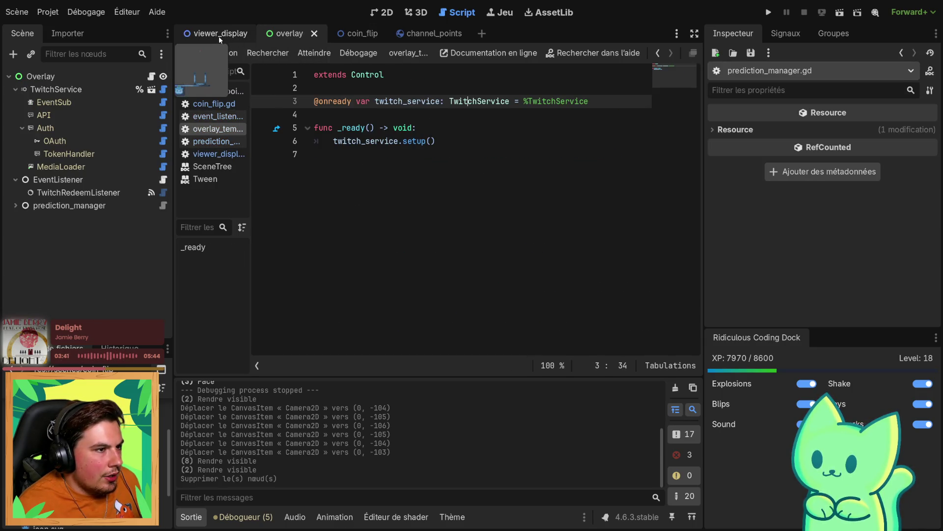
left_click(220, 38)
left_click(292, 34)
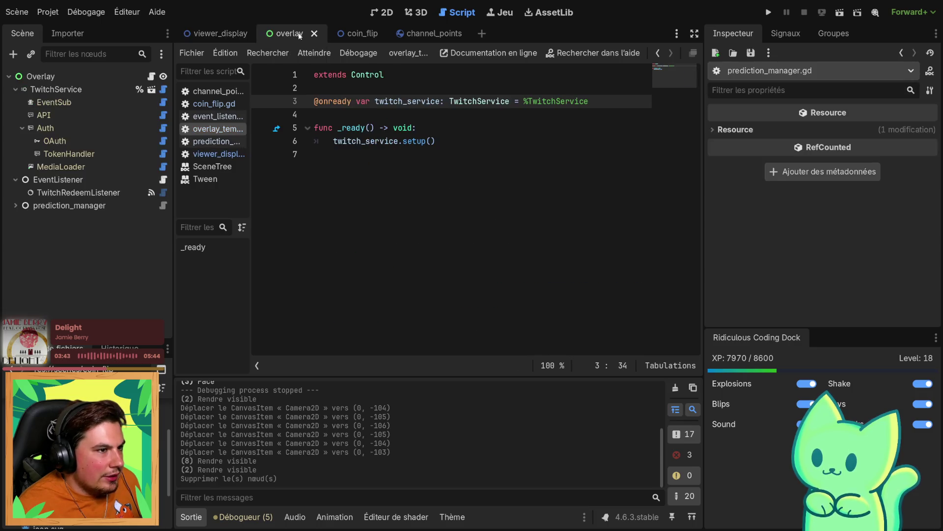
left_click(163, 206)
left_click(350, 118)
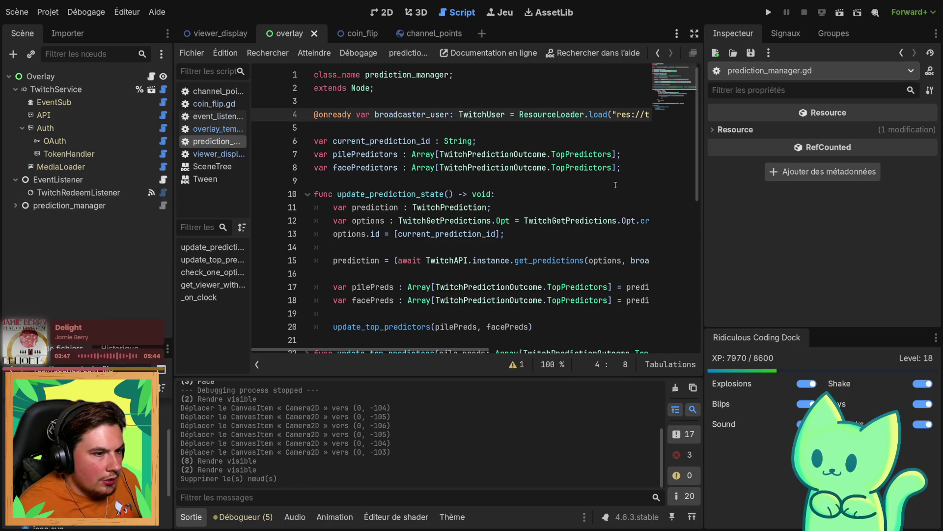
Declare a pileAnimationQueue Array variable below the predictor arrays on line 8
left_click(635, 168)
key("Return")
key("Return")
type("var pileP")
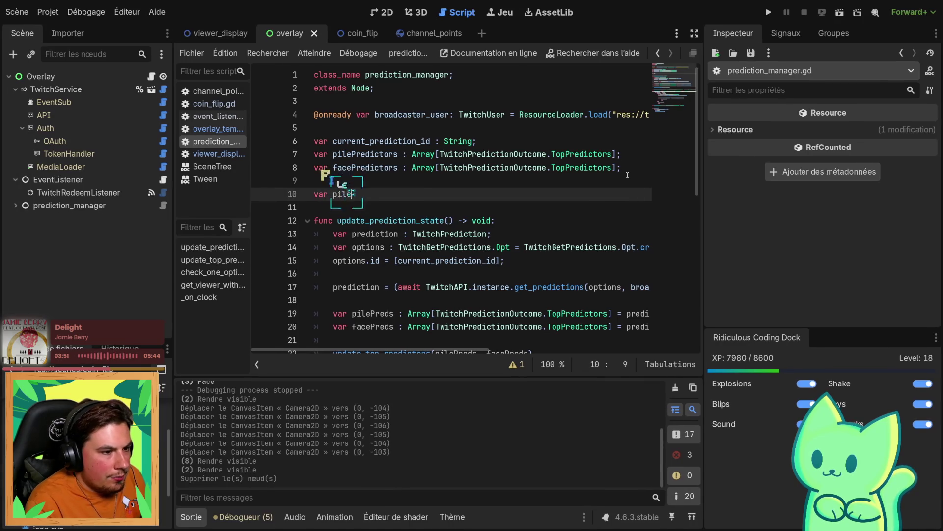
type("nim")
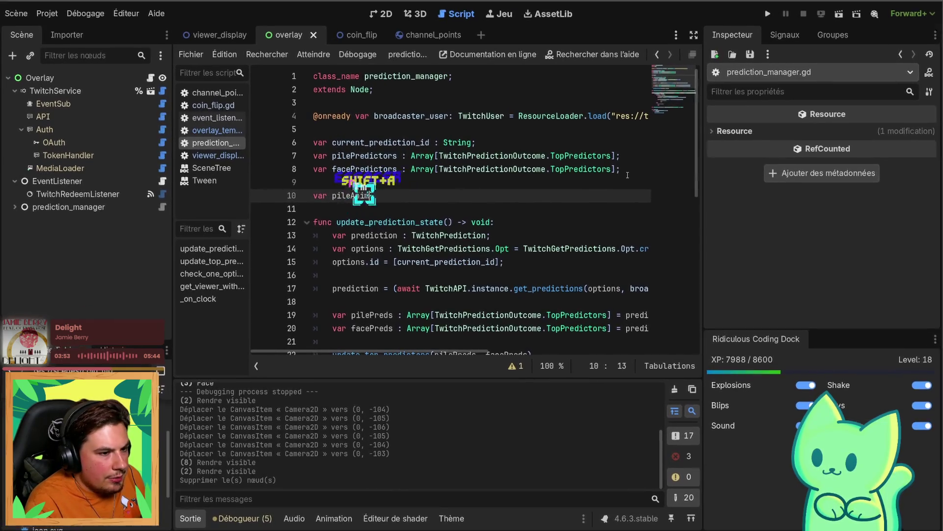
type("ationeue : ")
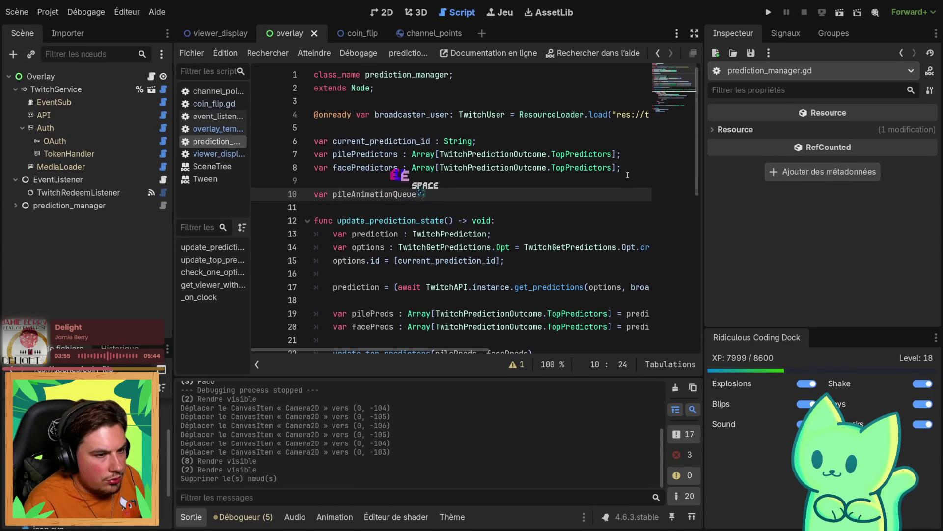
type("Arr")
key("Tab")
key("ctrl+s")
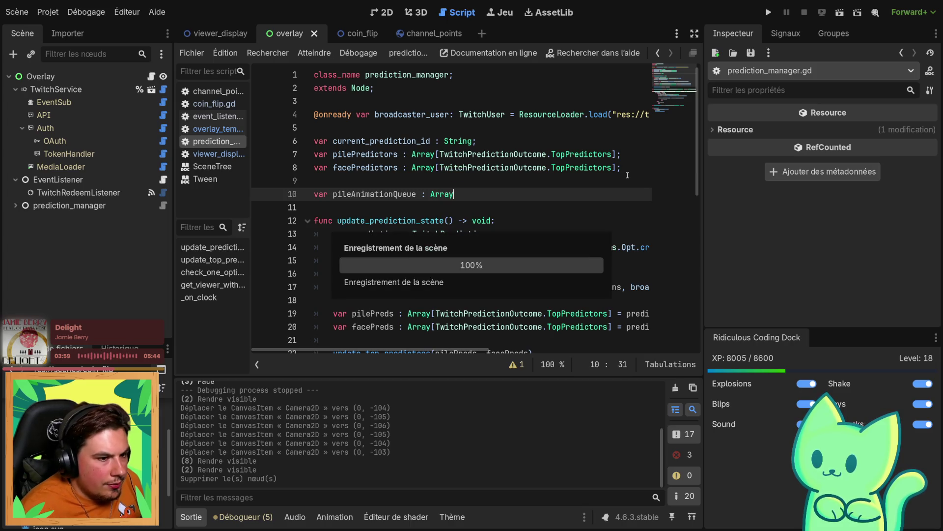
type("[:")
key("ctrl+s")
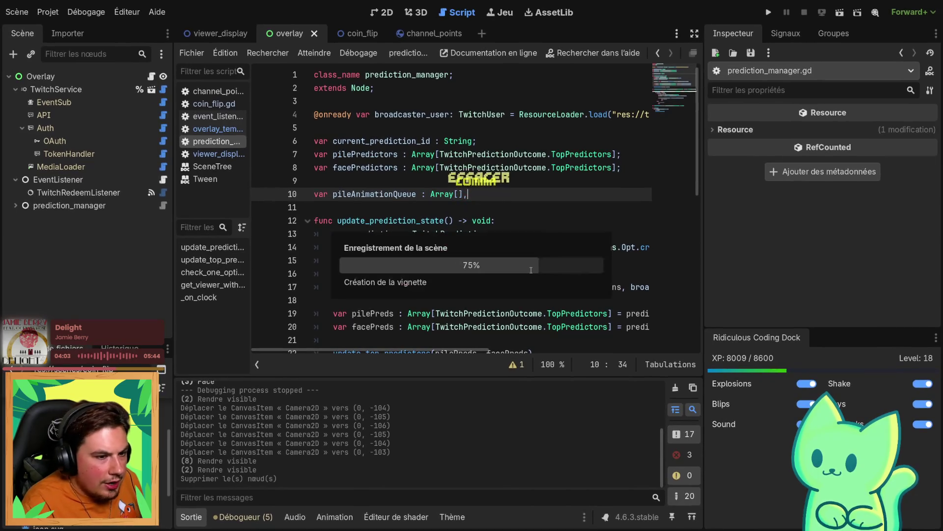
type(";")
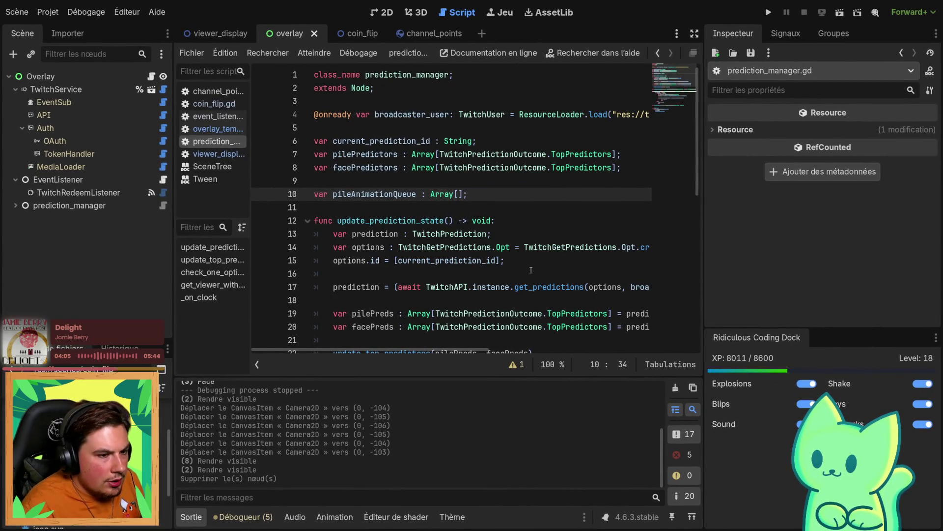
Duplicate that declaration as a pileFaceQueue Array variable on the next line
left_click_drag(471, 194, 306, 200)
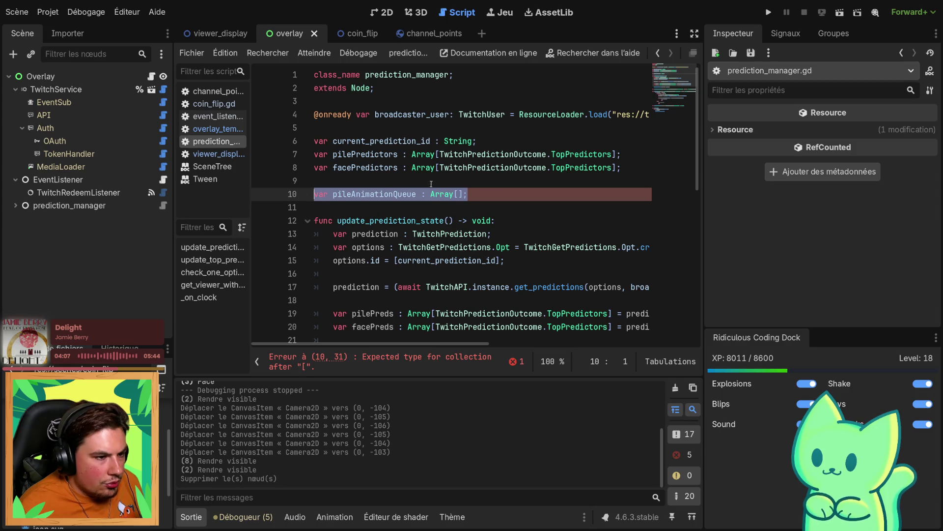
key("ctrl+c")
left_click(486, 194)
key("Return")
key("ctrl+v")
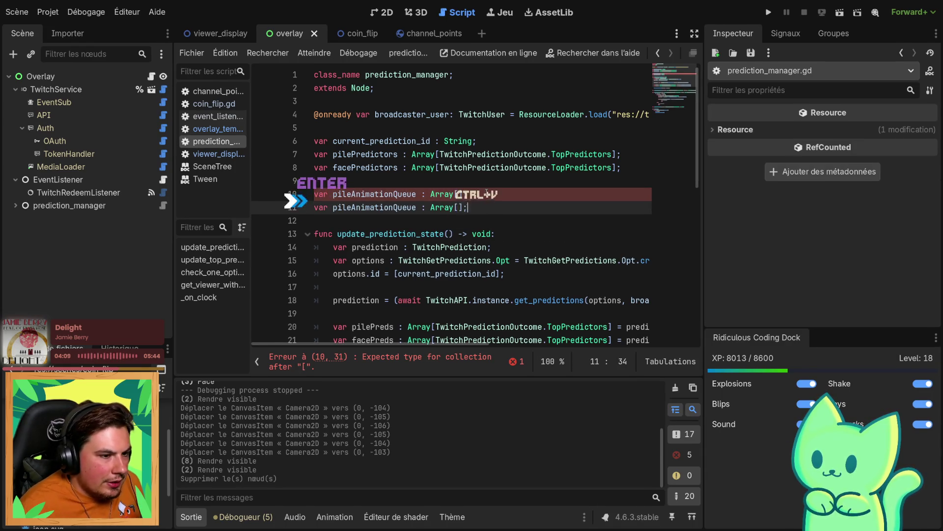
left_click_drag(351, 207, 393, 207)
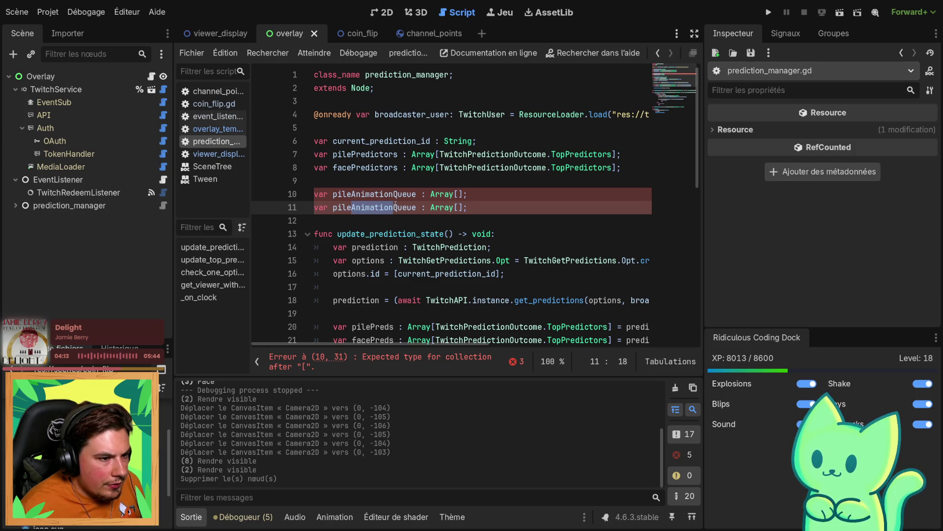
type("Face")
Delete both queue declarations on lines 10–11
left_click_drag(445, 207, 257, 197)
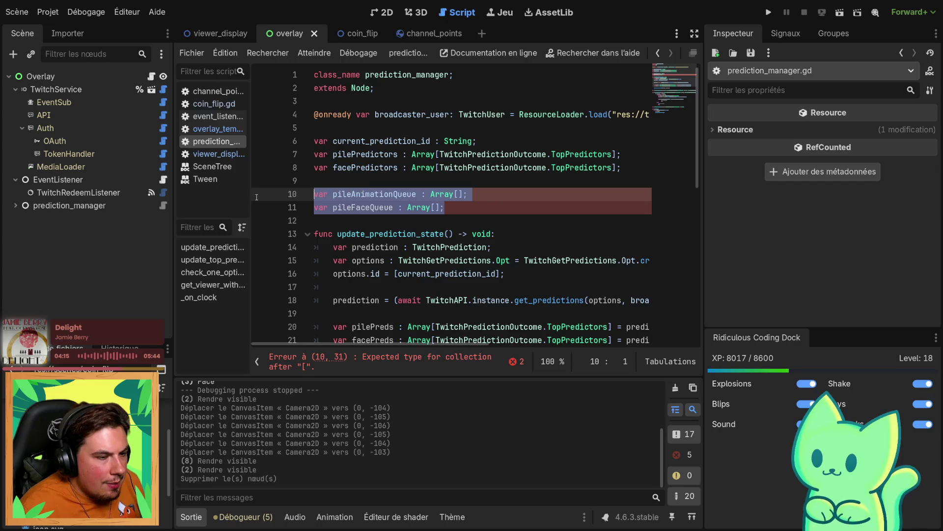
key("BackSpace")
key("BackSpace")
key("BackSpace")
scroll(386, 296, "down", 6)
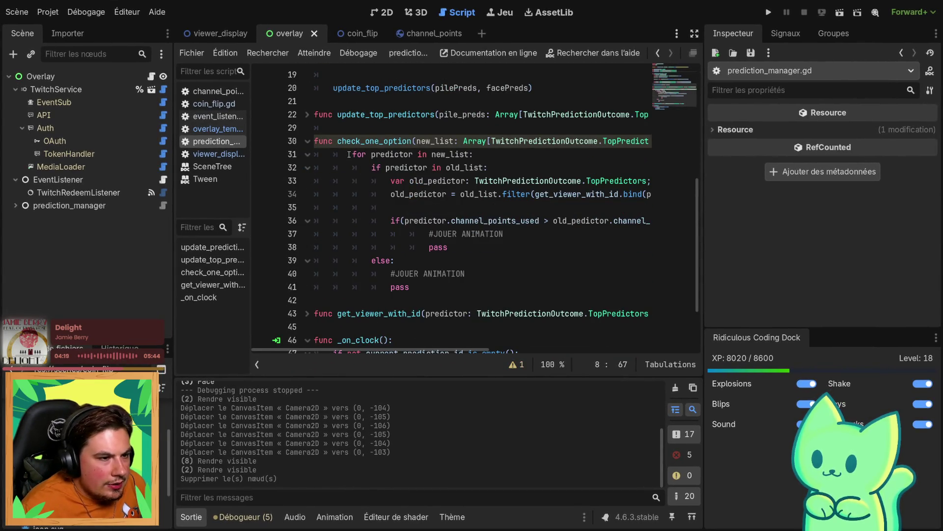
left_click_drag(349, 155, 474, 155)
left_click(486, 154)
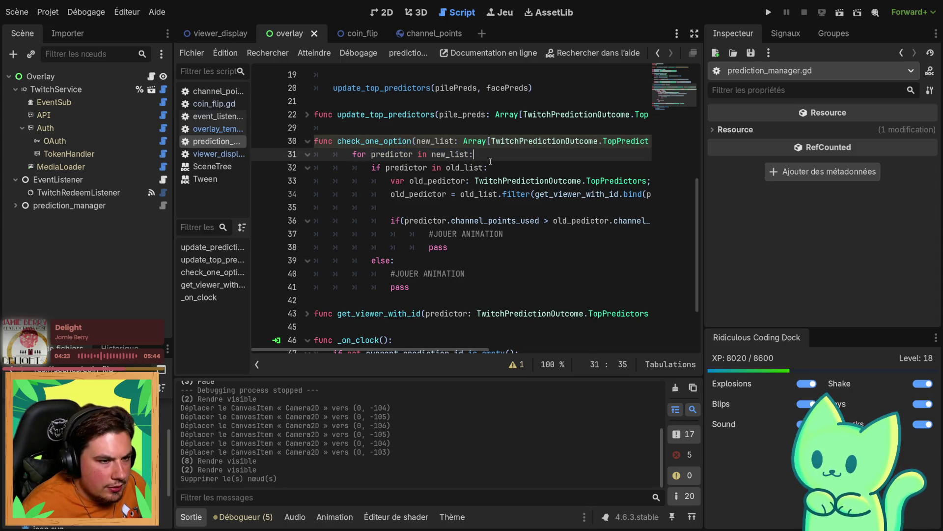
scroll(482, 178, "up", 4)
scroll(393, 281, "down", 3)
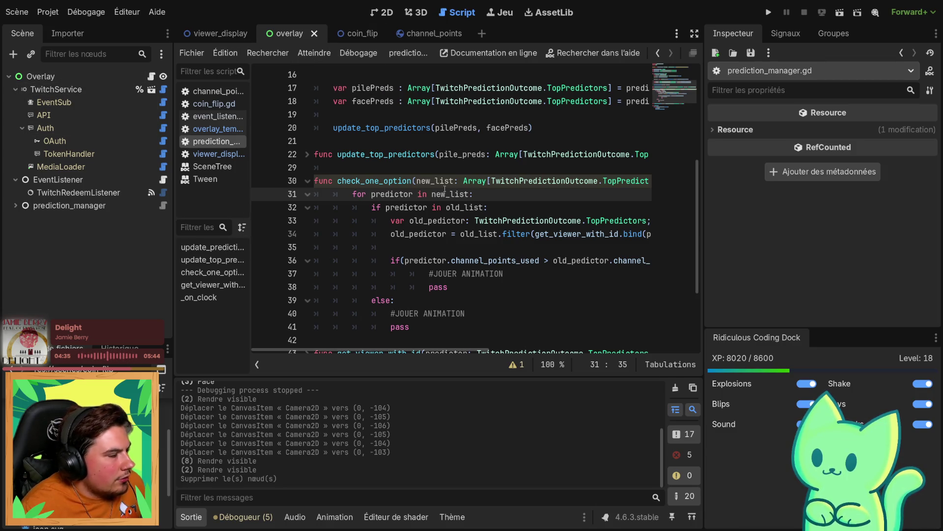
double_click(62, 77)
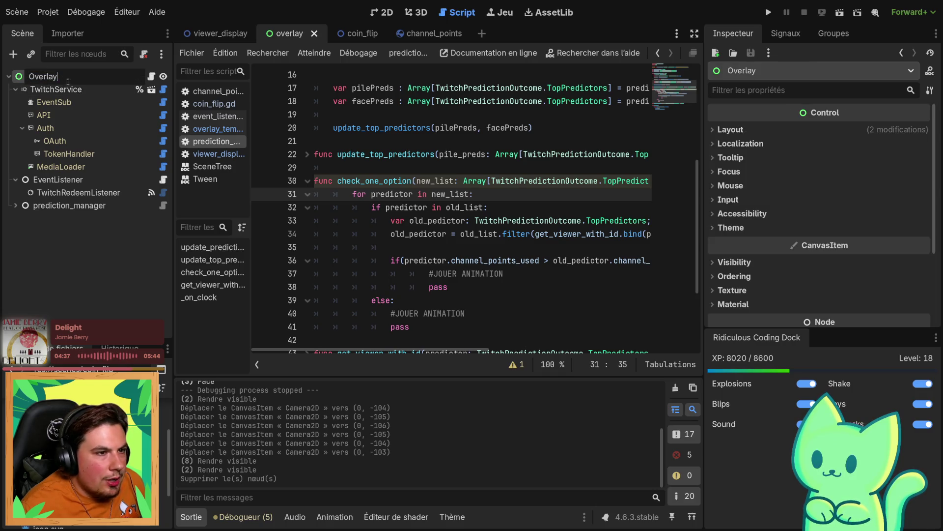
left_click(94, 312)
scroll(507, 181, "up", 3)
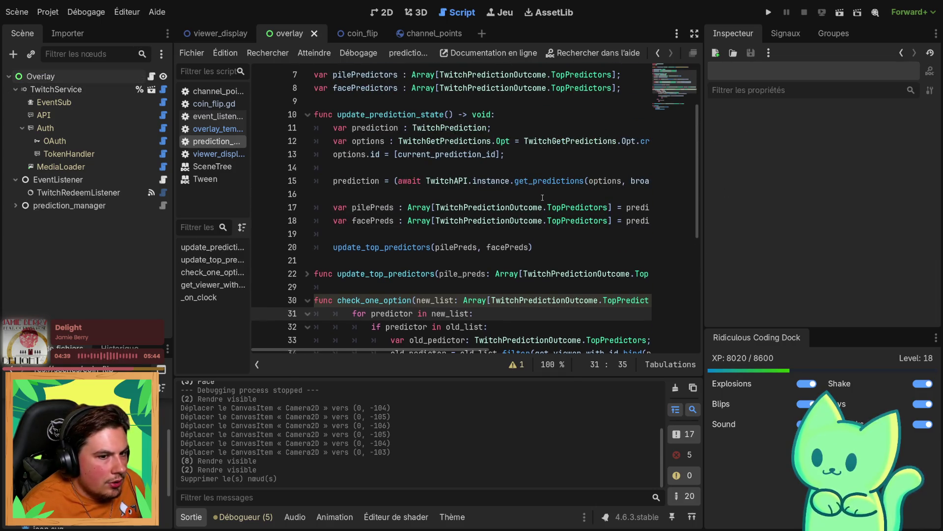
mouse_move(418, 351)
left_mouse_down()
mouse_move(529, 353)
mouse_move(402, 355)
mouse_move(427, 351)
left_mouse_up()
scroll(408, 196, "down", 5)
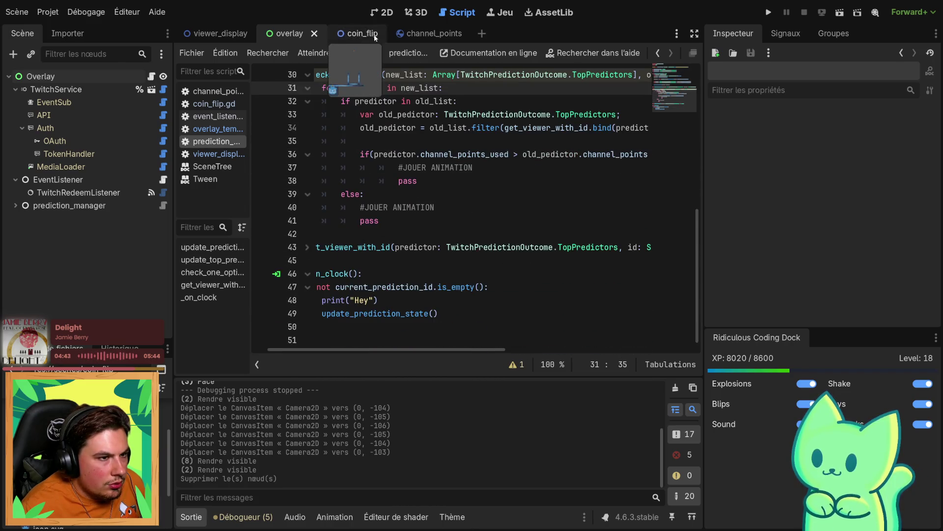
Look through the viewer_display and coin_flip scenes, placing the caret on coin_flip line 16
left_click(406, 35)
left_click(214, 33)
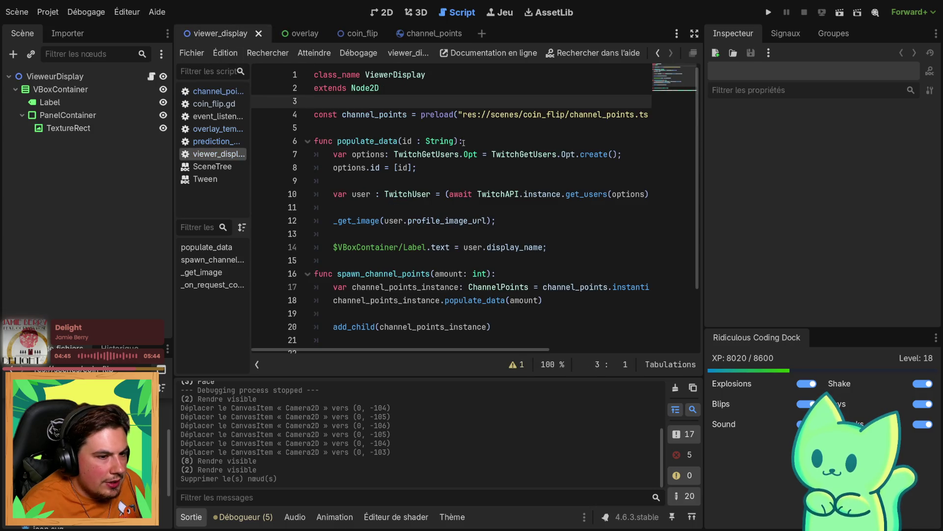
scroll(469, 153, "down", 1)
key("ctrl+Tab")
scroll(472, 152, "down", 1)
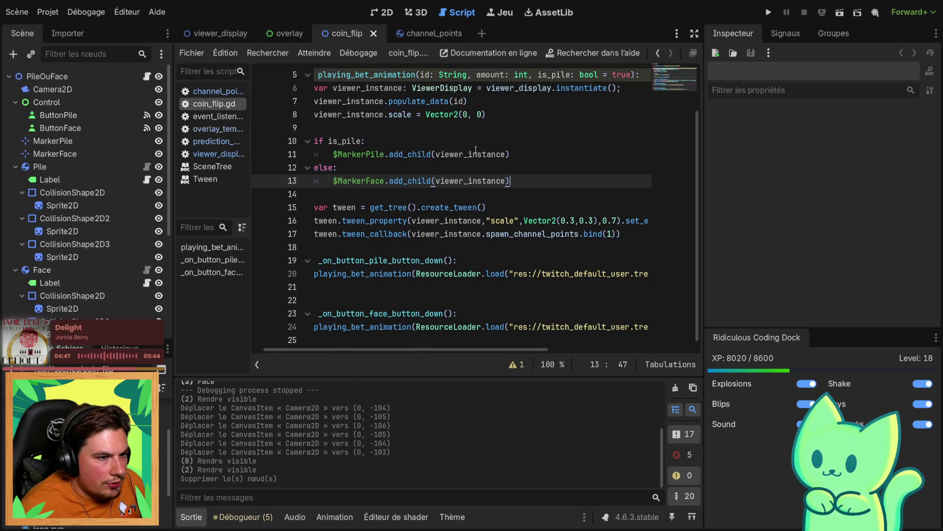
left_click(604, 226)
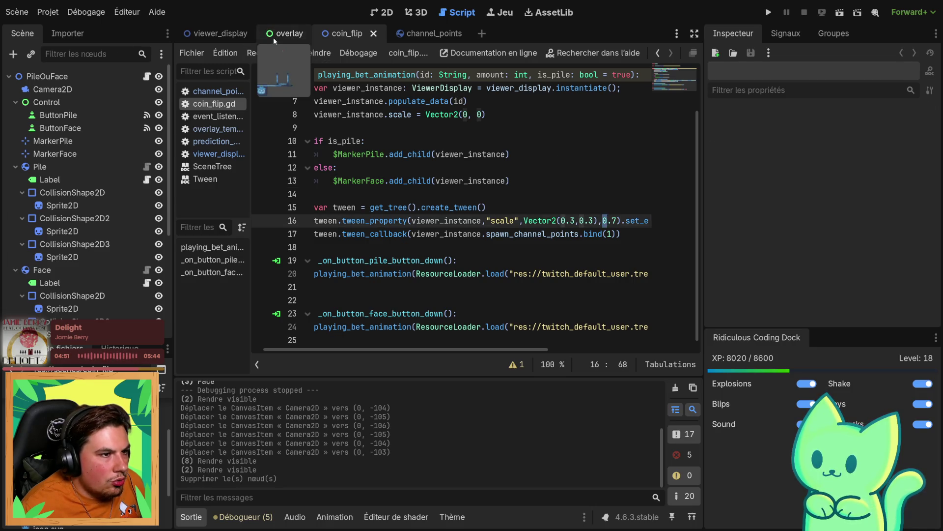
Cycle through the overlay, viewer_display, channel_points and coin_flip scene tabs again
left_click(274, 34)
left_click(206, 31)
left_click(411, 34)
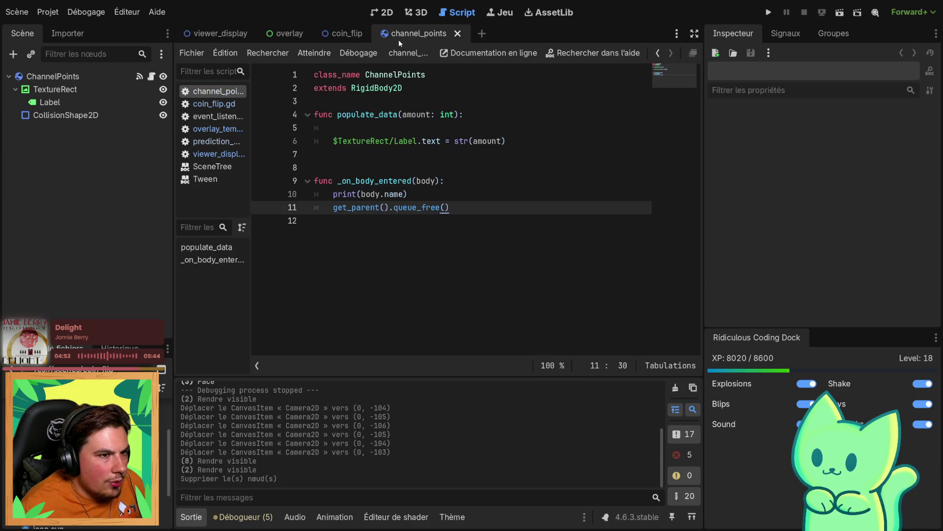
left_click(339, 38)
left_click(218, 37)
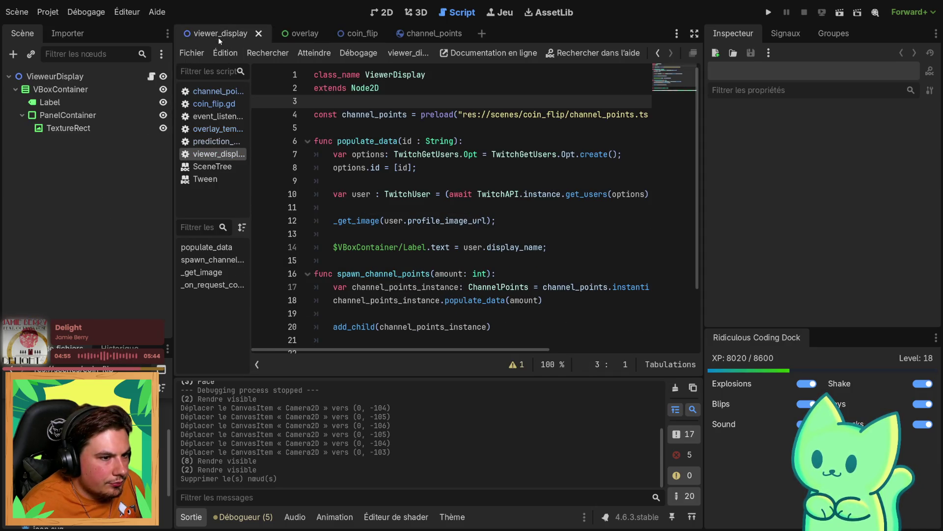
left_click(292, 38)
left_click(364, 37)
scroll(417, 230, "up", 2)
scroll(417, 231, "down", 2)
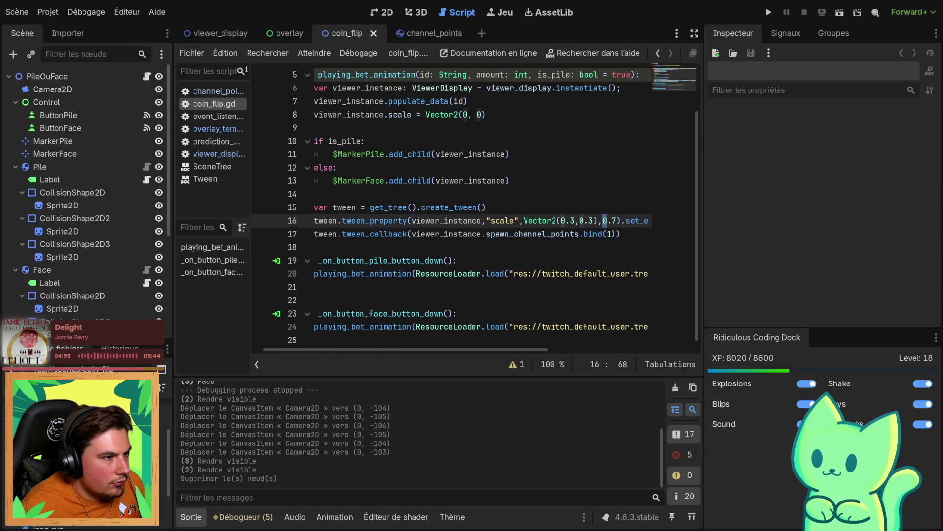
Switch to channel_points and show the prediction_manager script in the code editor
left_click(424, 38)
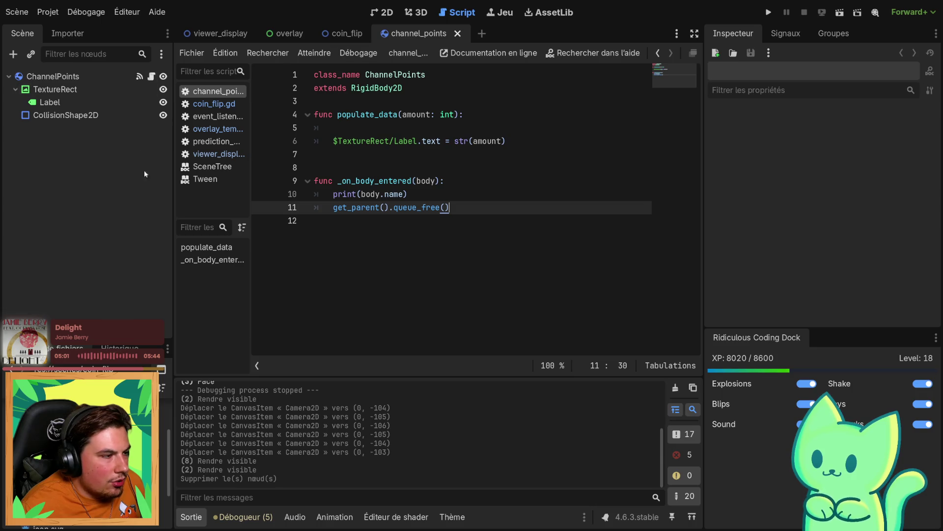
left_click(216, 141)
left_click(215, 130)
left_click(214, 142)
scroll(475, 162, "up", 4)
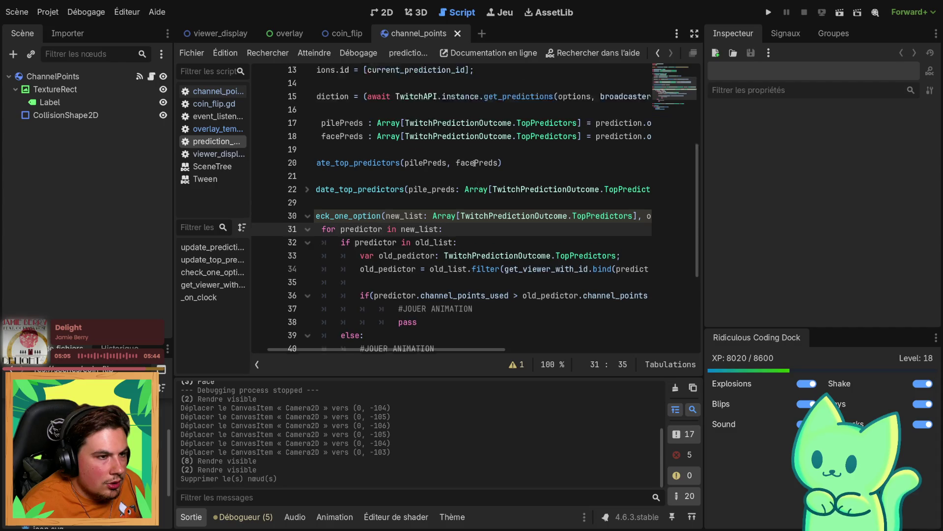
Inspect lines 32 and 41 of check_one_option and highlight the old_list occurrences
scroll(475, 162, "up", 1)
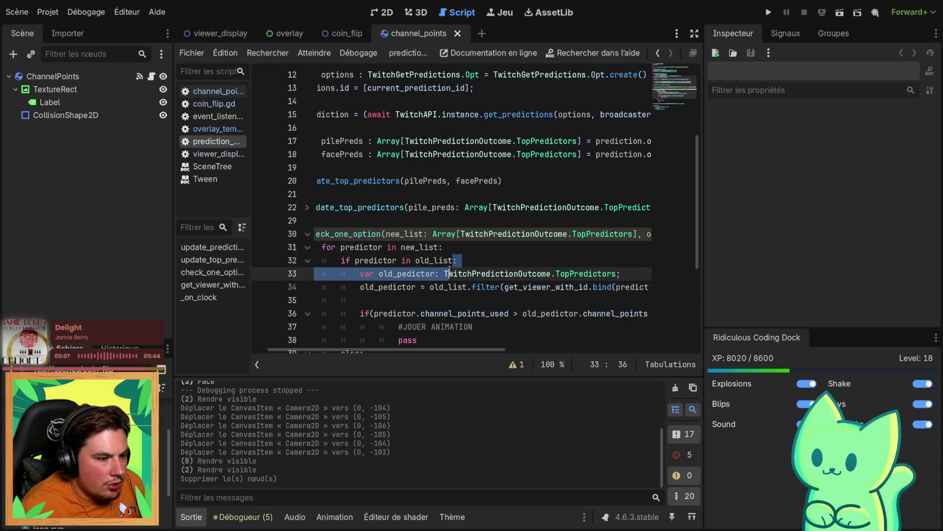
left_click(344, 261)
key("shift+Home")
left_click(506, 265)
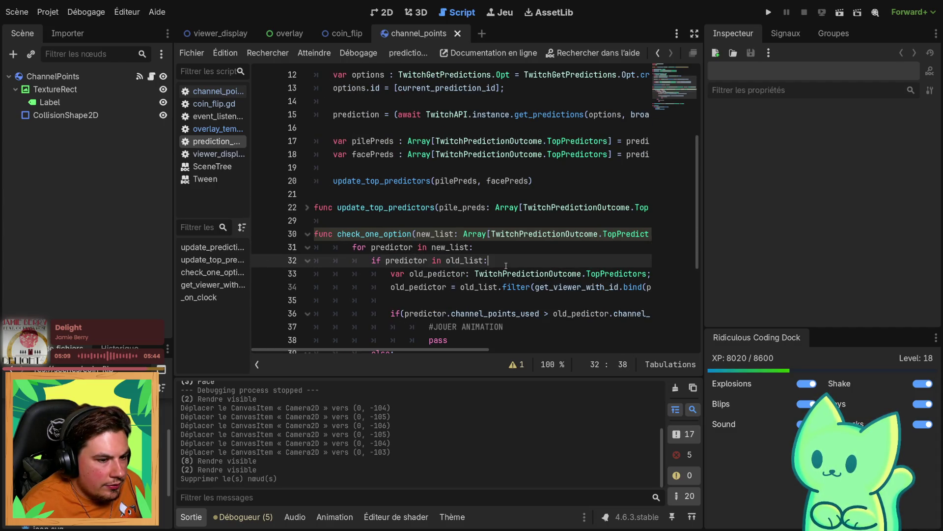
scroll(497, 255, "down", 6)
scroll(470, 241, "up", 4)
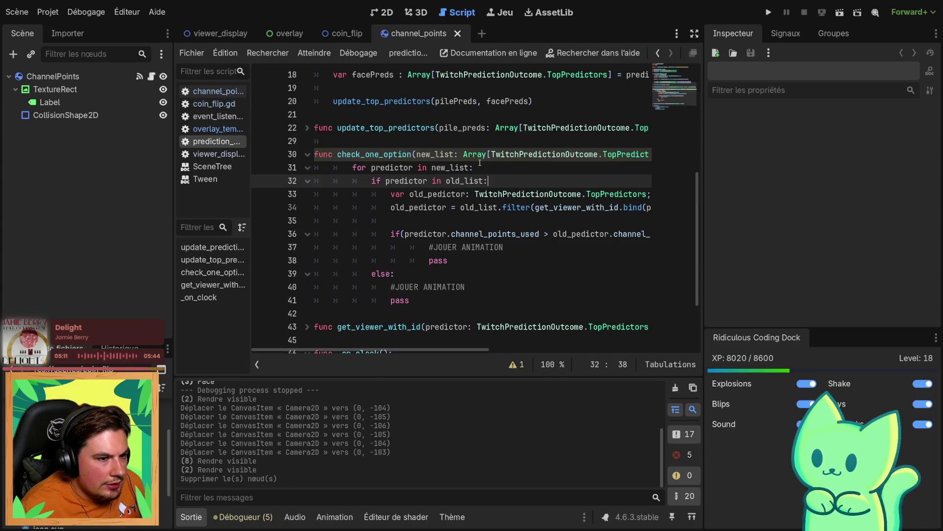
left_click(414, 302)
double_click(463, 181)
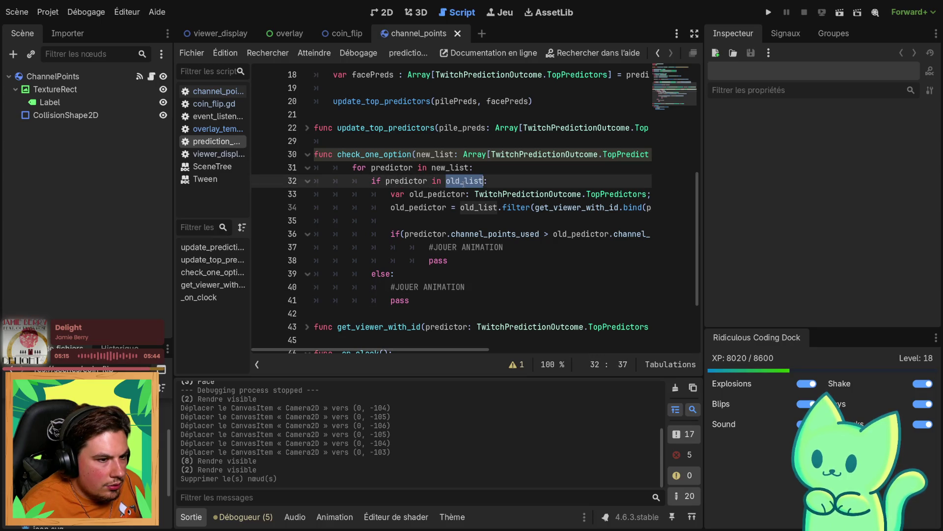
Add an indented line after pass on line 41, trying and erasing 'wait' and 'sleep'
left_click(444, 301)
key("Return")
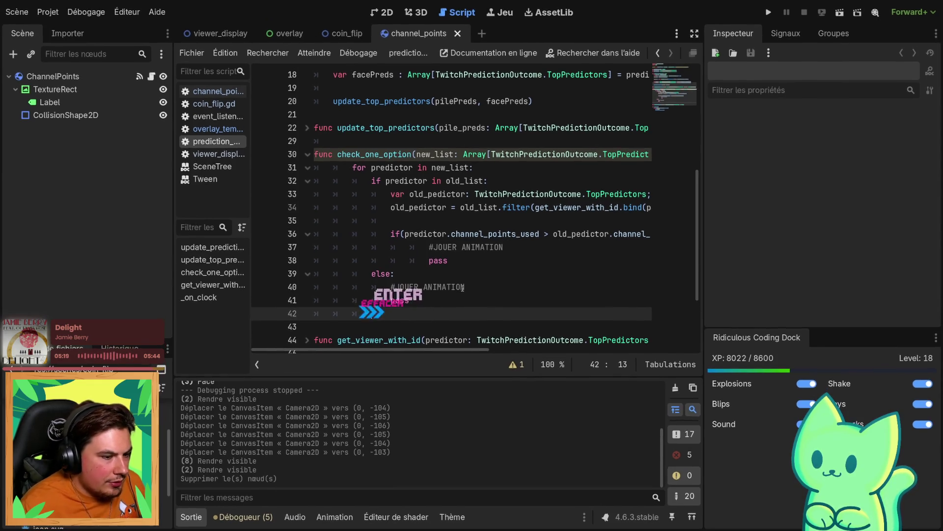
type("#wait")
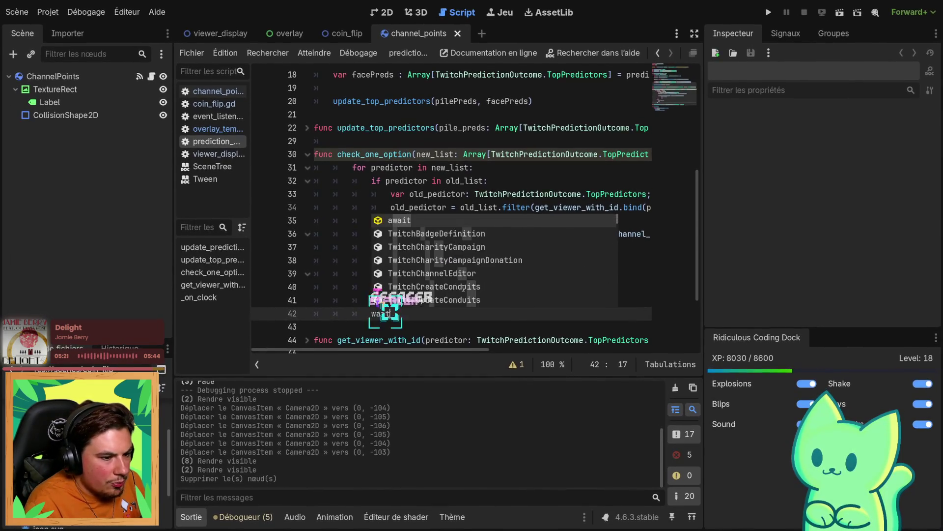
key("BackSpace")
key("BackSpace")
key("BackSpace")
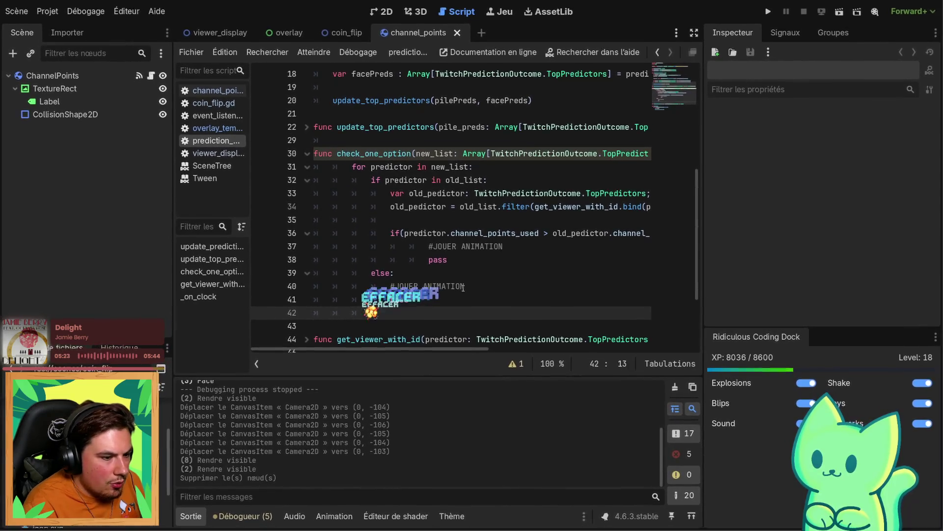
type("sleep")
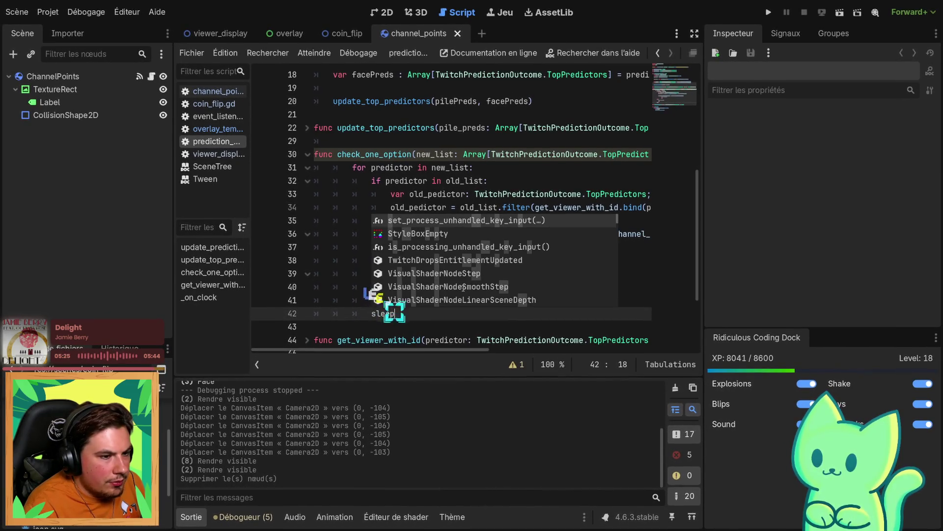
key("BackSpace")
key("BackSpace")
key("BackSpace")
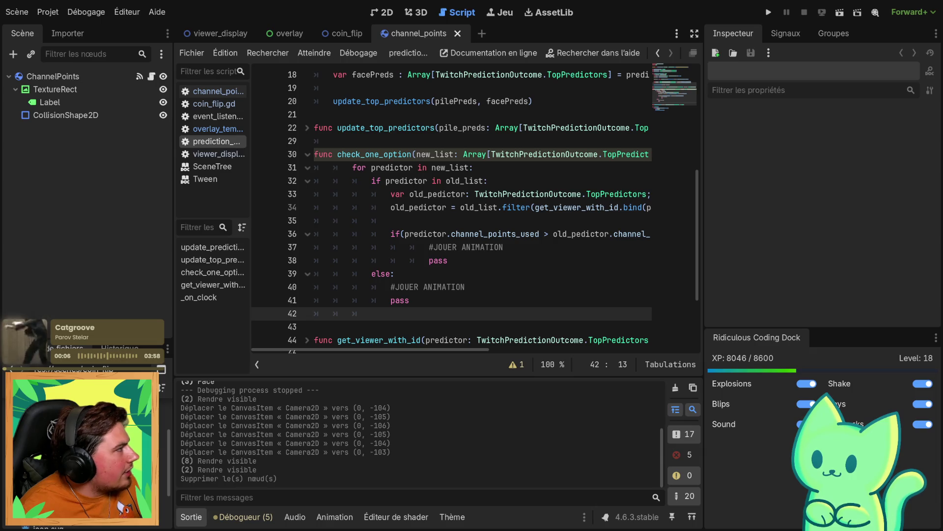
left_click(469, 234)
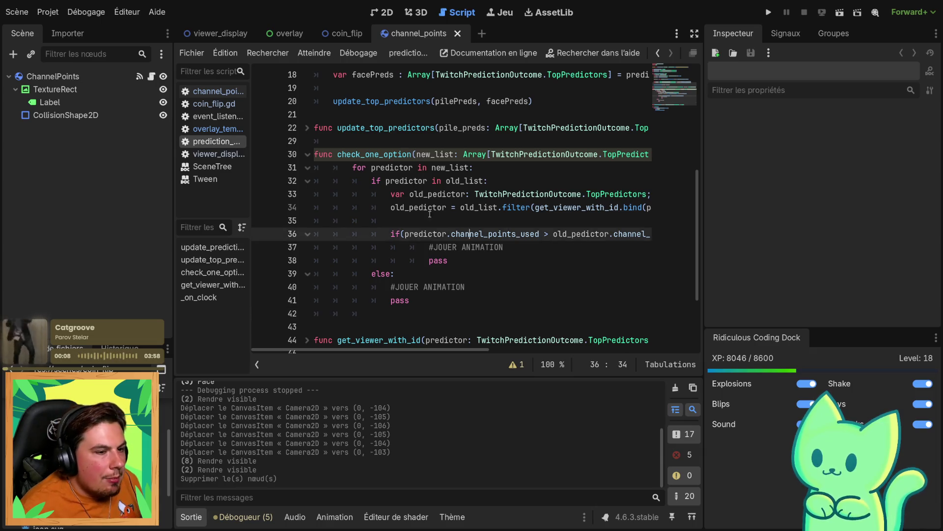
double_click(409, 158)
scroll(541, 187, "down", 1)
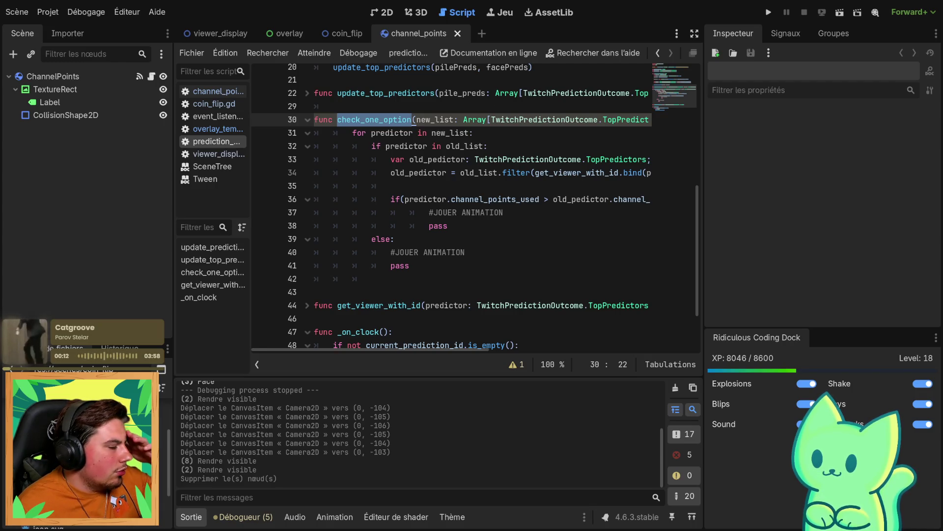
scroll(332, 260, "up", 6)
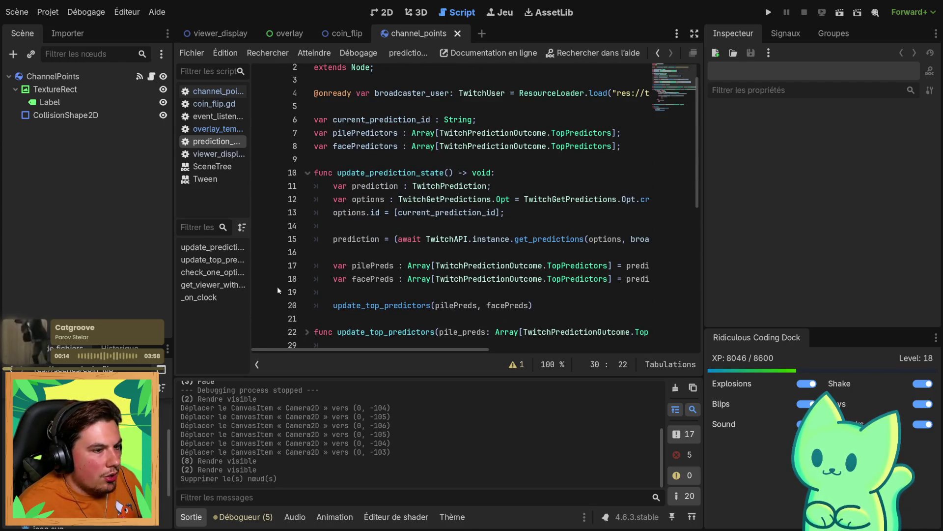
scroll(443, 253, "down", 7)
scroll(391, 267, "down", 1)
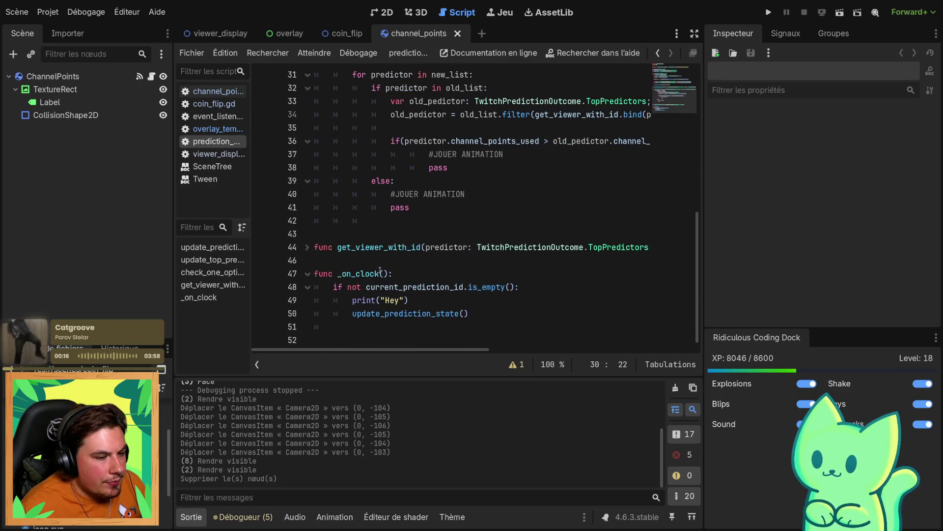
scroll(395, 320, "up", 5)
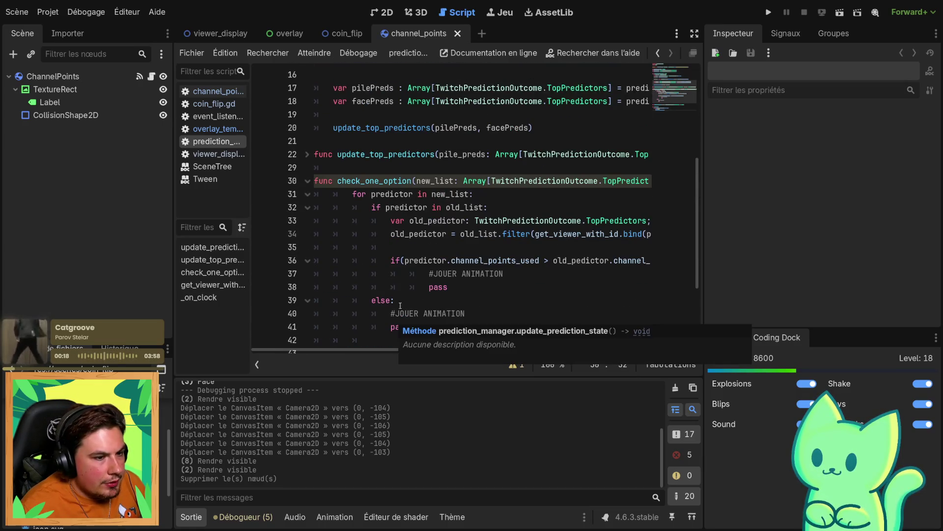
mouse_move(430, 273)
left_mouse_down()
mouse_move(538, 287)
mouse_move(538, 276)
mouse_move(538, 287)
mouse_move(414, 280)
mouse_move(427, 276)
left_mouse_up()
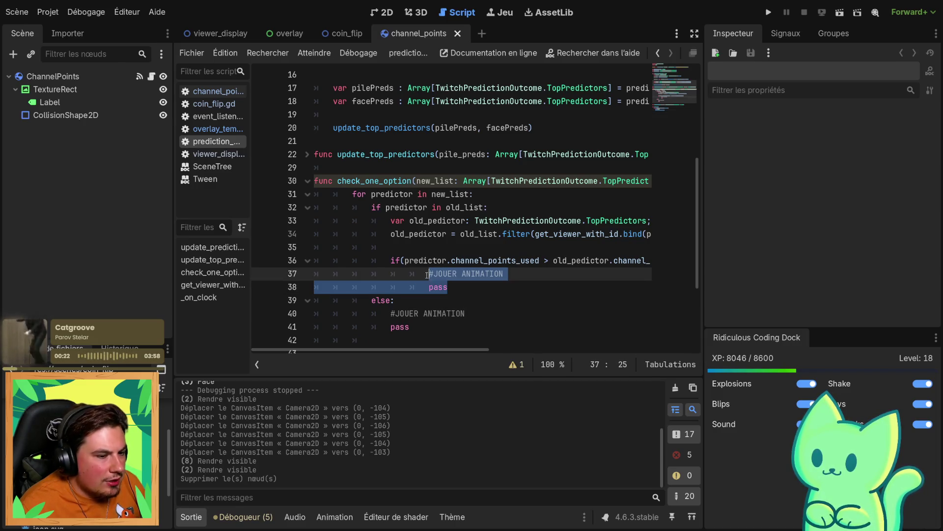
mouse_move(459, 239)
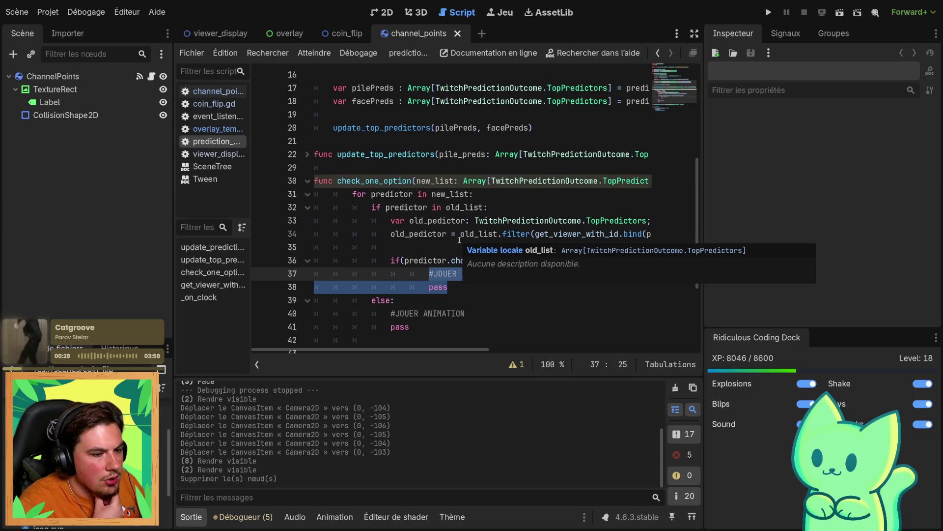
scroll(482, 212, "up", 5)
left_click(629, 166)
key("Return")
type("c")
key("BackSpace")
key("Return")
type("var")
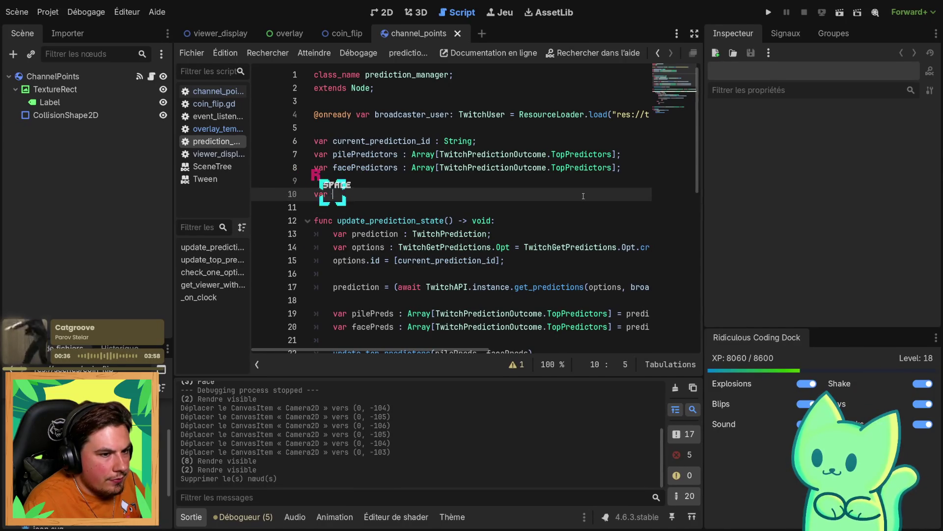
scroll(457, 193, "down", 8)
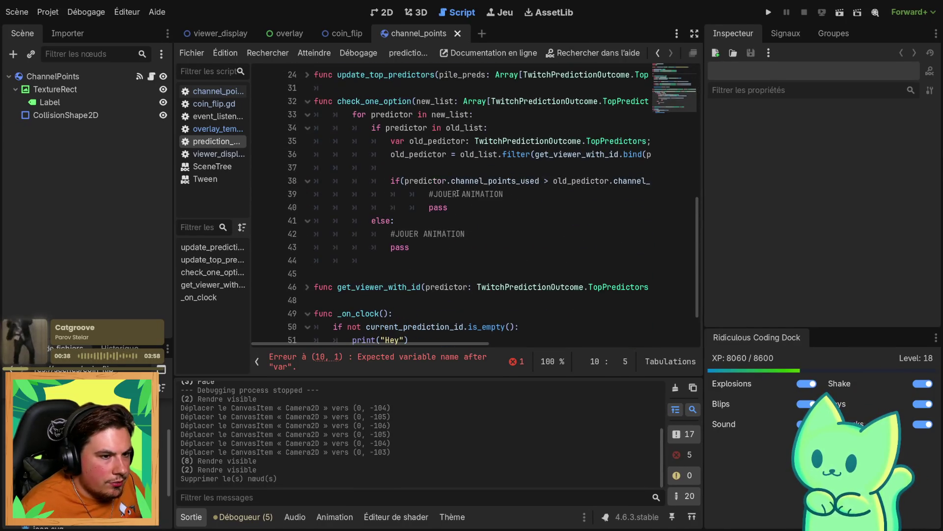
scroll(433, 205, "up", 1)
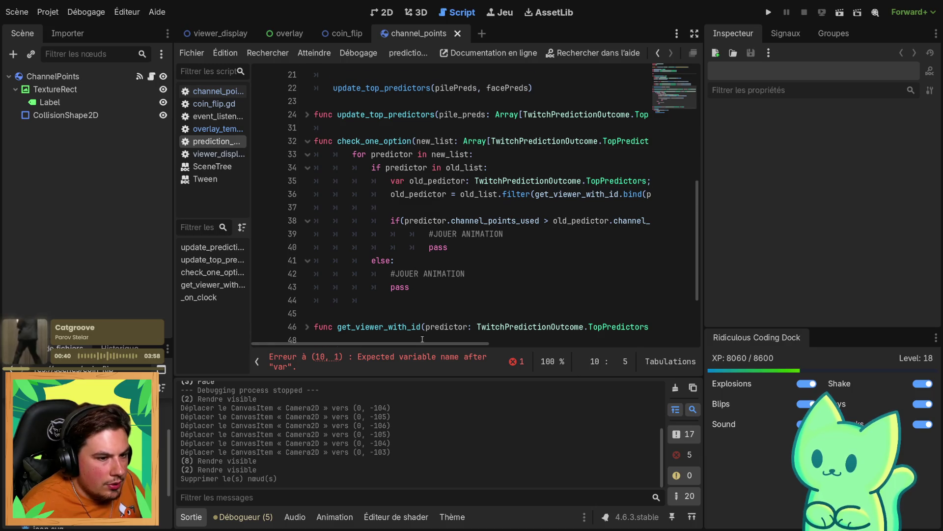
scroll(442, 295, "down", 3)
scroll(467, 271, "up", 2)
left_click(480, 251)
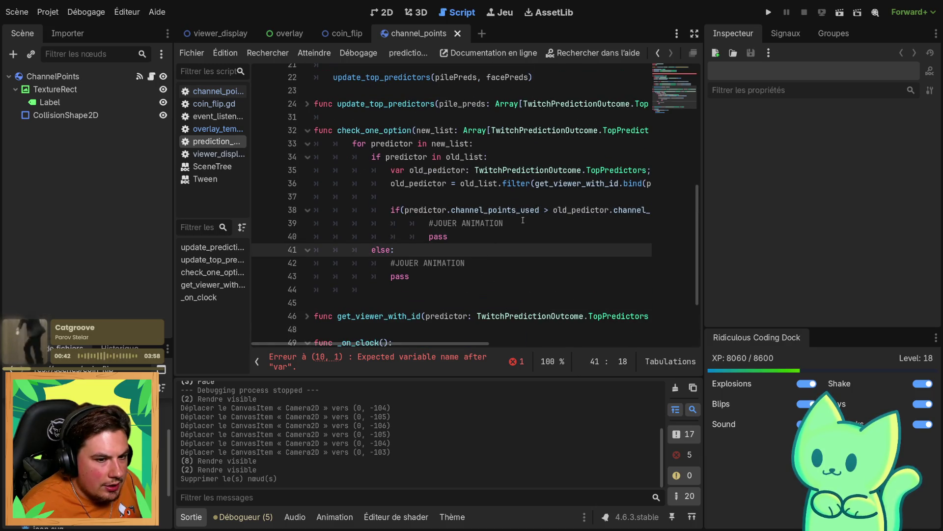
mouse_move(429, 344)
left_mouse_down()
mouse_move(520, 344)
mouse_move(429, 344)
left_mouse_up()
scroll(418, 221, "up", 3)
scroll(389, 233, "down", 7)
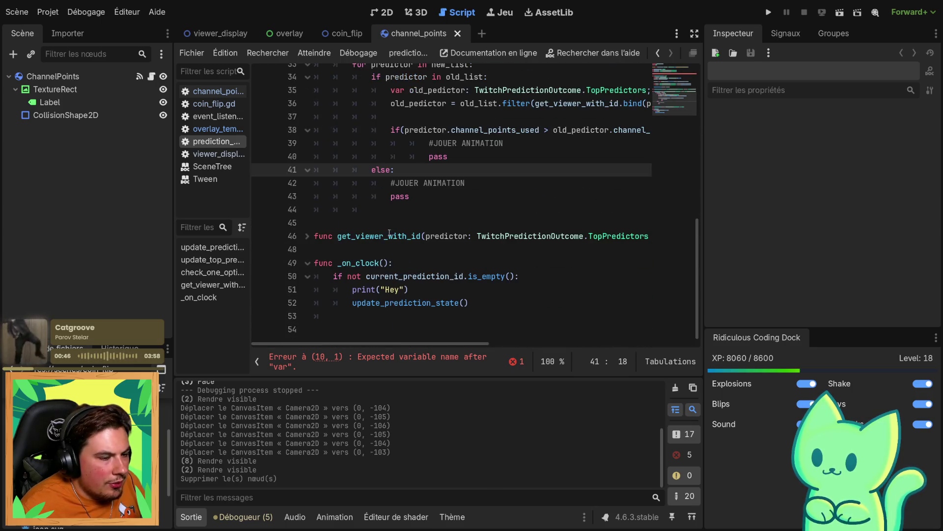
scroll(339, 256, "up", 10)
left_click(341, 196)
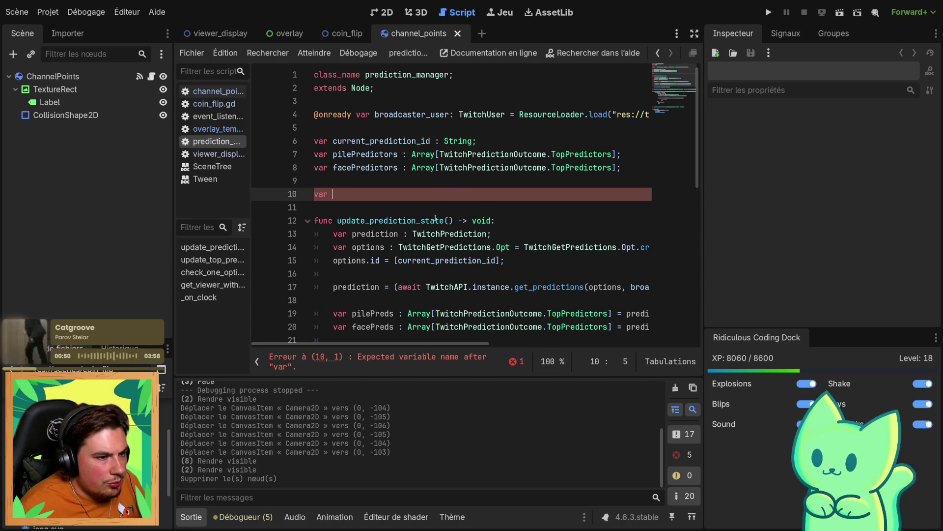
scroll(428, 221, "down", 5)
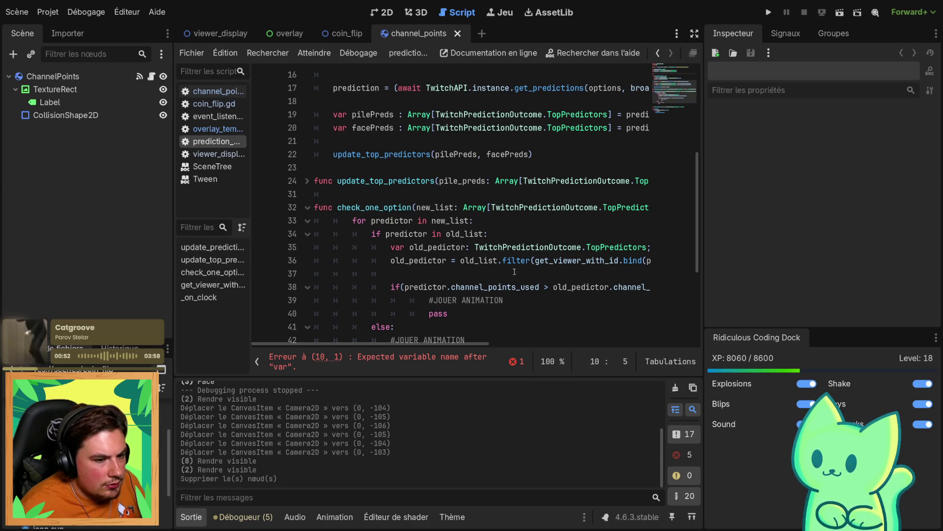
left_click(475, 287)
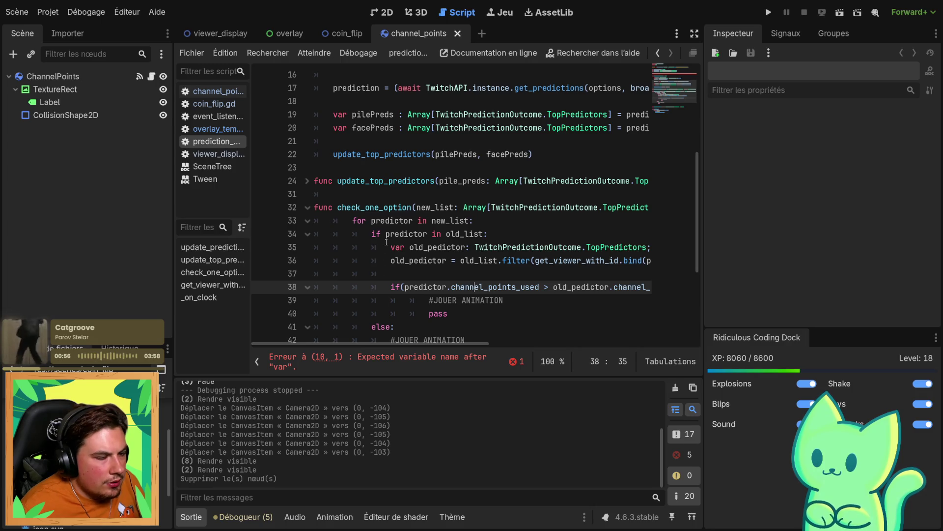
scroll(383, 244, "up", 5)
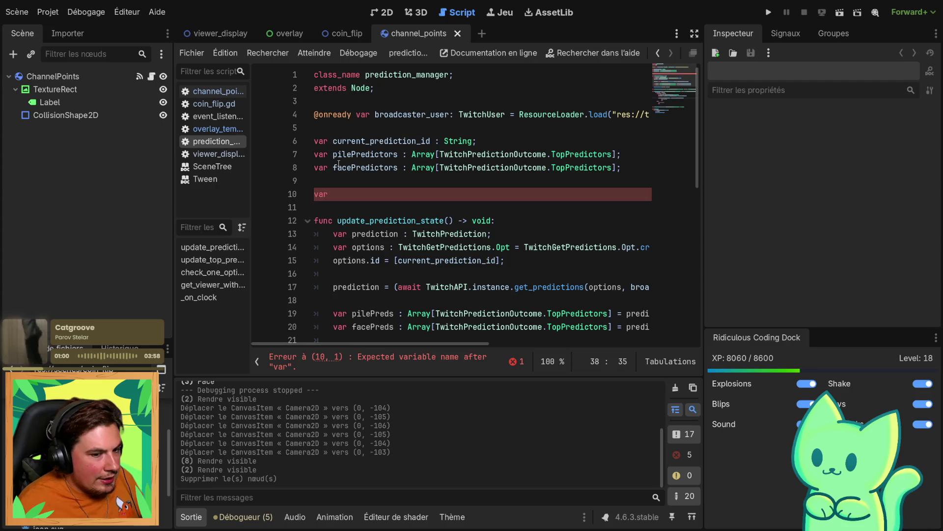
scroll(454, 199, "down", 7)
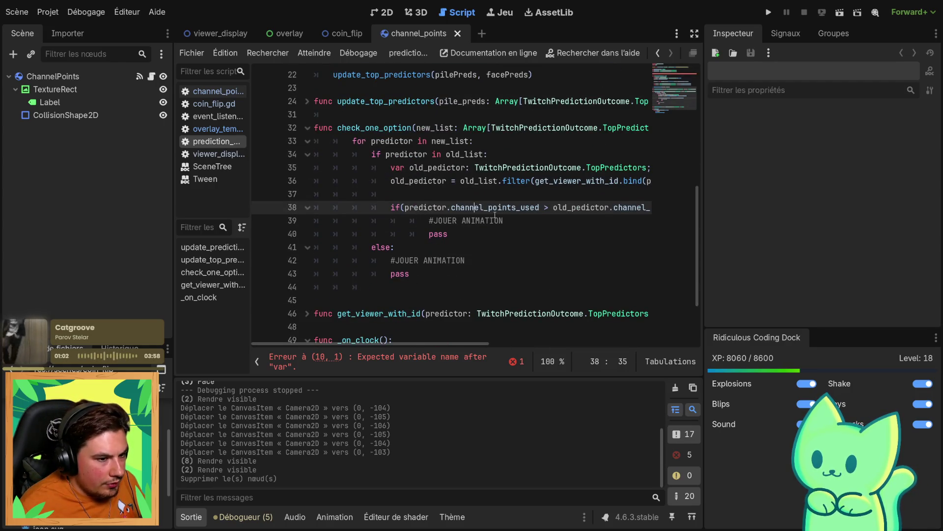
scroll(492, 216, "up", 7)
scroll(492, 216, "down", 7)
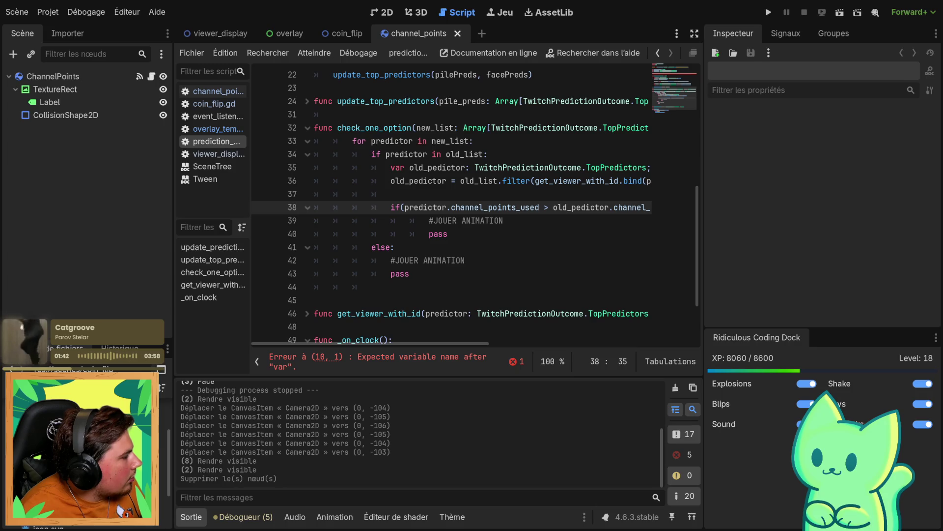
scroll(344, 194, "up", 7)
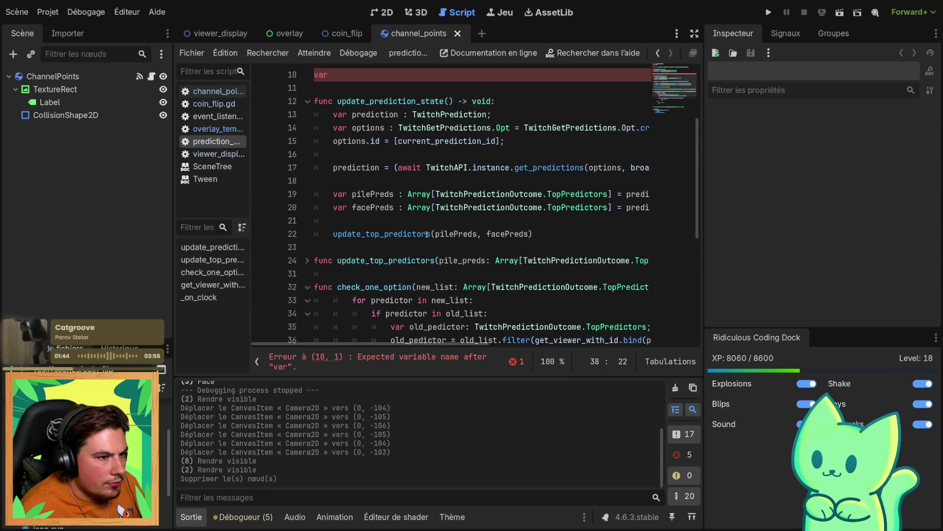
Type 'waitingPredisctor: Array[Dictionary[String, int]];' on line 10 and save
left_click(344, 194)
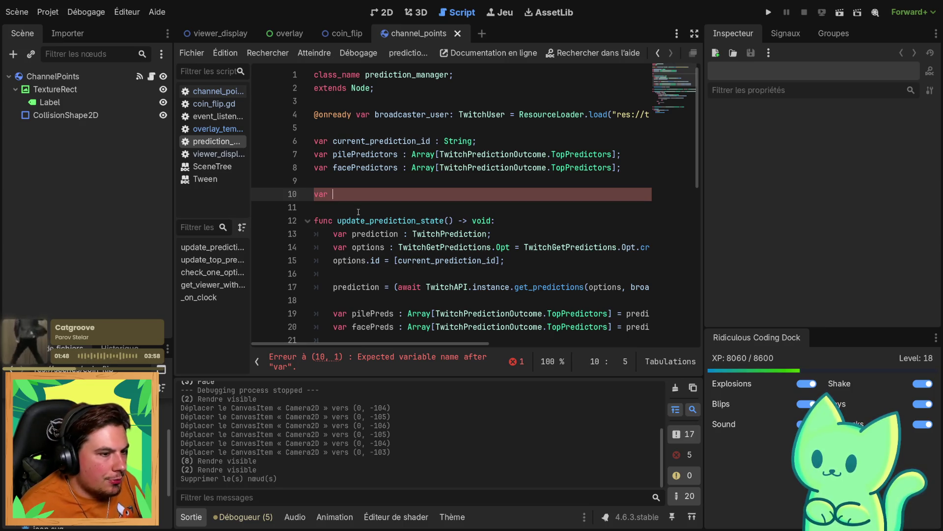
type("p")
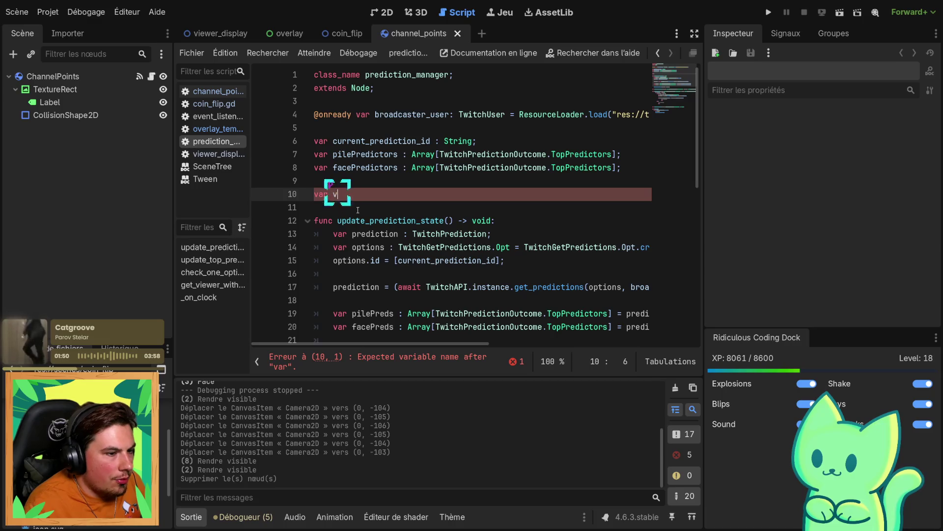
key("BackSpace")
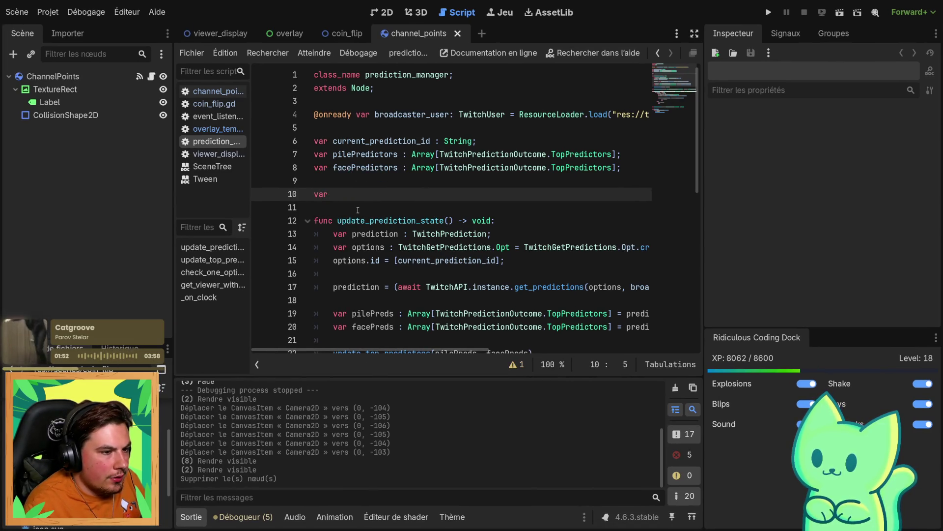
type("waitingp")
key("BackSpace")
type("Predisctor")
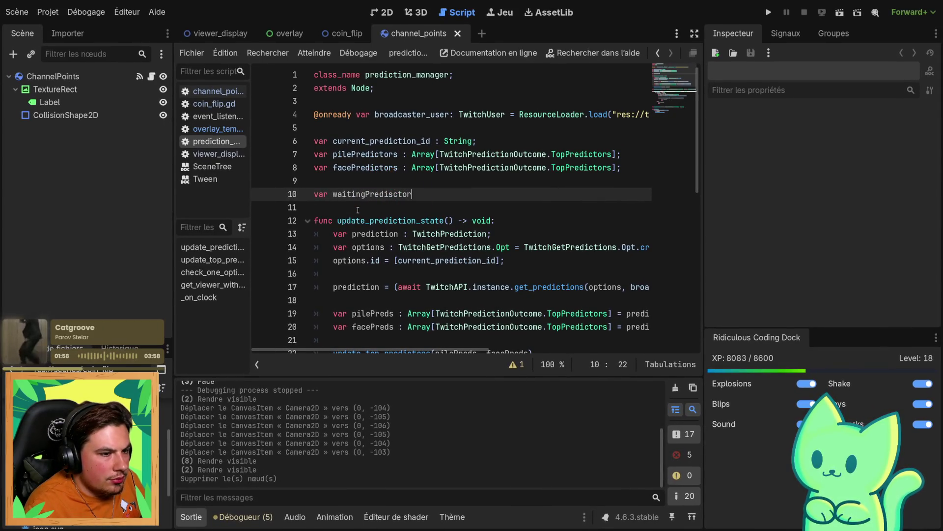
type("!")
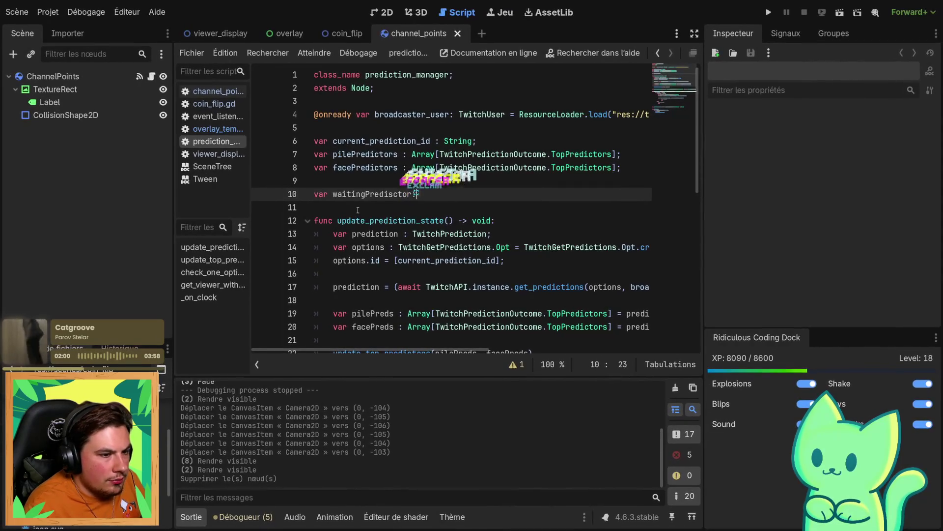
key("BackSpace")
key("BackSpace")
type(": Arr")
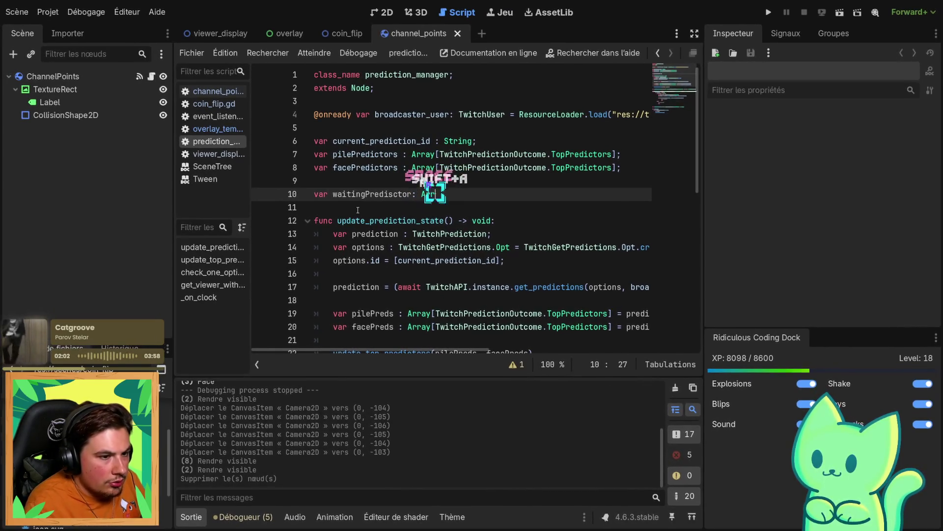
type("ay[Dict")
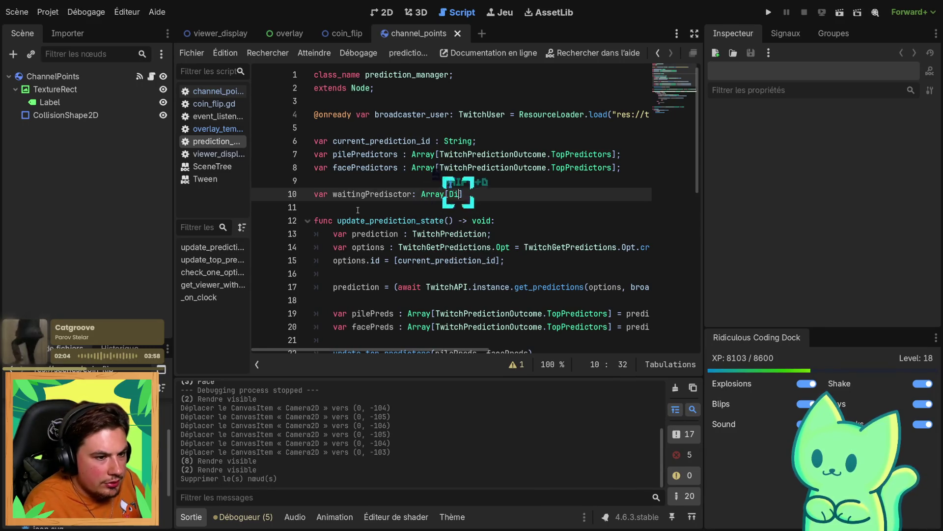
key("Tab")
type("[")
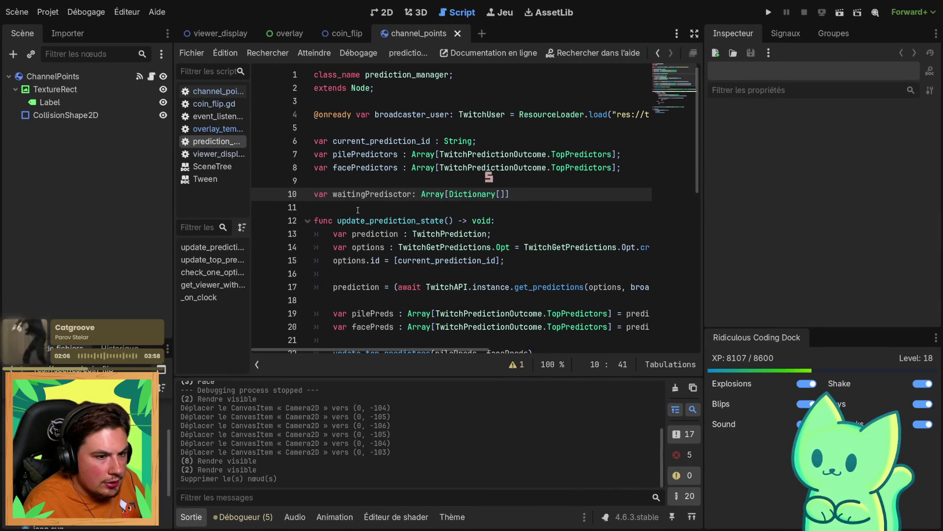
type("String, i")
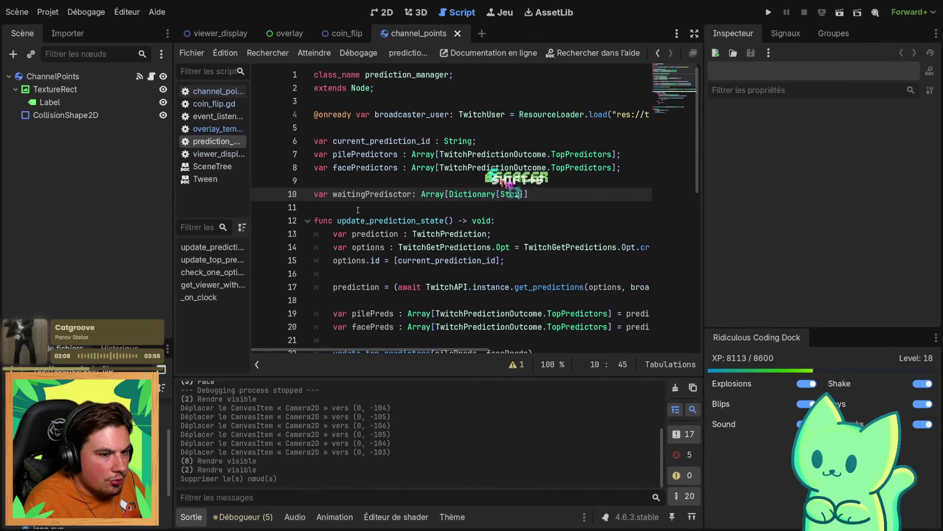
type("nt")
key("End")
type(";")
key("ctrl+s")
scroll(505, 303, "down", 5)
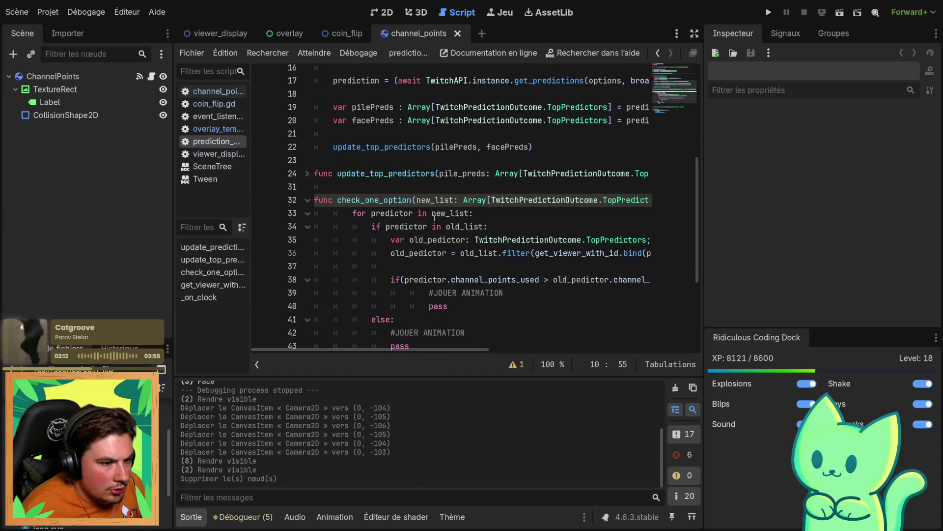
scroll(516, 299, "up", 5)
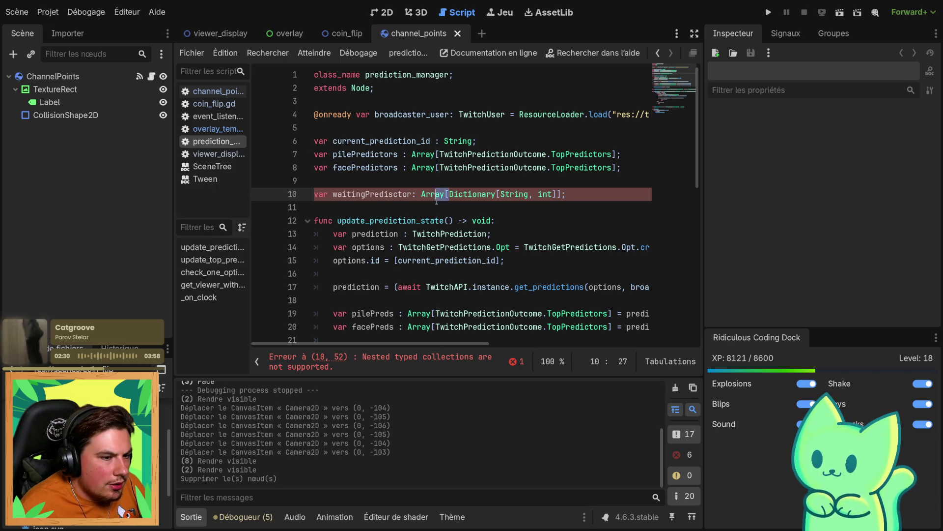
Remove 'Array[' and the extra ']' so the type is Dictionary[String, int], then save
left_click_drag(444, 194, 421, 194)
key("BackSpace")
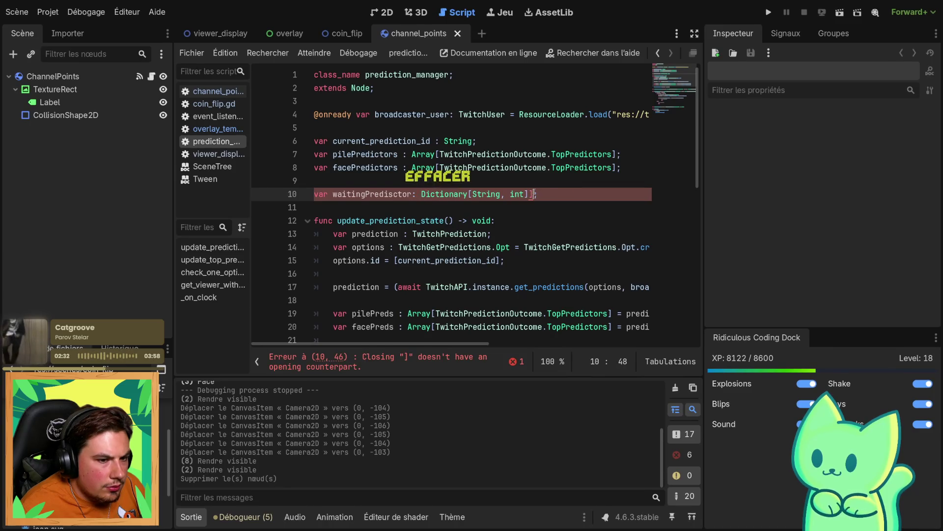
left_click(532, 191)
key("BackSpace")
key("ctrl+s")
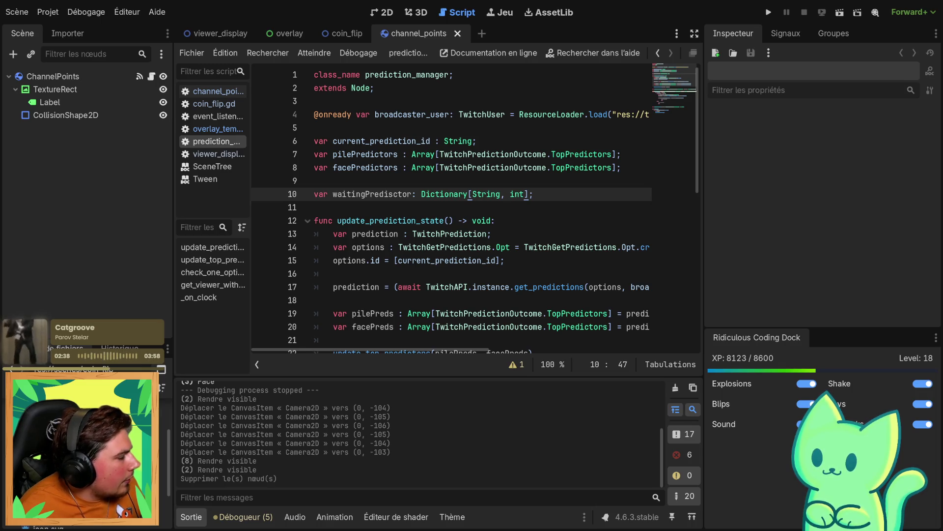
Correct the variable's spelling to waitingPredictors on line 10 and copy the name
scroll(452, 207, "down", 7)
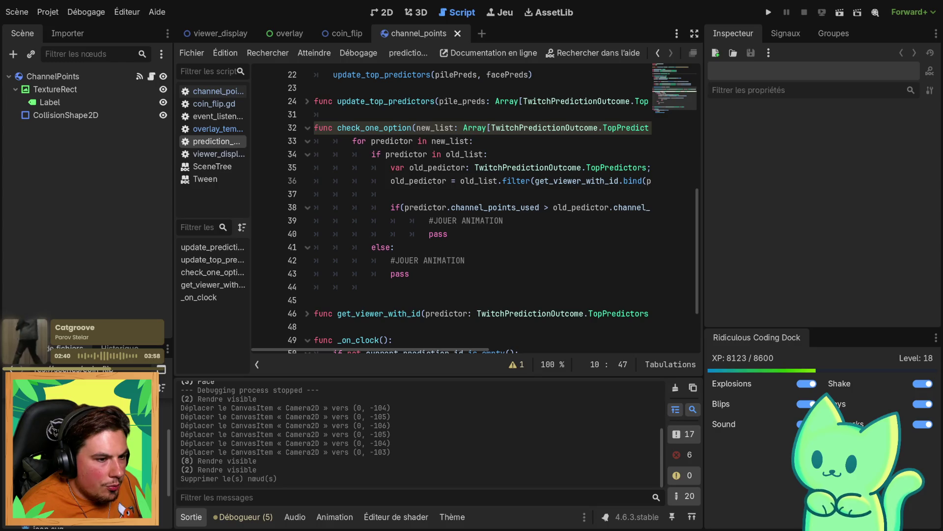
left_click_drag(505, 221, 429, 221)
scroll(407, 212, "up", 5)
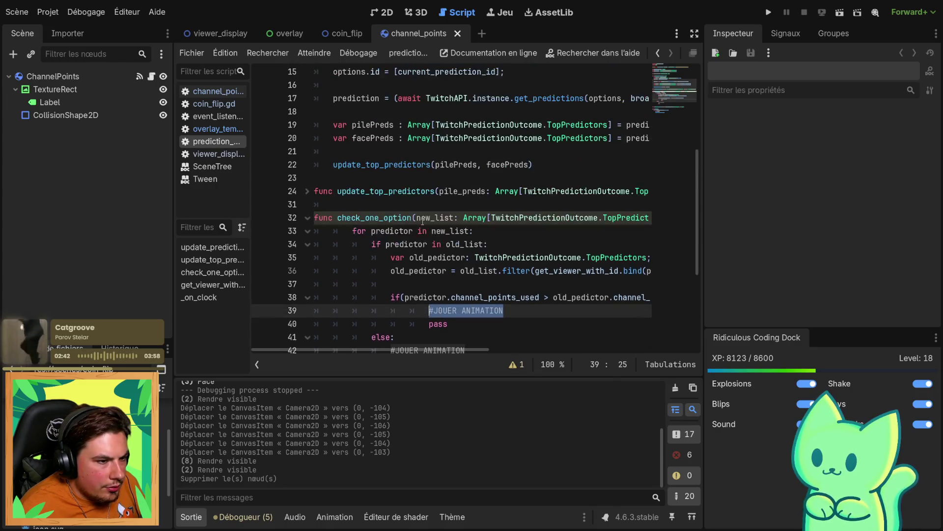
scroll(407, 213, "up", 3)
left_click(375, 193)
key("BackSpace")
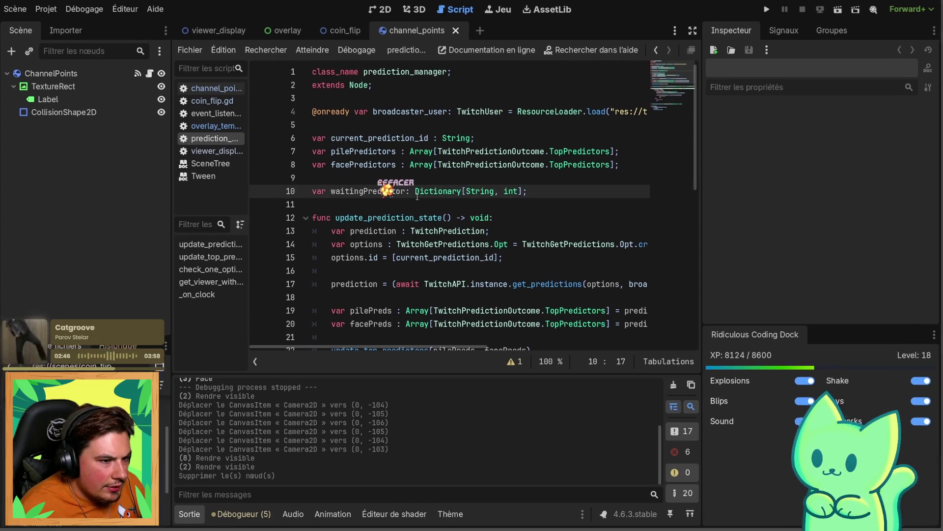
left_click(411, 194)
type("s")
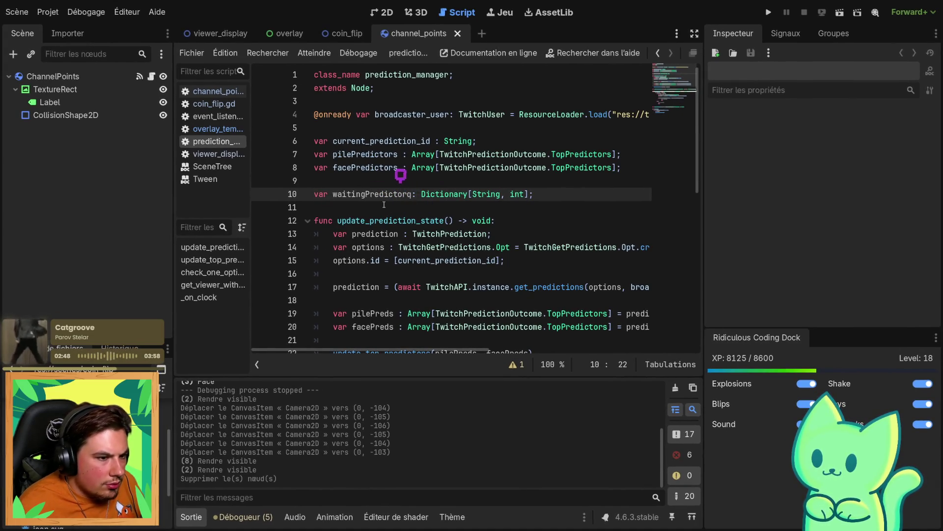
double_click(409, 195)
key("ctrl+c")
Try waitingPredictors.get_or_add on line 39, then undo it to restore the #JOUER ANIMATION comment
scroll(410, 249, "down", 7)
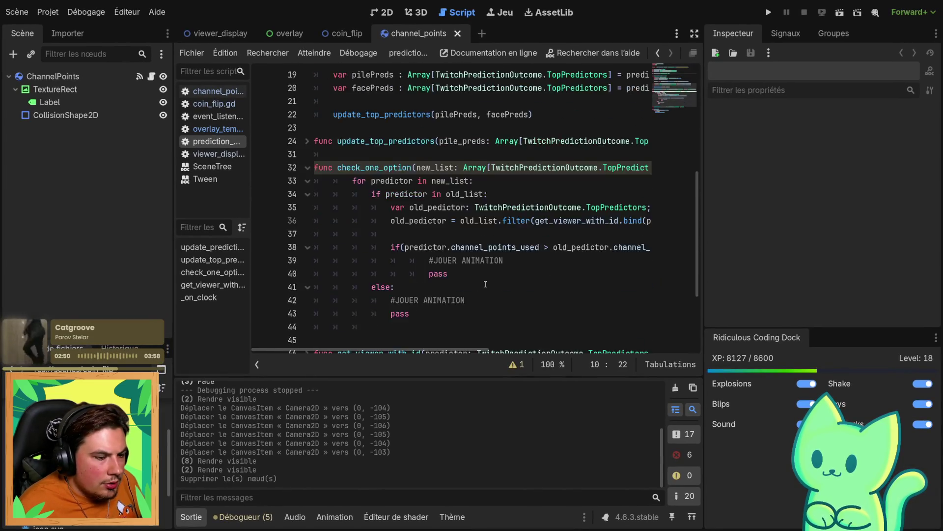
left_click(434, 220)
key("ctrl+v")
type(".add")
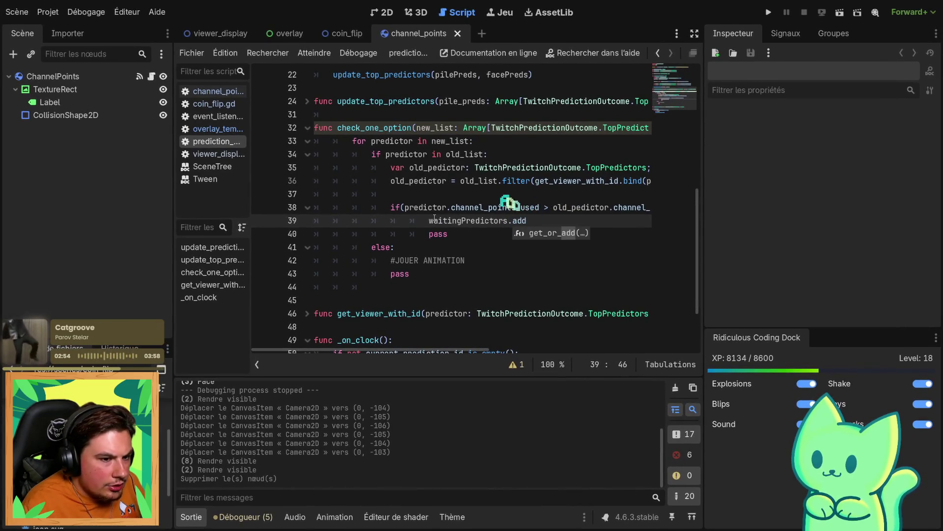
key("Return")
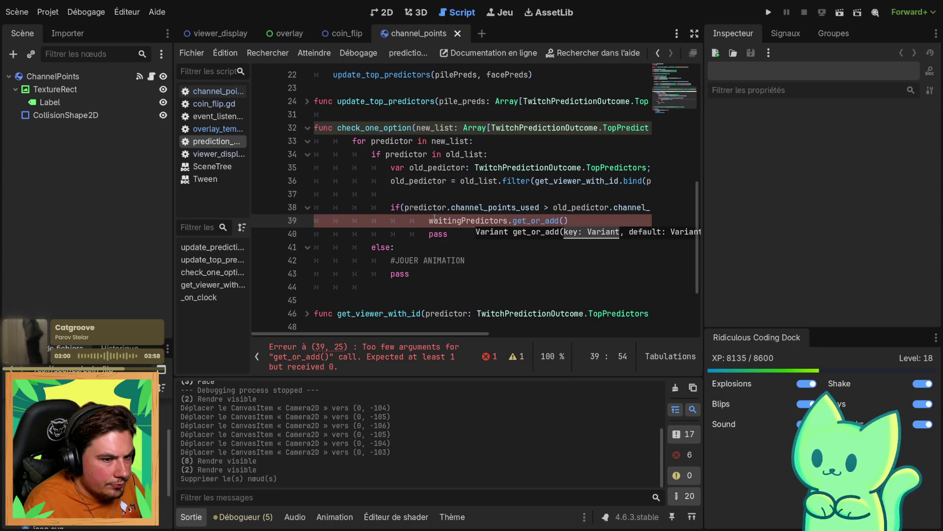
key("Escape")
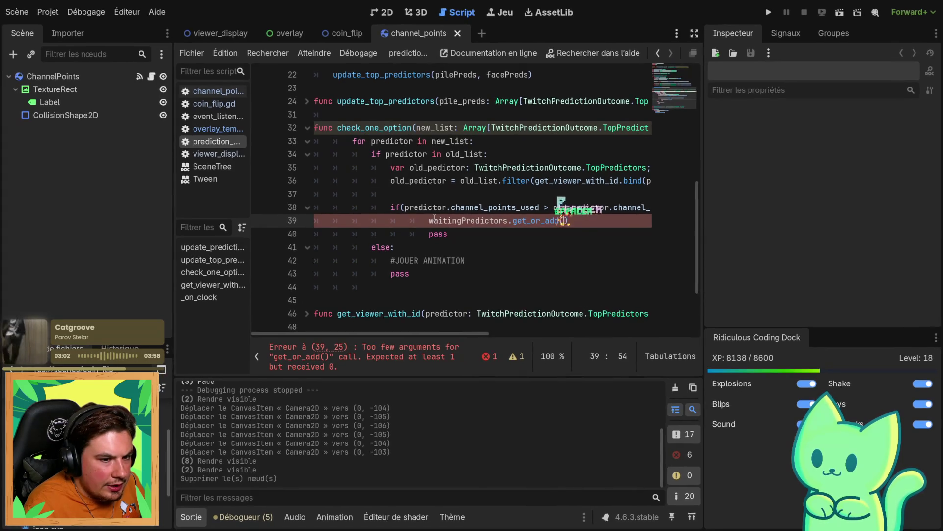
key("ctrl+z")
key("ctrl+z")
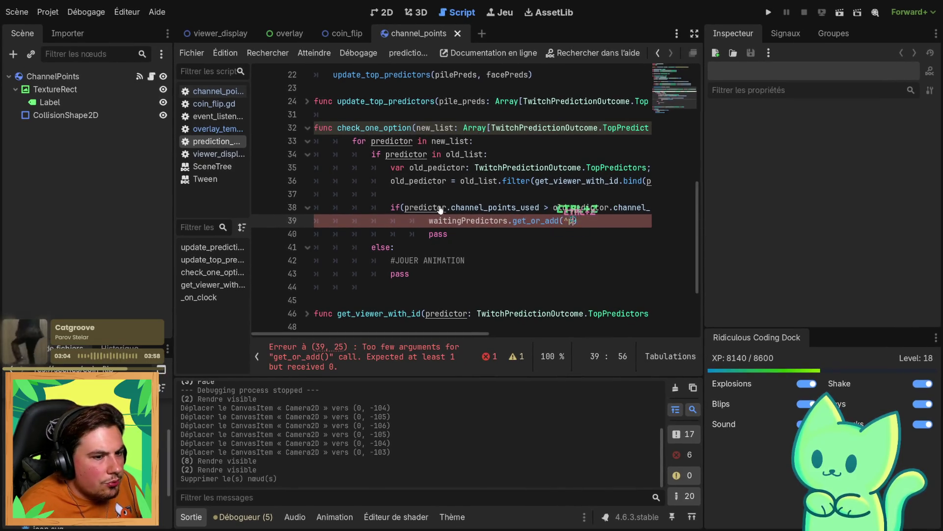
key("ctrl+z")
key("ctrl+z")
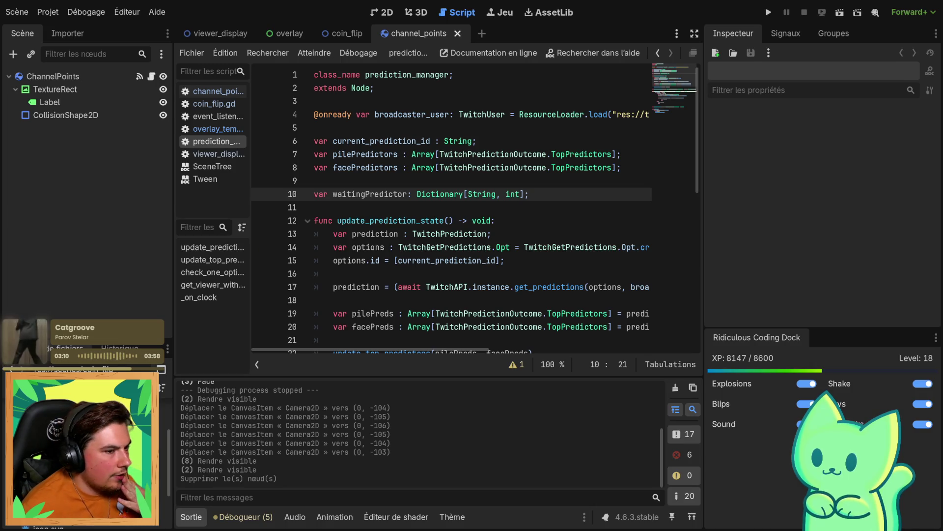
key("ctrl+z")
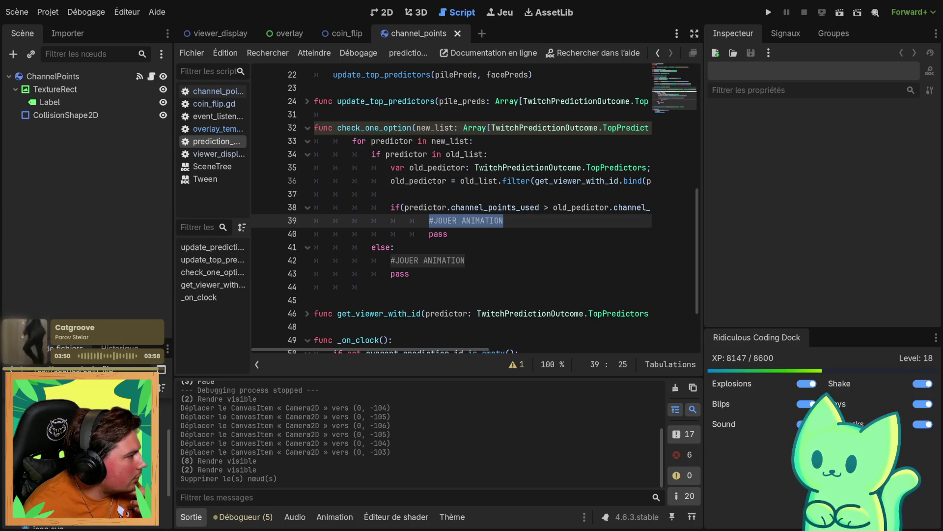
left_click_drag(504, 220, 426, 224)
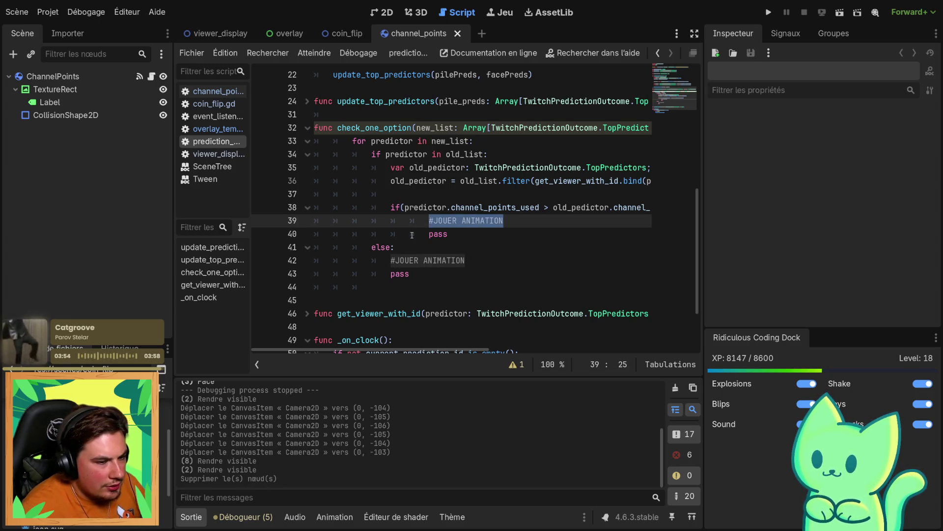
Add the header func add_to_wait_list(id: String, amount: int): below get_viewer_with_id
scroll(419, 248, "down", 2)
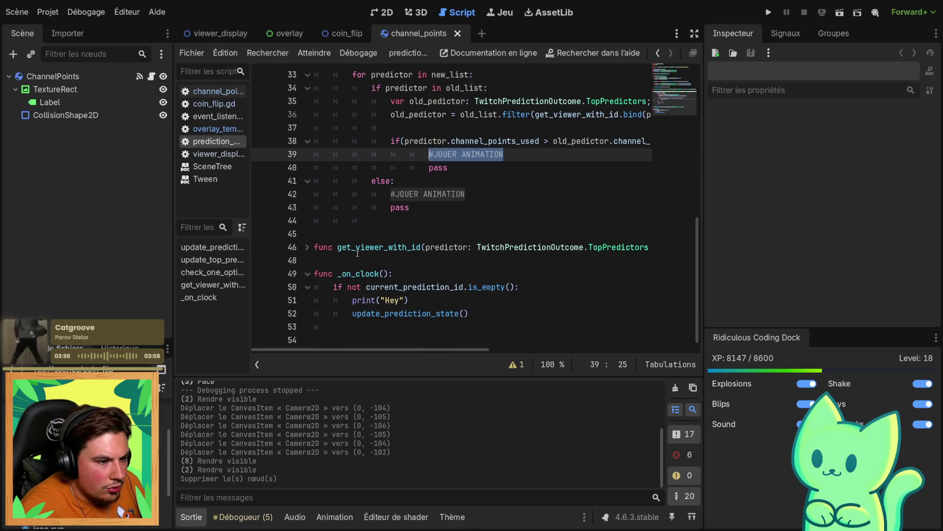
left_click(308, 274)
left_click(344, 260)
key("Return")
key("Return")
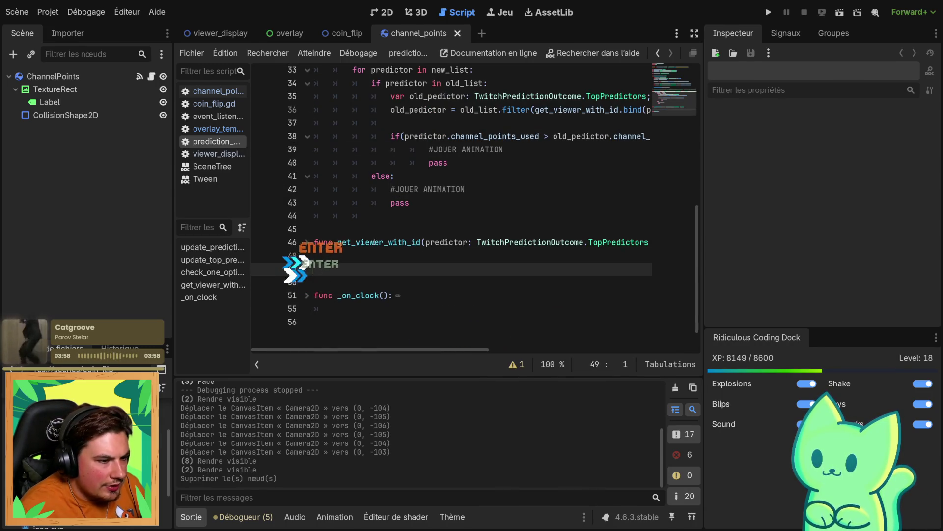
type("func ")
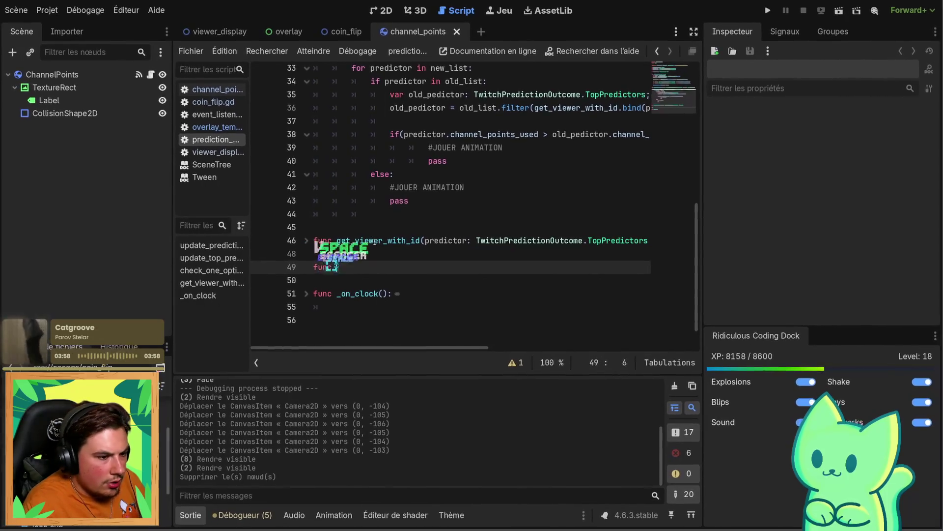
type("add_")
type("to_l")
type("ait_lis")
type("t(")
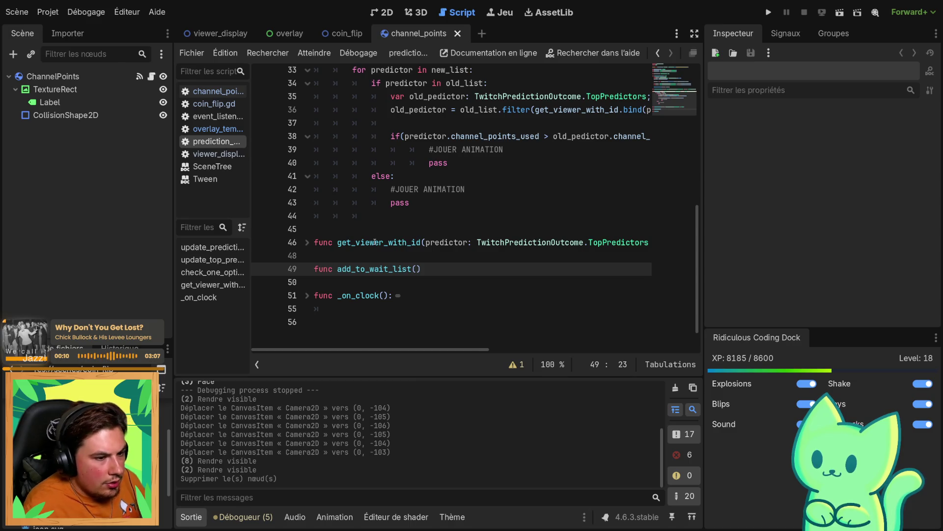
type("id: String, ")
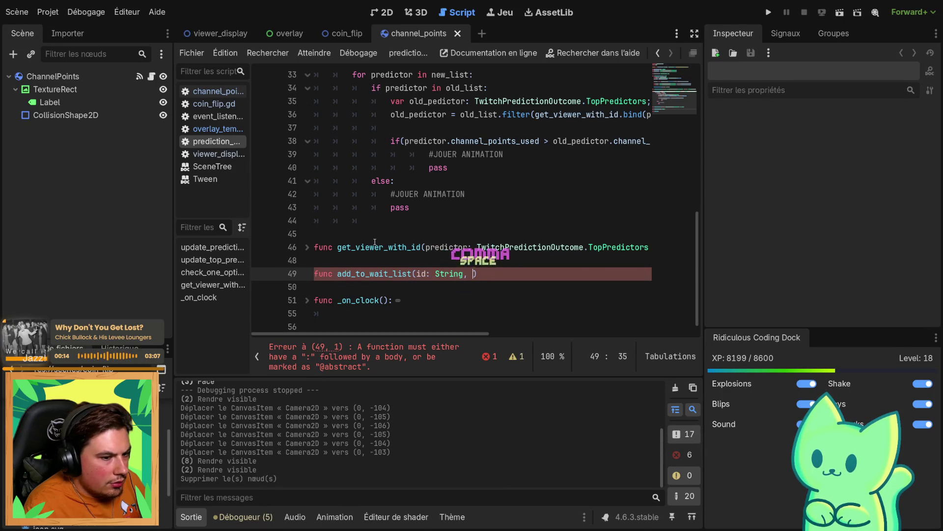
type("amoun")
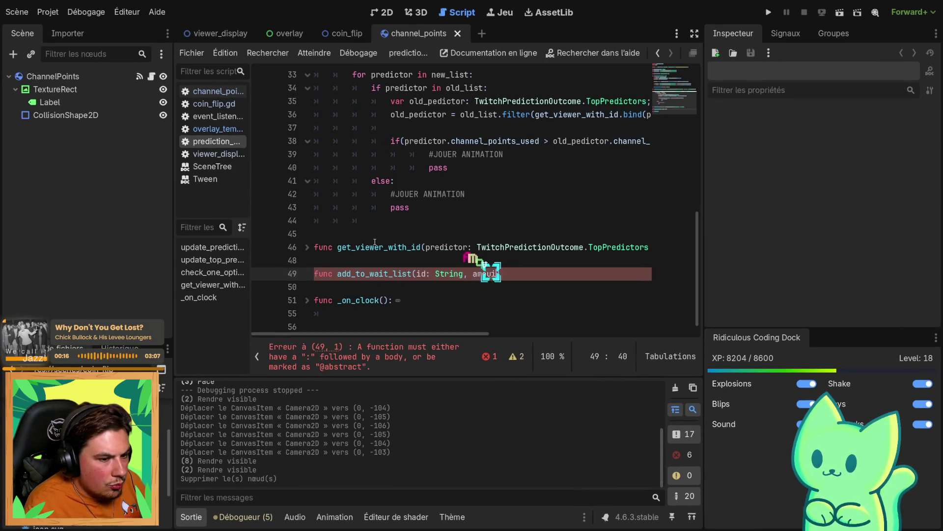
type("t: int):")
key("Return")
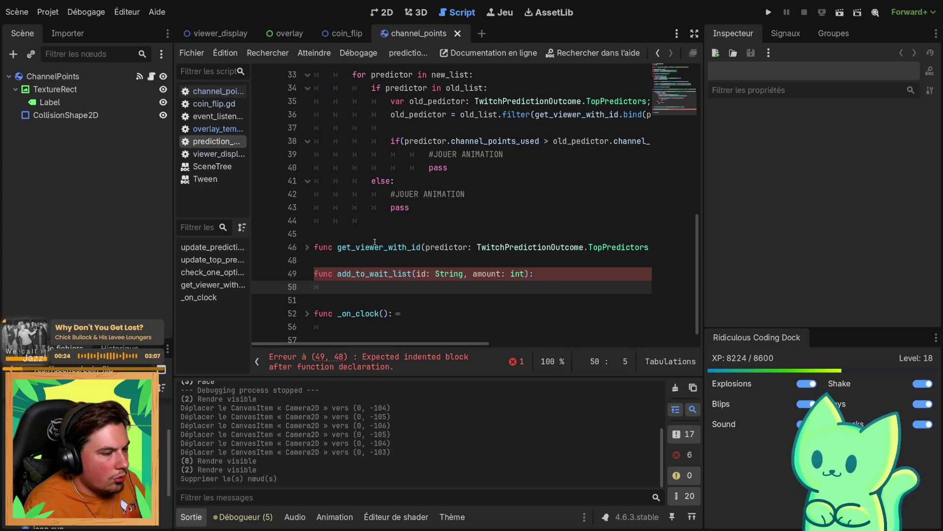
Start the function body with 'if waitingPredictor.has(id):'
type("if ")
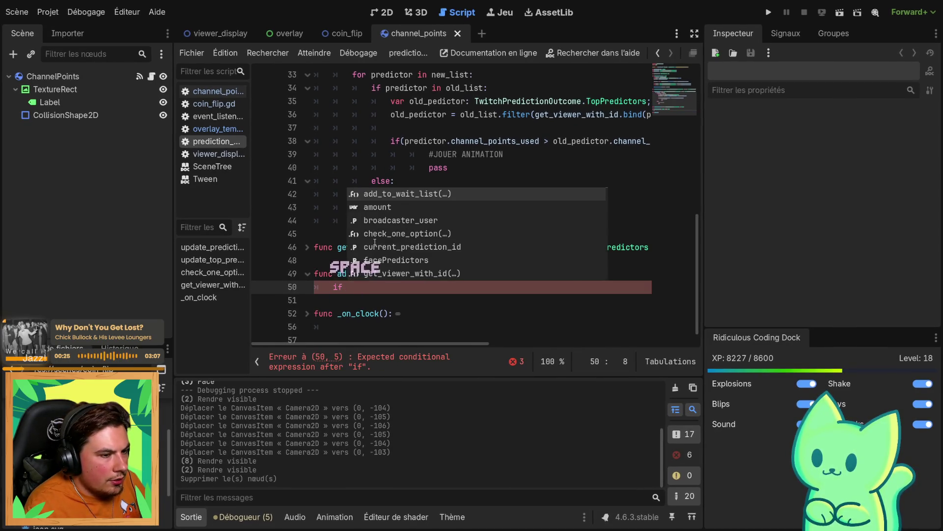
type("waitingPredictor.")
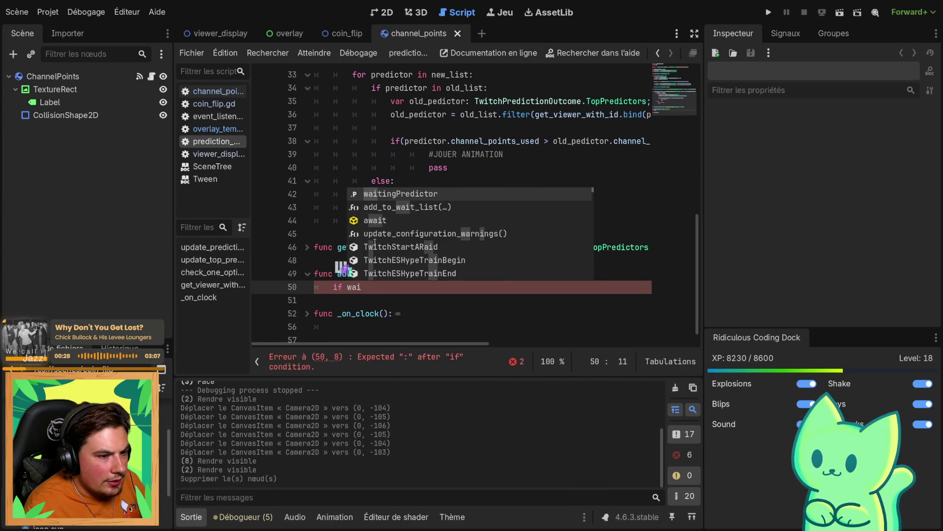
key("Tab")
type(".")
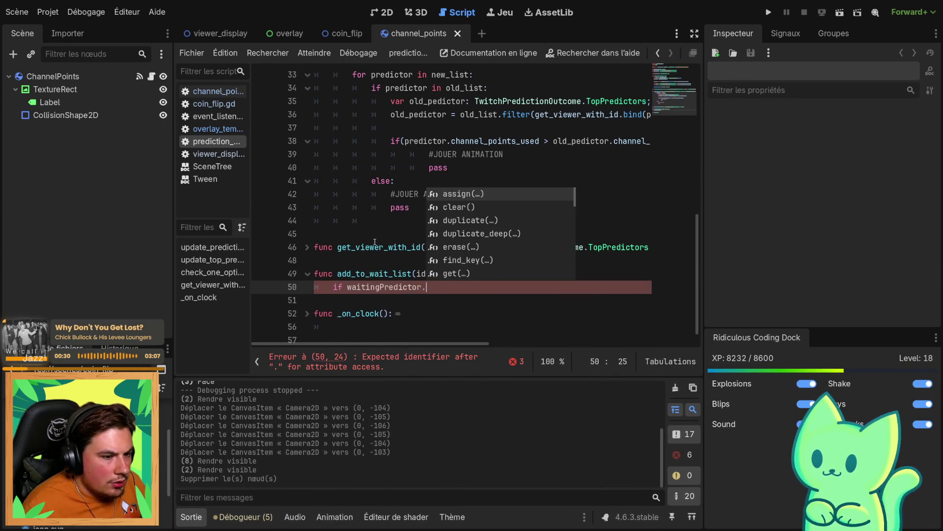
key("Down")
key("Down")
key("Down")
key("Down")
key("Down")
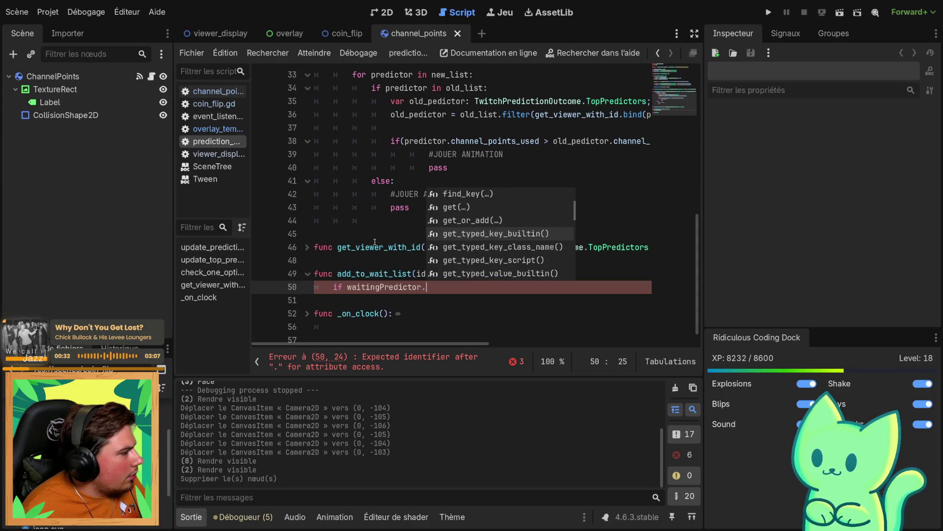
type("ha")
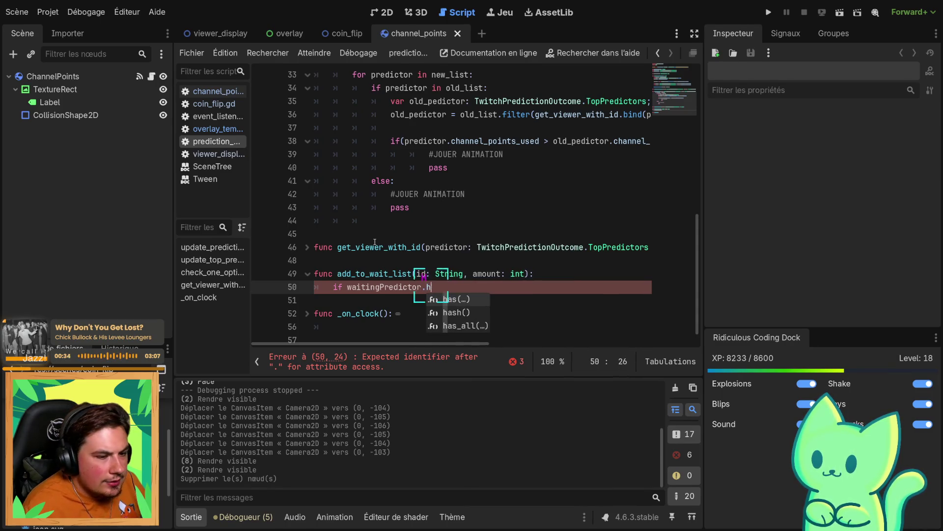
key("Tab")
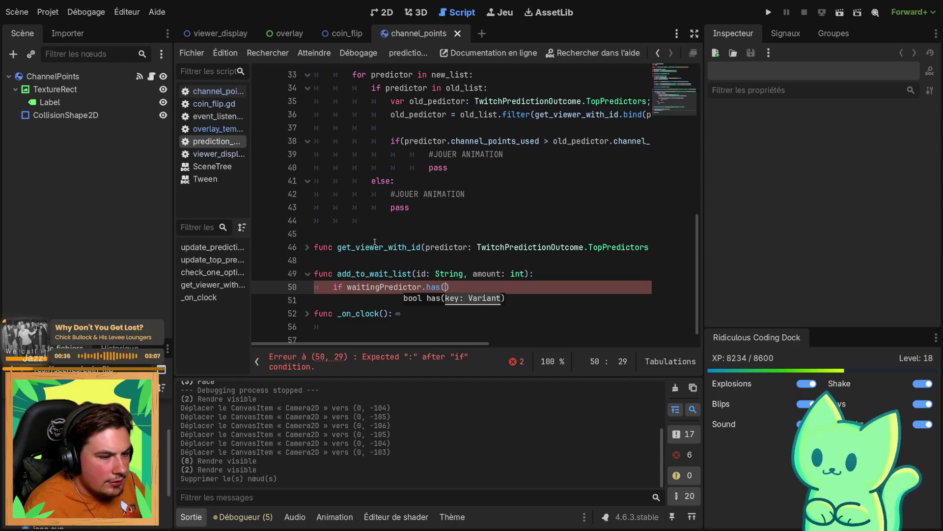
type("id)")
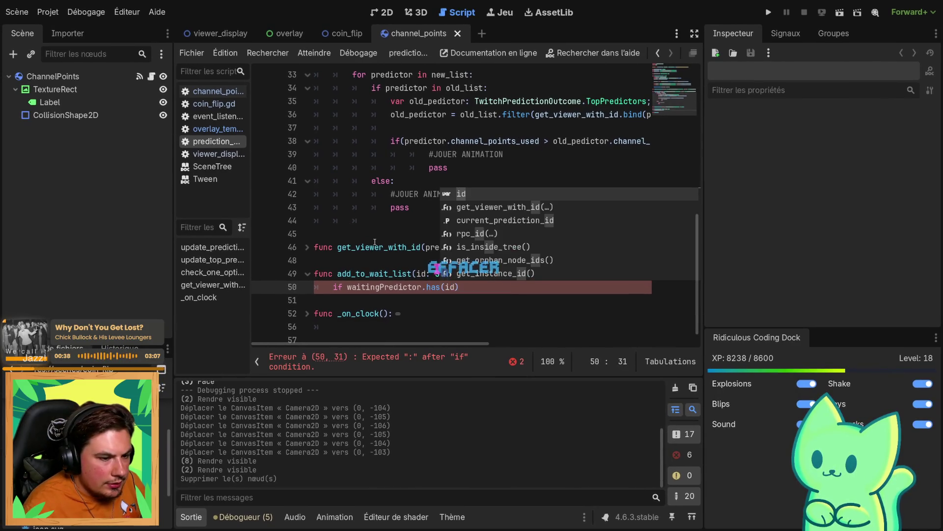
type(":")
key("Return")
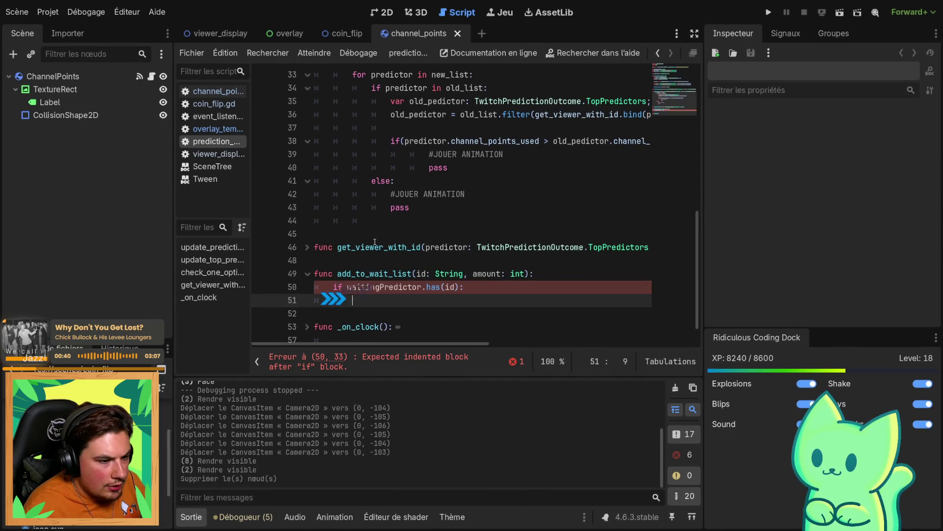
Inside the if block, set amount = waitingPredictor.get(id) + amount
type("am")
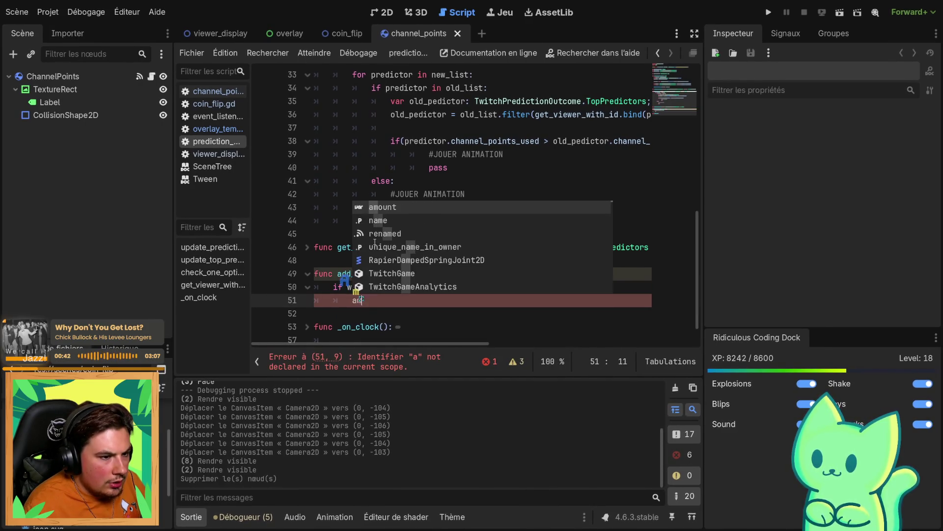
key("Tab")
type("= wai")
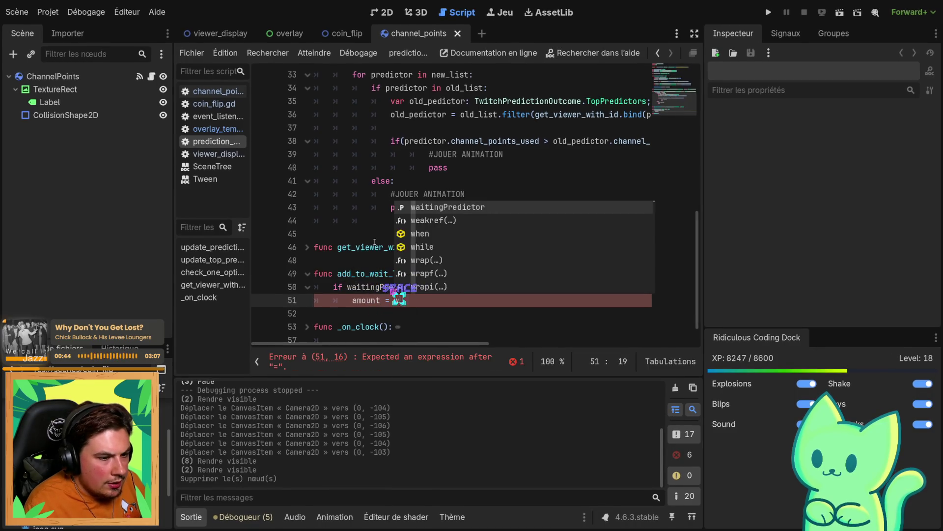
key("Tab")
type(".ge")
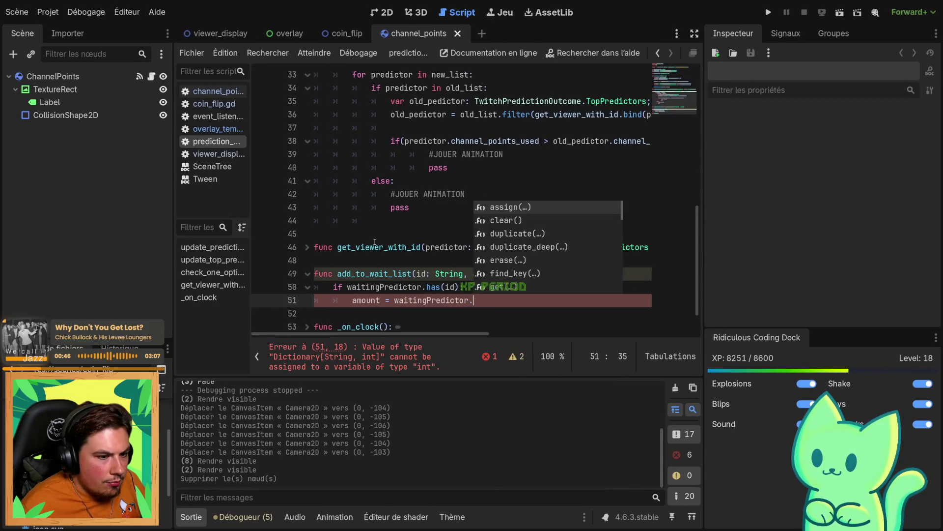
key("Tab")
type("a")
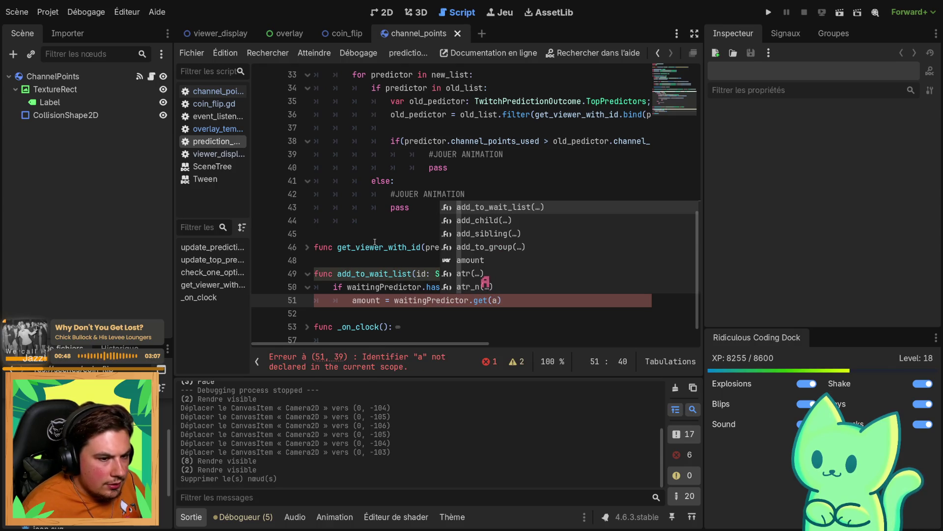
key("Down")
key("Down")
key("Down")
key("BackSpace")
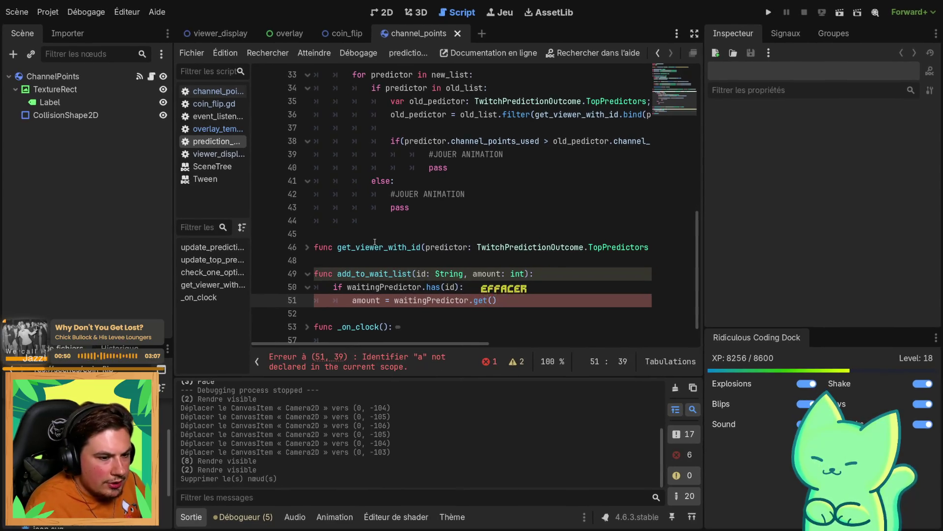
type("i")
key("Tab")
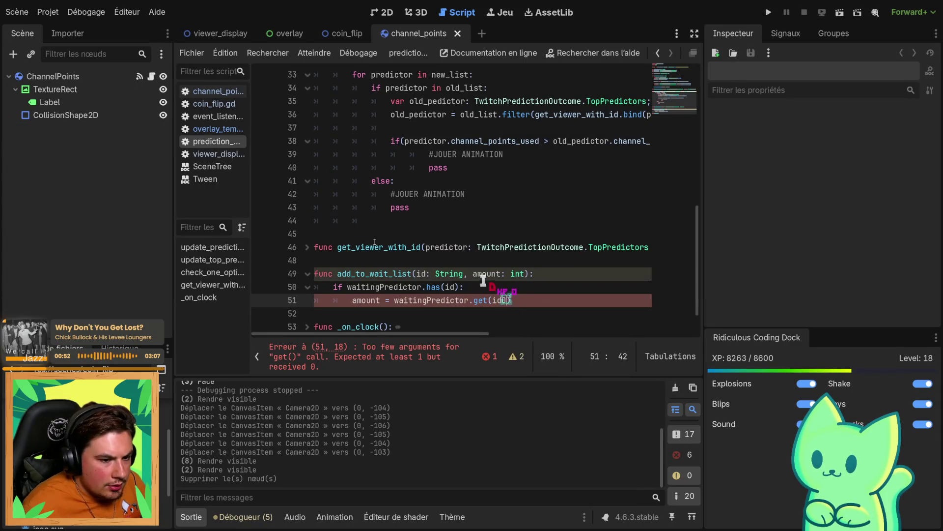
key("End")
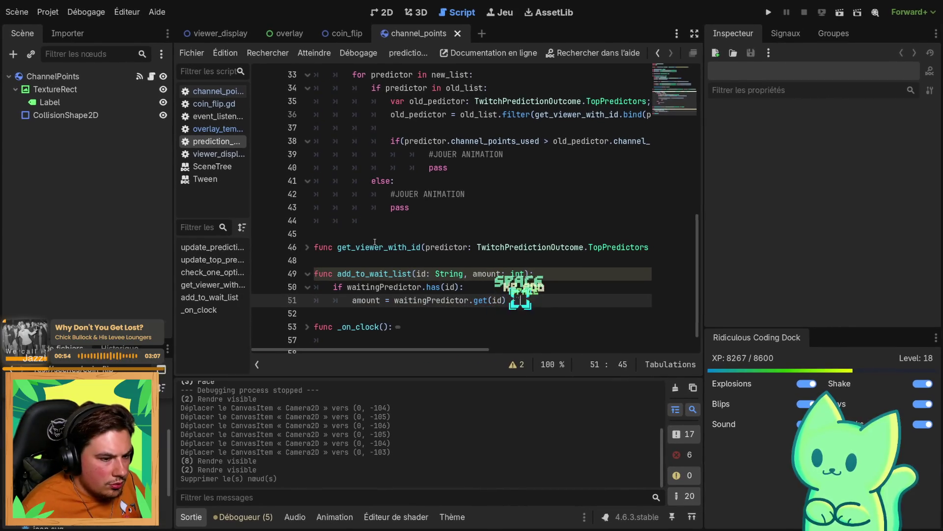
type("am")
key("Tab")
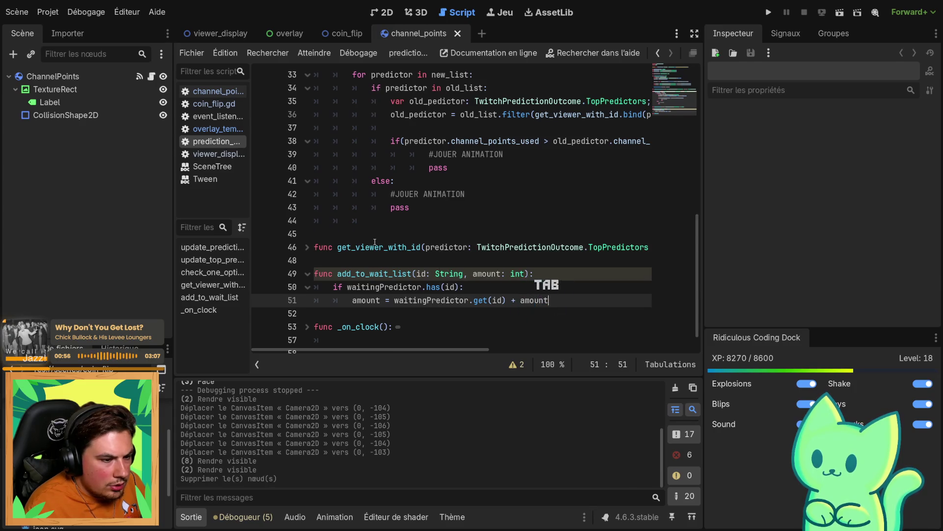
key("Return")
Begin a new waitingPredictor line, then clear the unfinished entry
type("w")
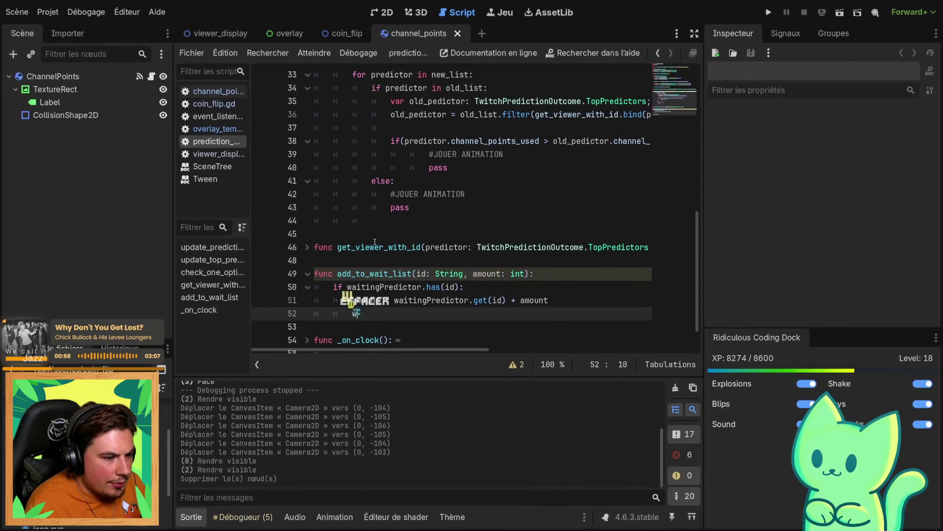
type("a")
key("Tab")
type(".")
key("ctrl+z")
key("Escape")
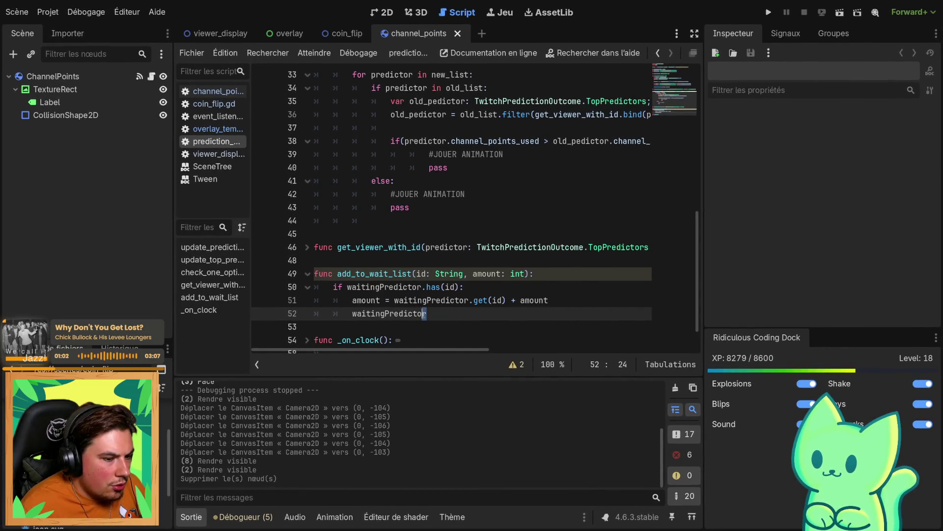